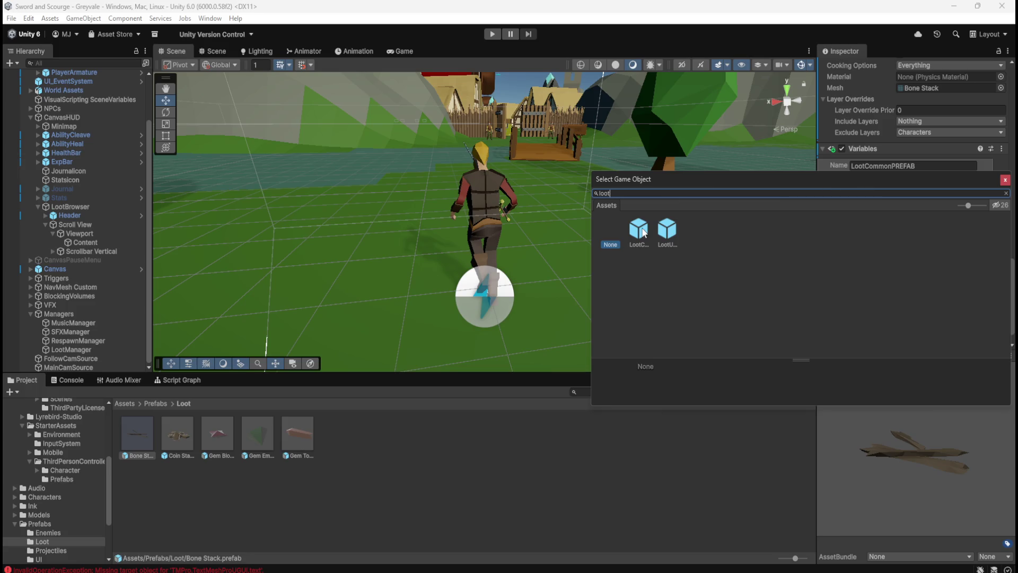
# Dismiss the object picker and show the Bone Stack prefab's Script Graph maximized.
pyautogui.click(663, 441)
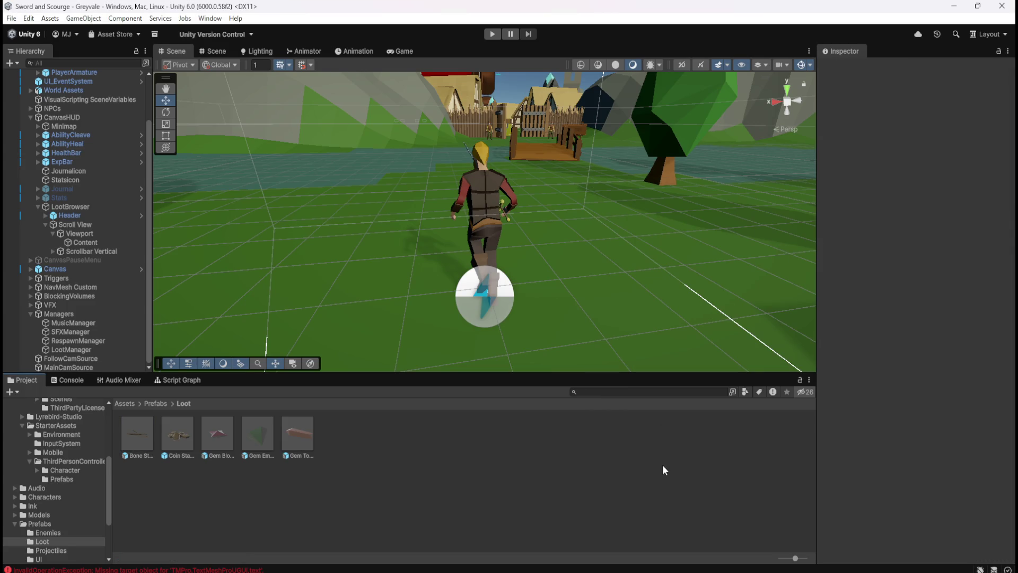
pyautogui.click(136, 428)
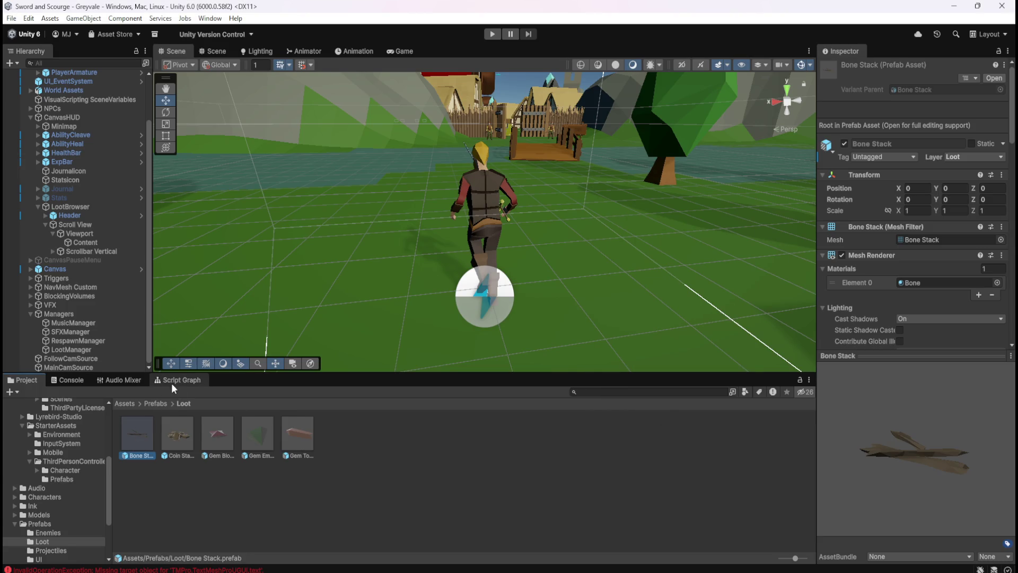
pyautogui.click(175, 379)
pyautogui.hotkey('shift', 'space')
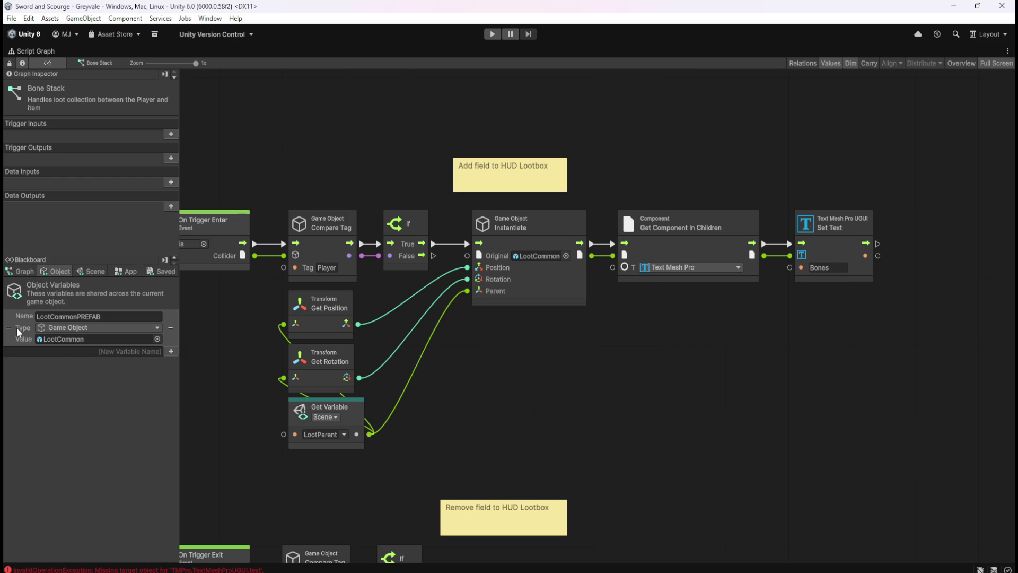
pyautogui.moveTo(12, 328)
pyautogui.mouseDown()
pyautogui.moveTo(674, 415)
pyautogui.moveTo(575, 376)
pyautogui.mouseUp()
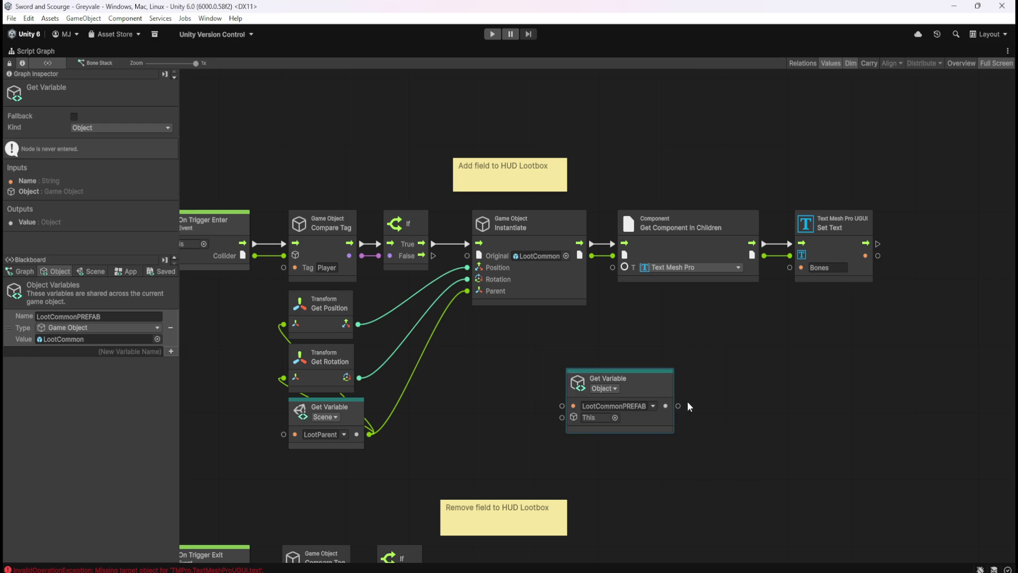
pyautogui.moveTo(679, 406); pyautogui.dragTo(724, 405)
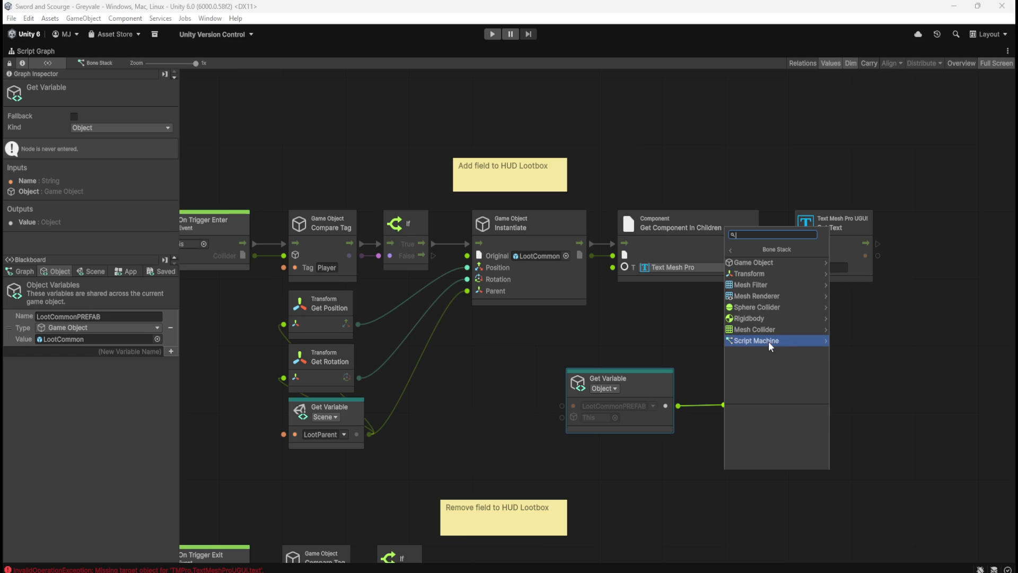
pyautogui.click(771, 261)
pyautogui.scroll(-10, 753, 329)
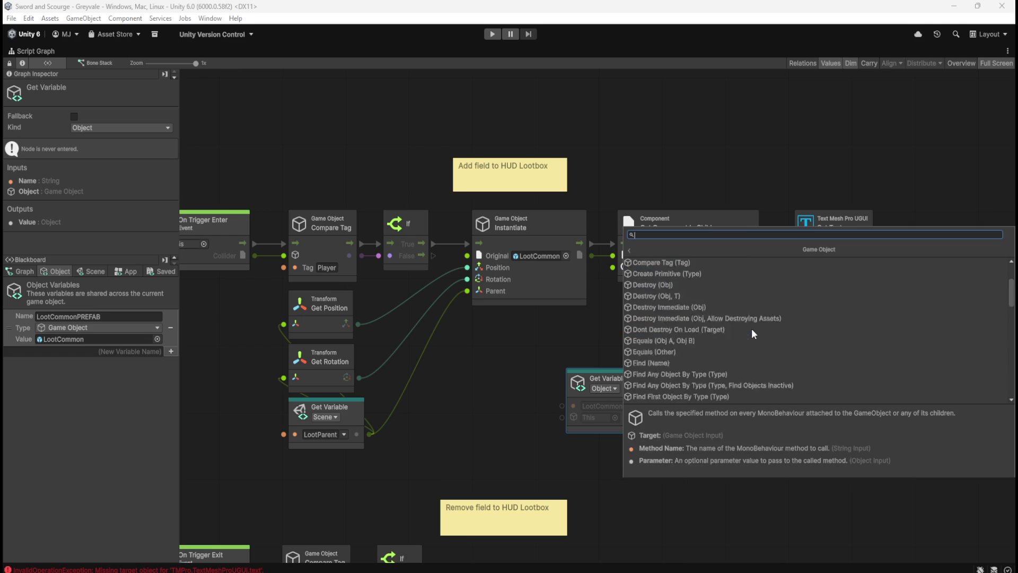
pyautogui.press('Escape')
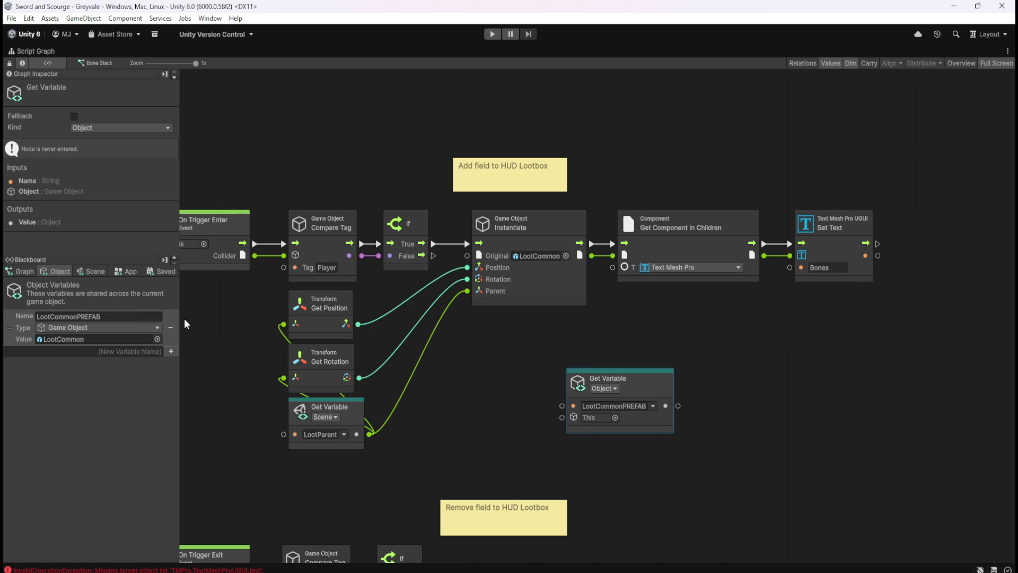
pyautogui.click(718, 377)
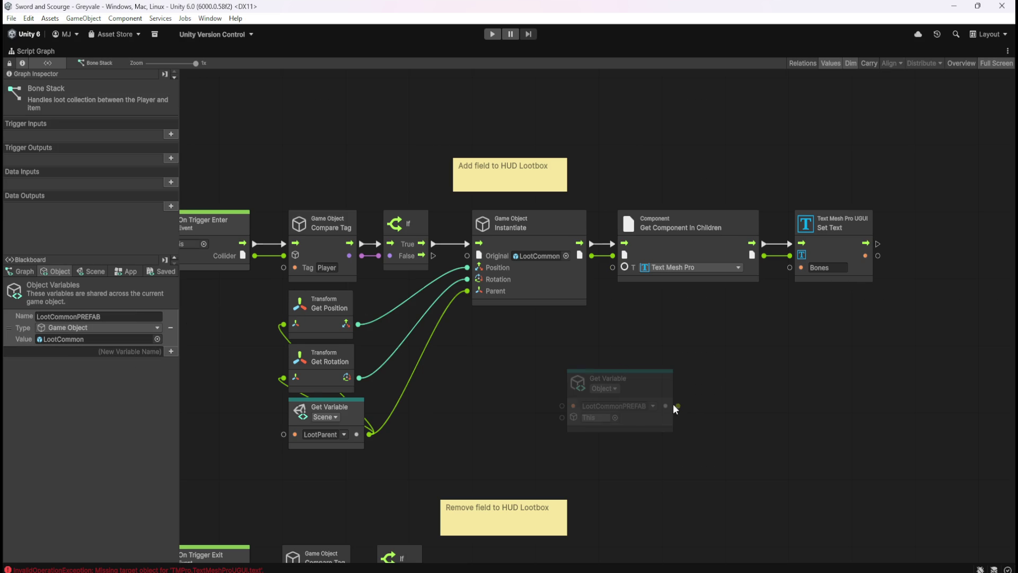
pyautogui.moveTo(676, 407); pyautogui.dragTo(776, 401)
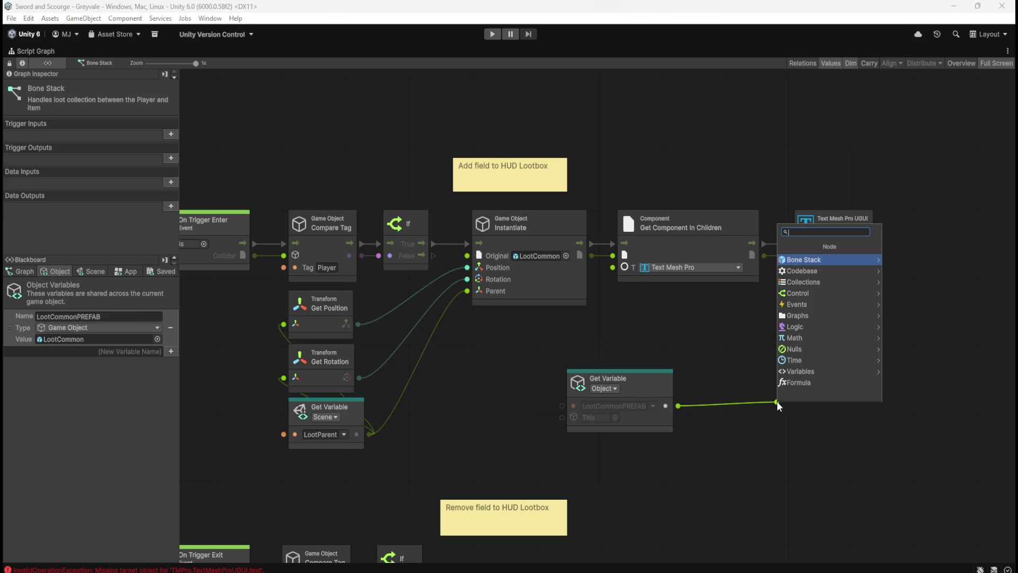
pyautogui.click(823, 260)
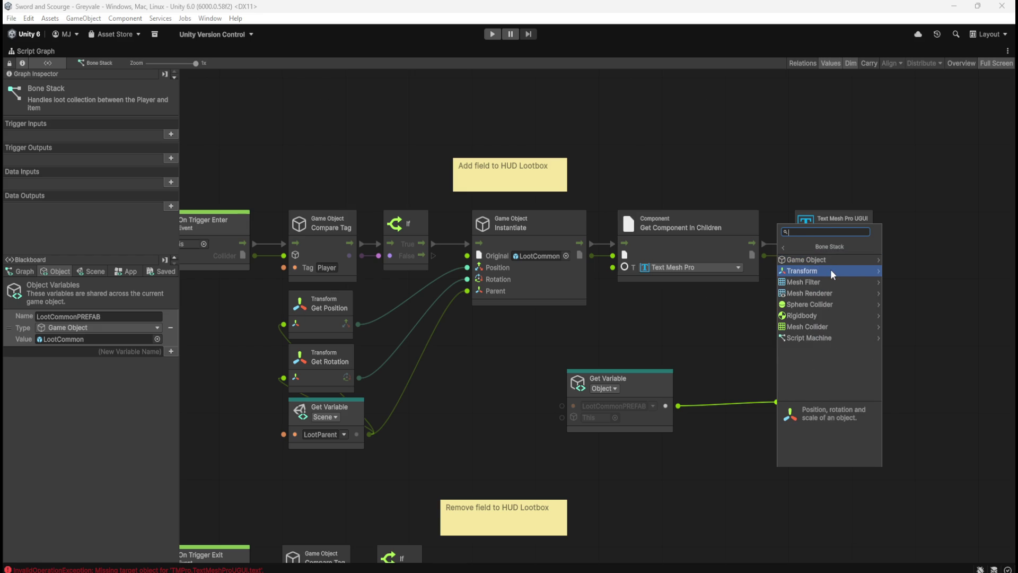
pyautogui.press('Escape')
pyautogui.press('Escape')
pyautogui.moveTo(703, 340); pyautogui.dragTo(518, 441)
pyautogui.press('Delete')
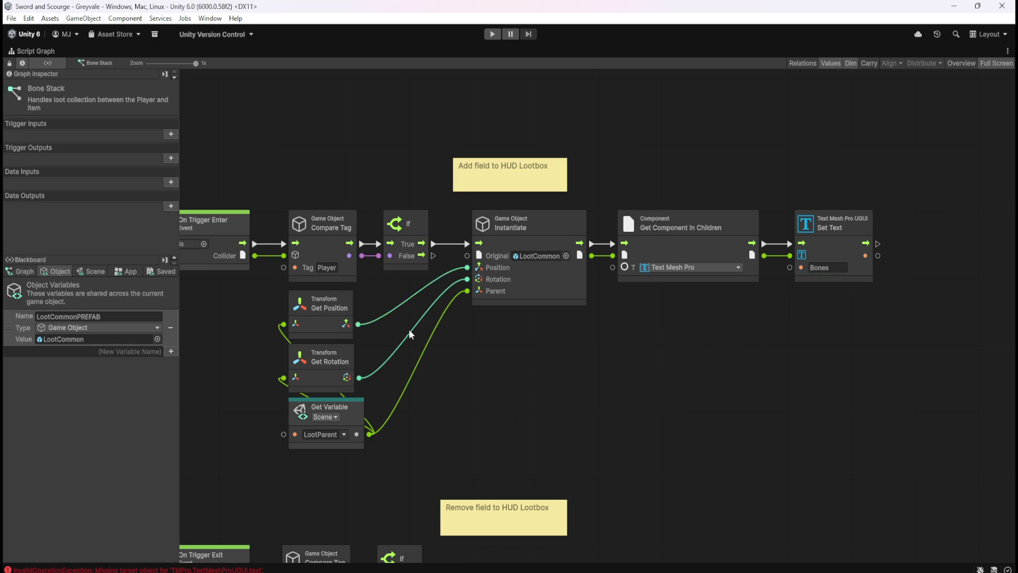
pyautogui.click(171, 327)
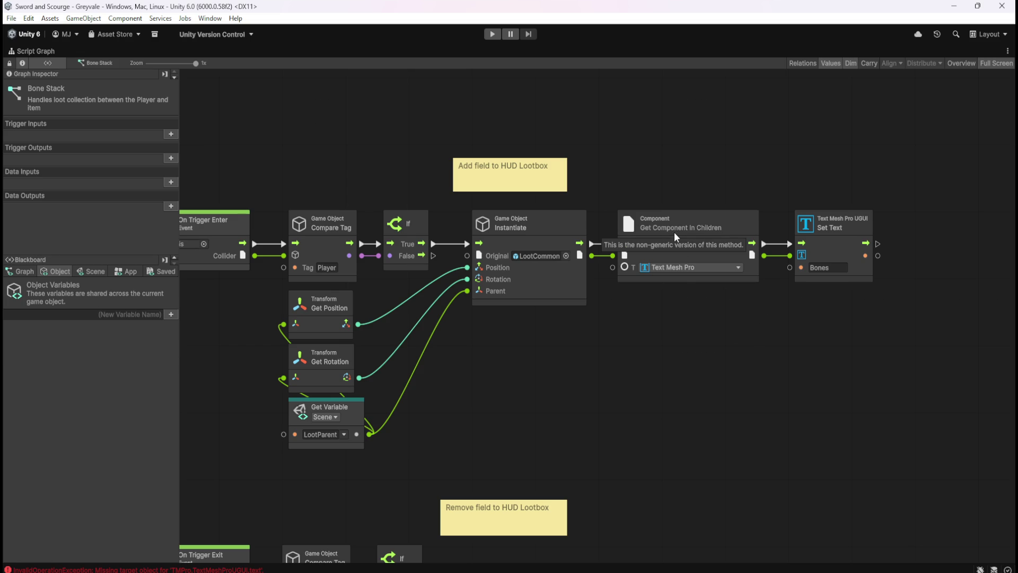
# Set Get Component In Children's type to TM Pro > Text Mesh Pro UGUI, then restore the docked layout.
pyautogui.click(673, 266)
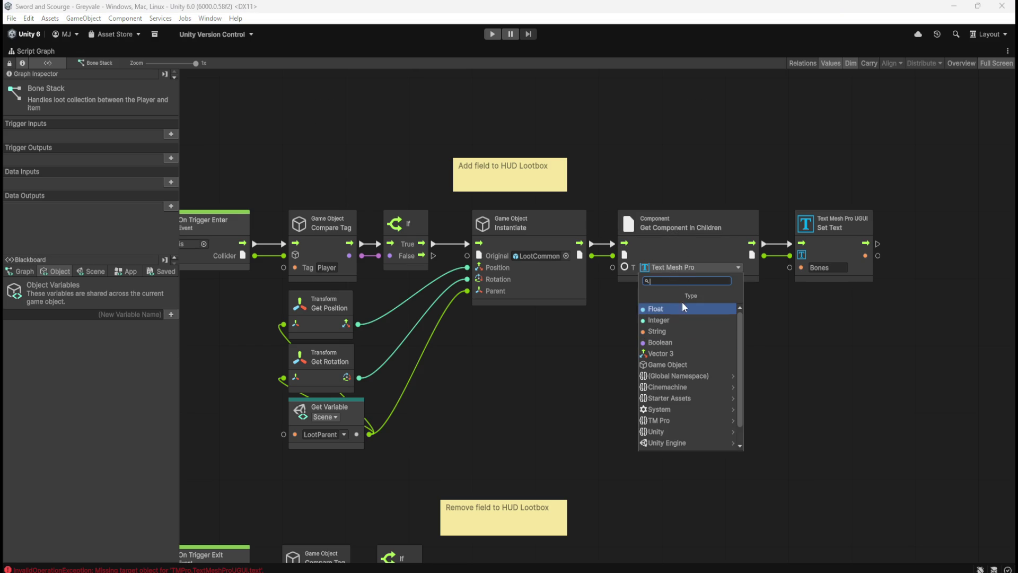
pyautogui.scroll(-1, 712, 368)
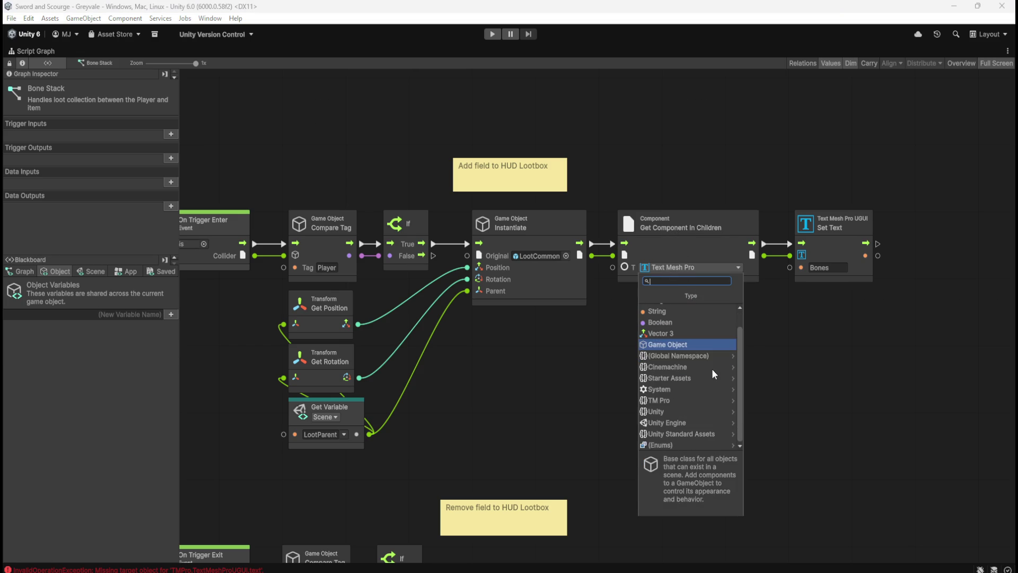
pyautogui.click(683, 404)
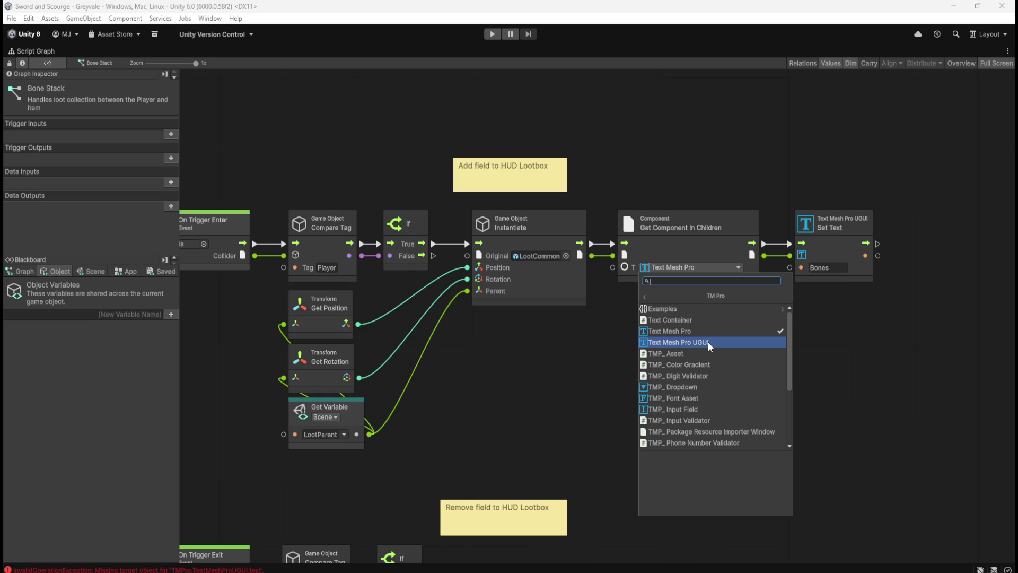
pyautogui.click(702, 342)
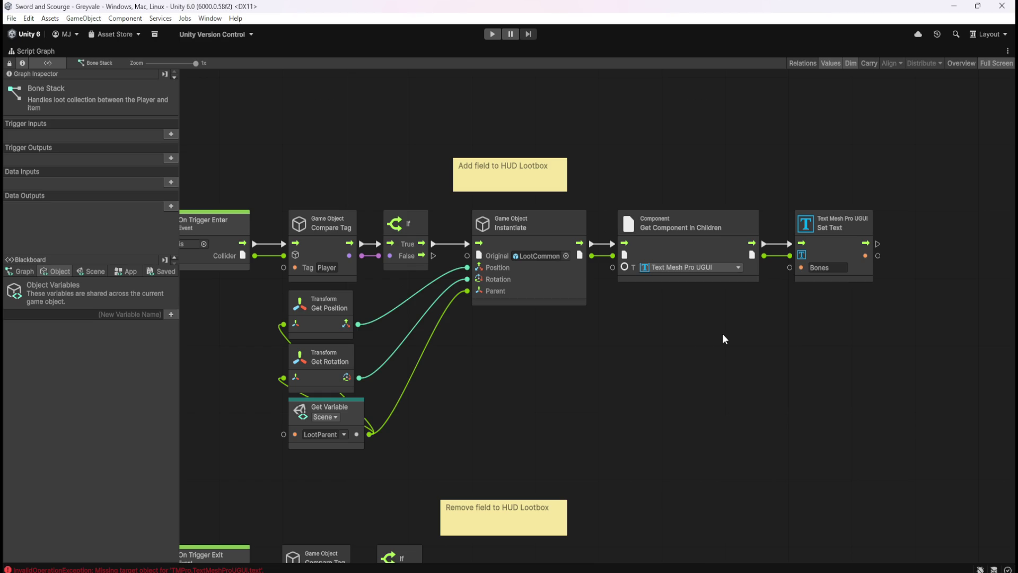
pyautogui.hotkey('shift', 'space')
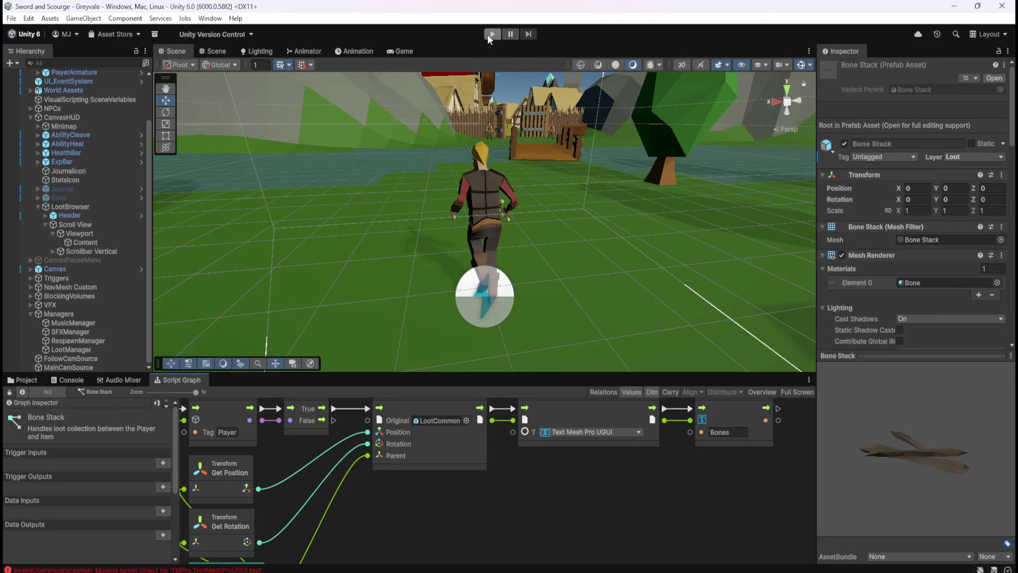
pyautogui.click(491, 33)
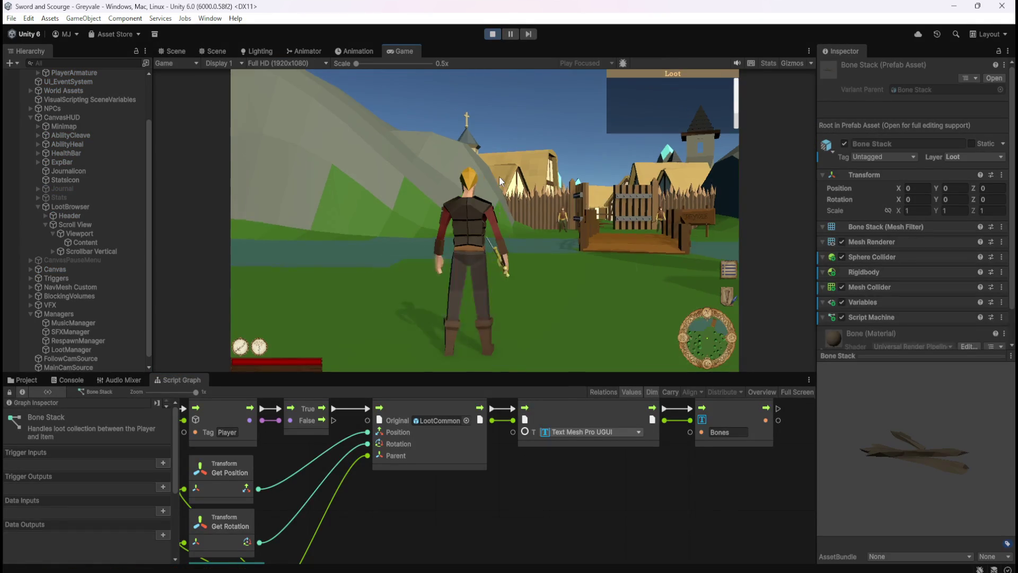
pyautogui.press('w')
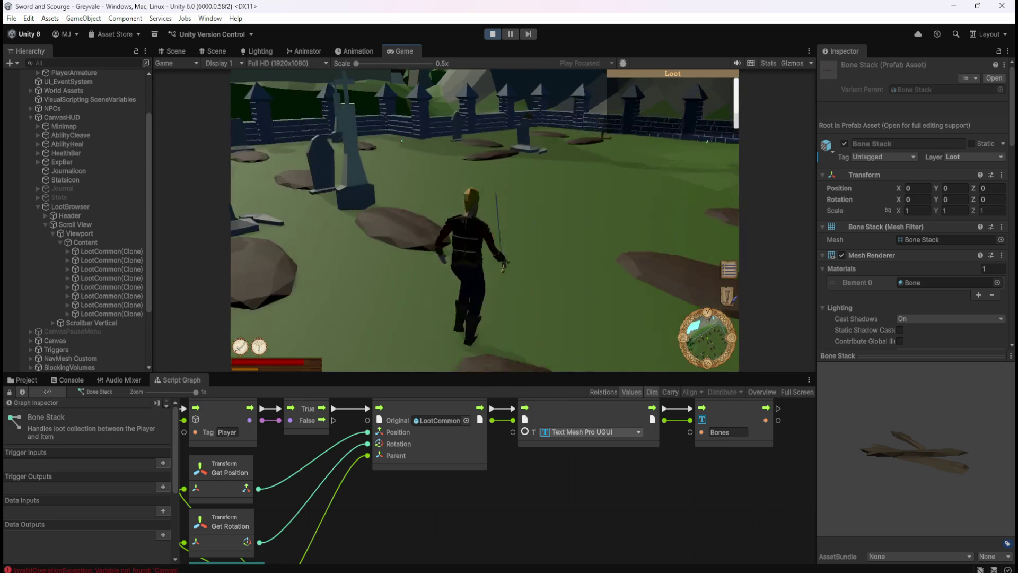
pyautogui.press('Escape')
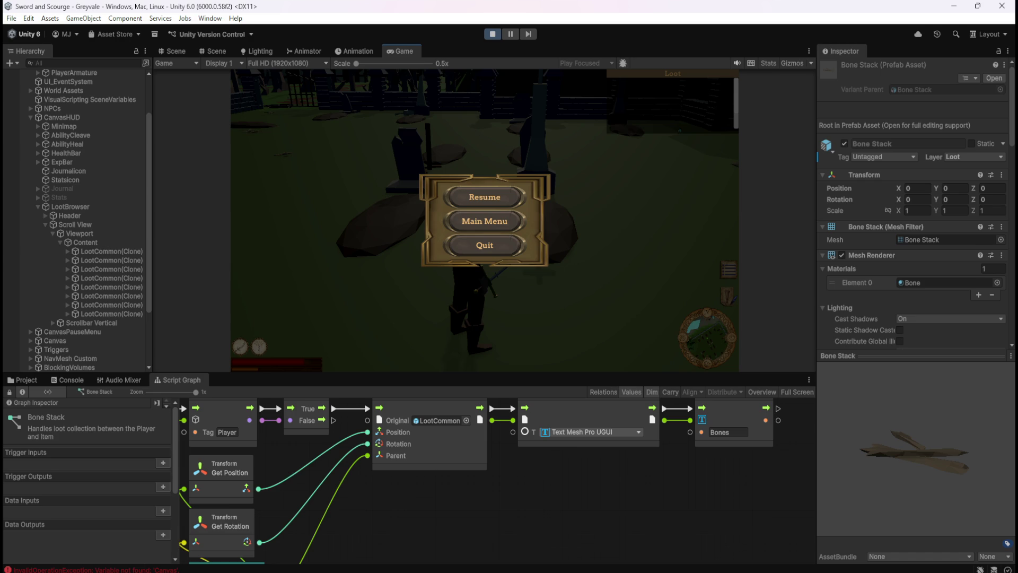
pyautogui.click(493, 34)
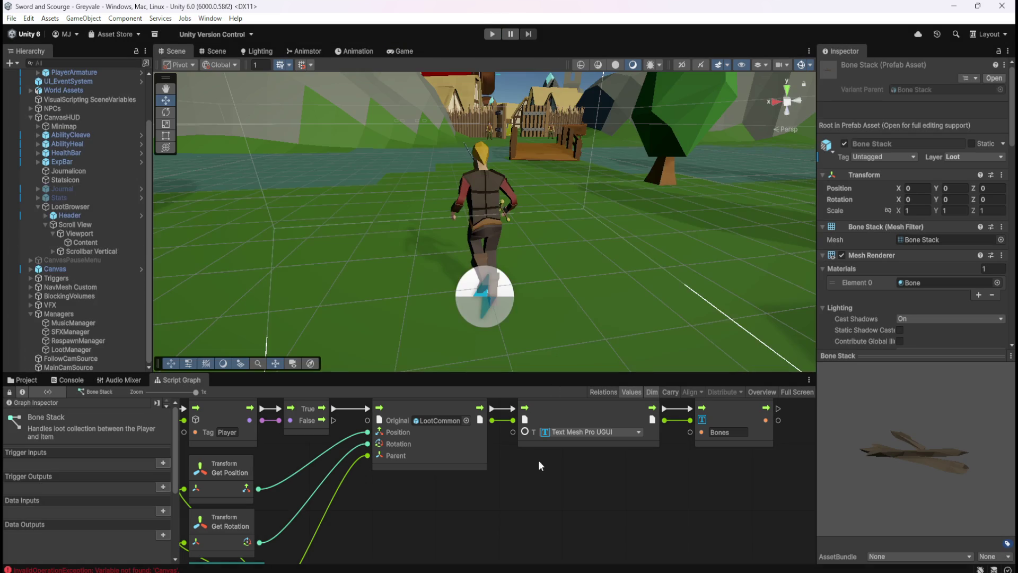
# Open the Coin Stack prefab and look over its script graph full-screen.
pyautogui.click(22, 380)
pyautogui.click(181, 437)
pyautogui.doubleClick(181, 437)
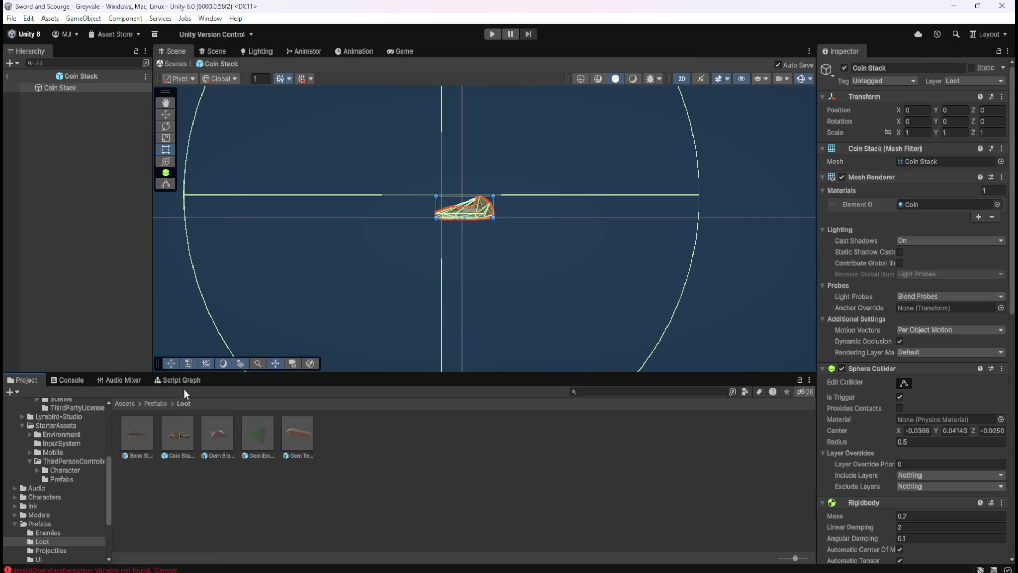
pyautogui.click(180, 380)
pyautogui.hotkey('shift', 'space')
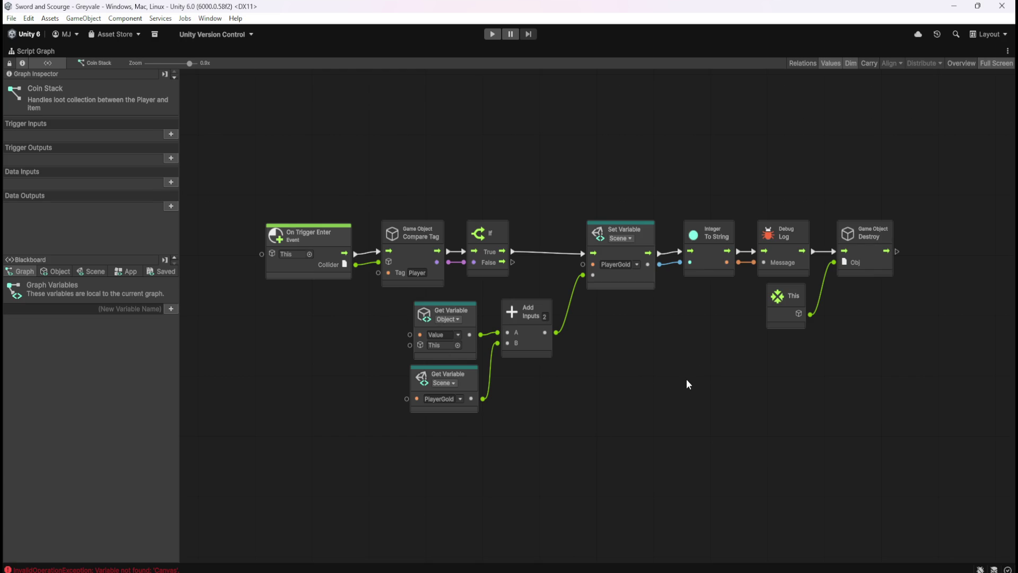
pyautogui.hotkey('shift', 'space')
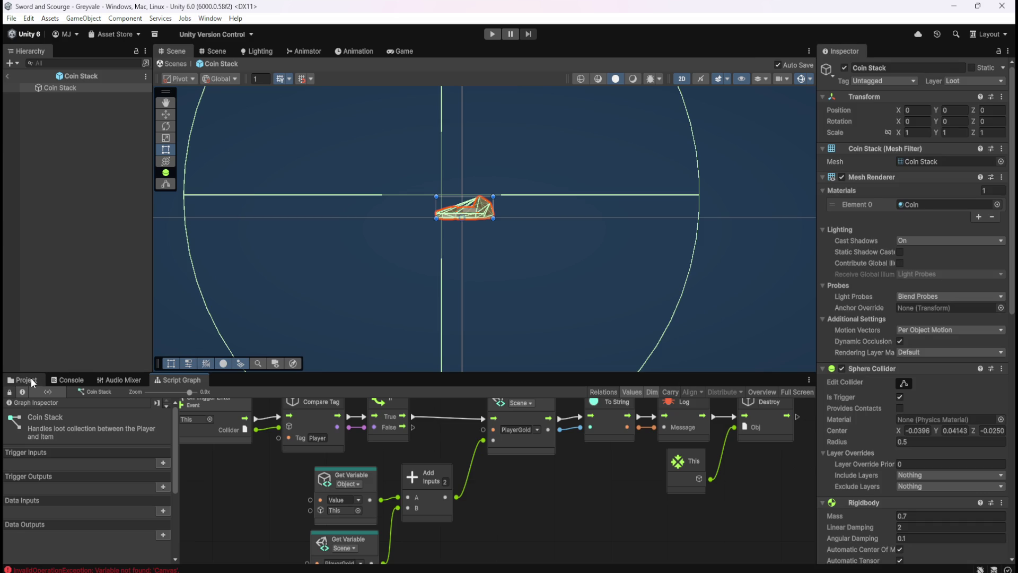
# Delete the Set Active and Get Variable nodes from the Gem Topaz prefab's graph.
pyautogui.click(31, 378)
pyautogui.doubleClick(141, 427)
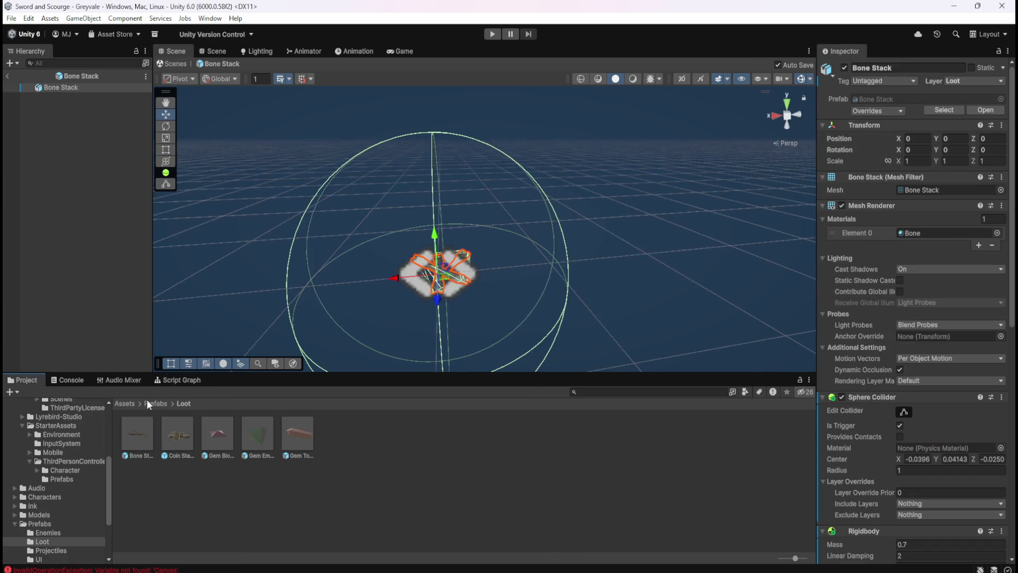
pyautogui.doubleClick(299, 437)
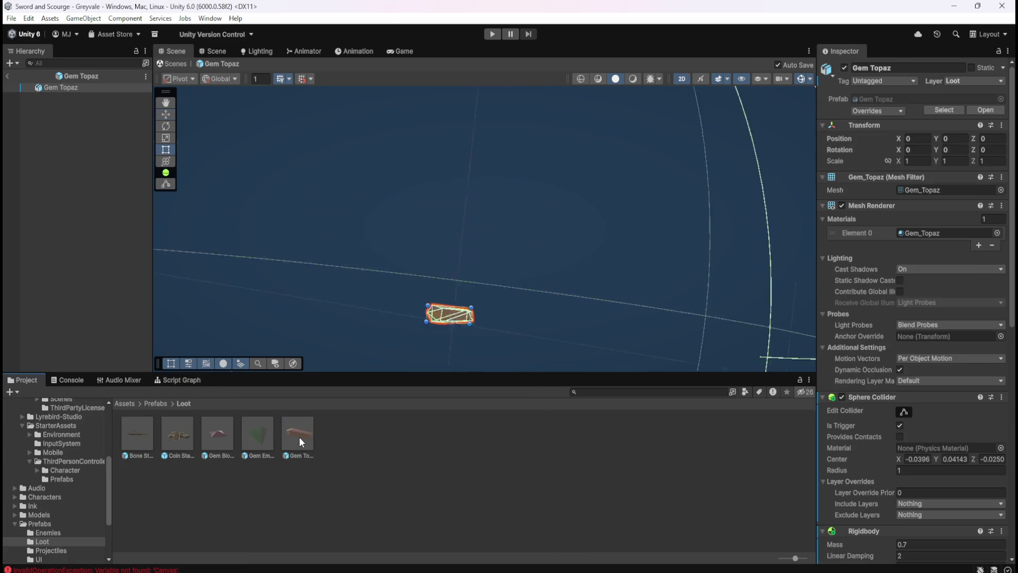
pyautogui.click(166, 379)
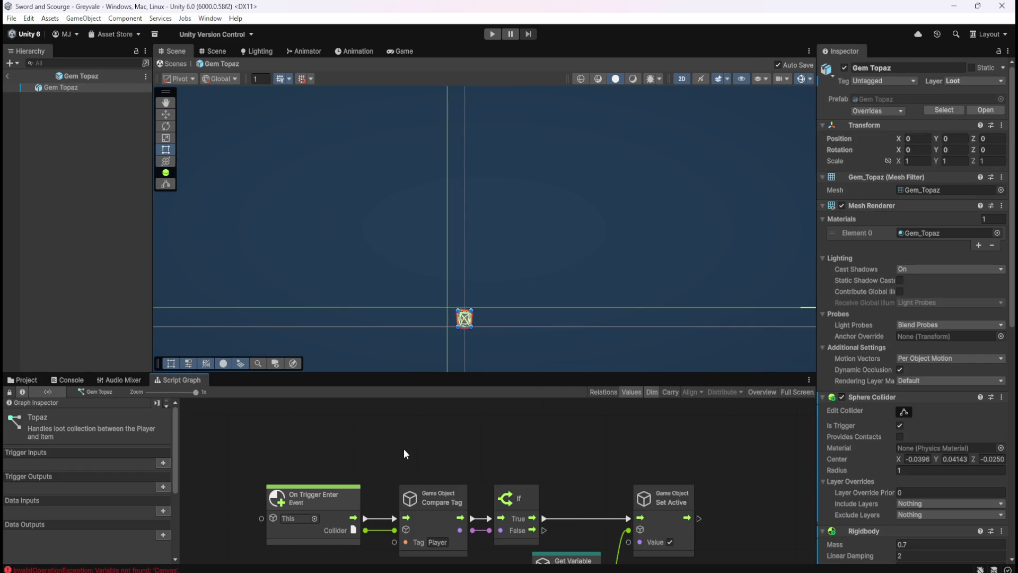
pyautogui.hotkey('shift', 'space')
pyautogui.scroll(-3, 775, 378)
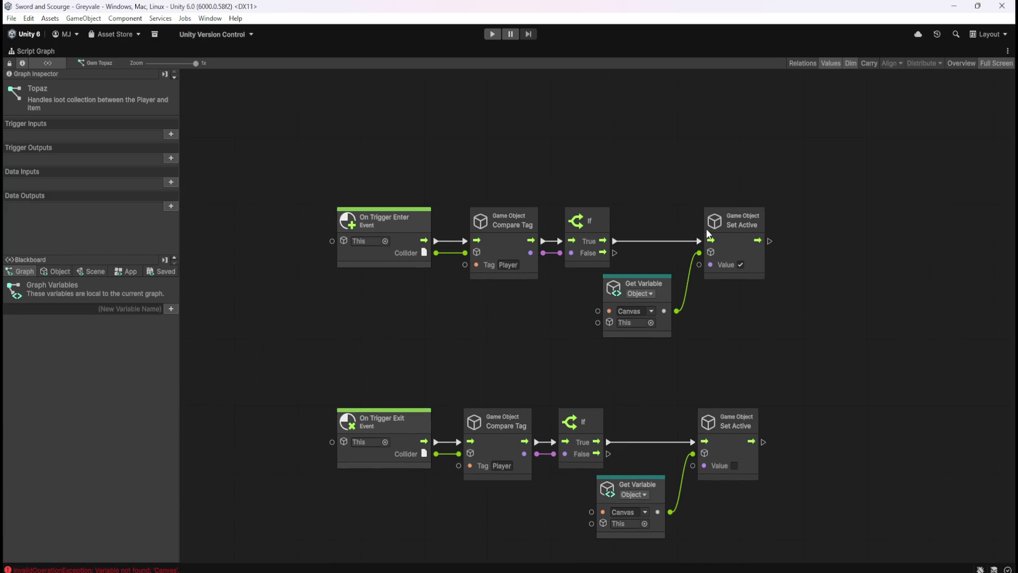
pyautogui.moveTo(641, 194); pyautogui.dragTo(800, 512)
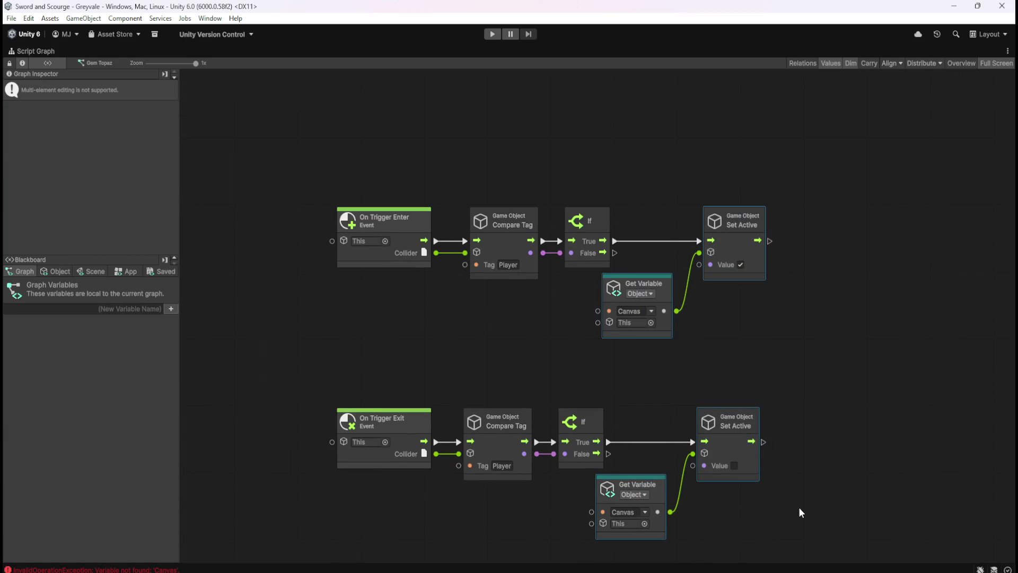
pyautogui.press('Delete')
pyautogui.hotkey('shift', 'space')
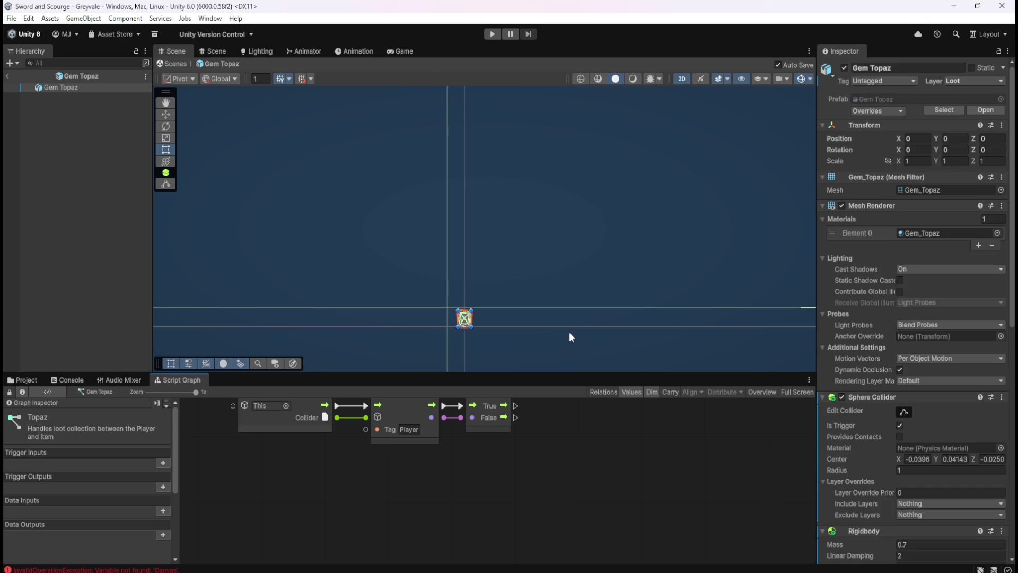
# Delete the nodes after both If checks in the Gem Blood Ruby graph.
pyautogui.click(27, 380)
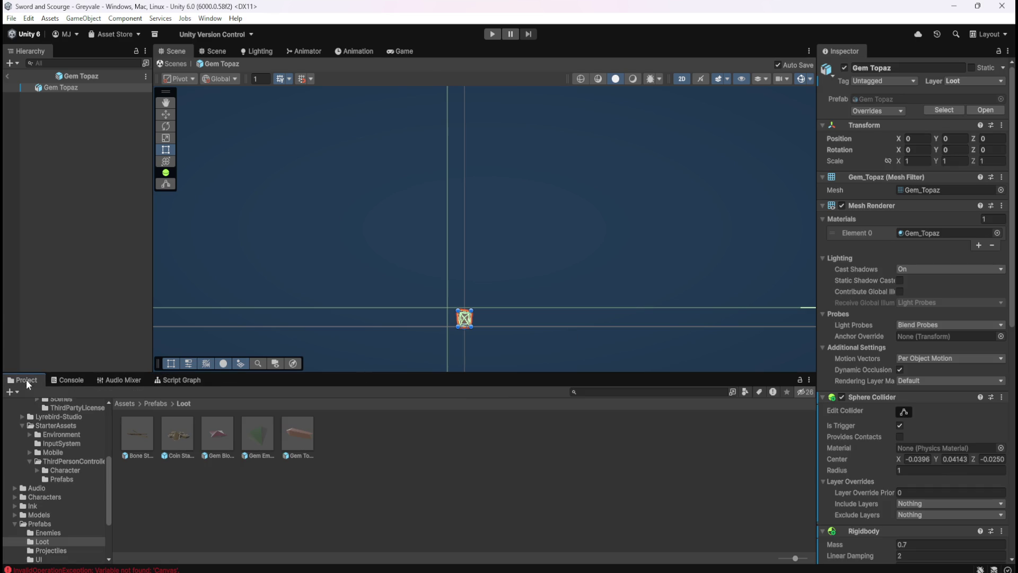
pyautogui.doubleClick(221, 438)
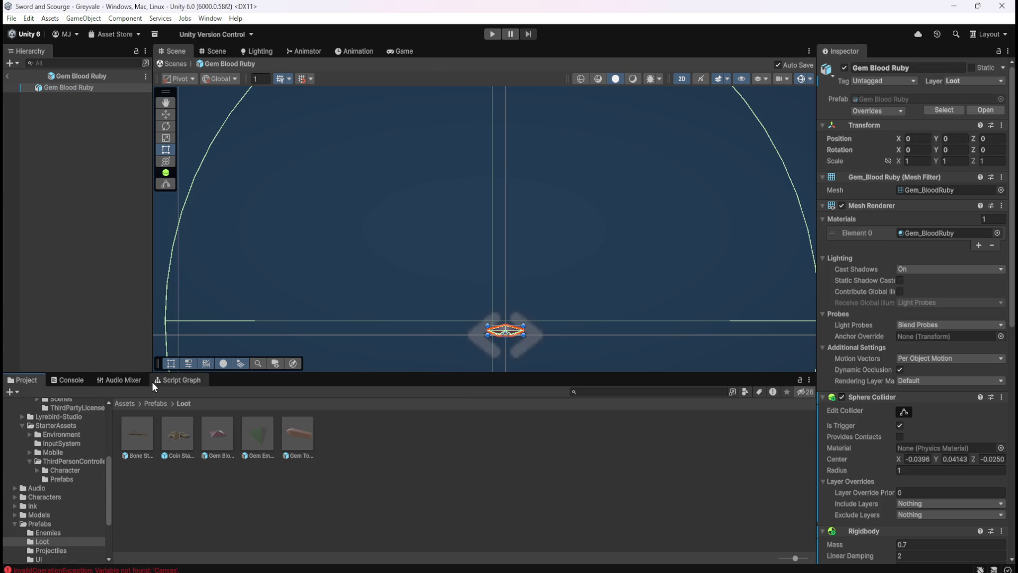
pyautogui.click(175, 380)
pyautogui.hotkey('shift', 'space')
pyautogui.moveTo(603, 202); pyautogui.dragTo(753, 467)
pyautogui.press('Delete')
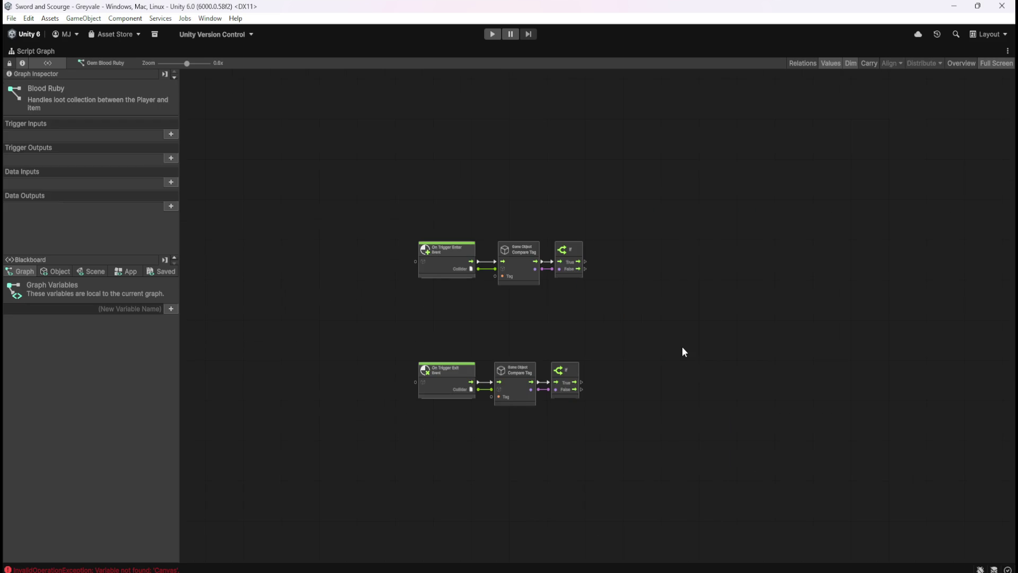
pyautogui.hotkey('shift', 'space')
# Delete the Set Active and Get Variable nodes from the Gem Emerald graph.
pyautogui.click(26, 380)
pyautogui.doubleClick(267, 422)
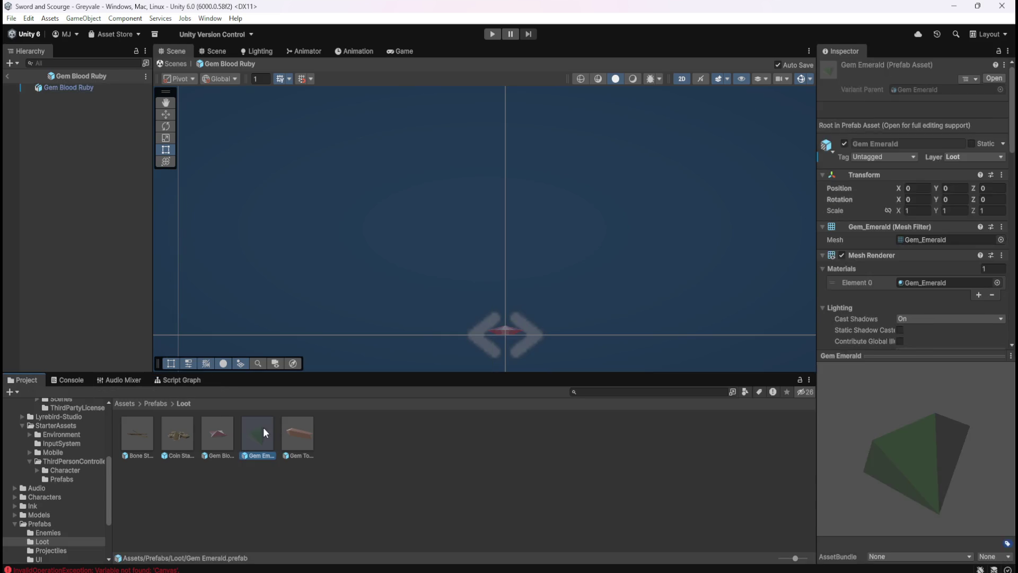
pyautogui.click(176, 379)
pyautogui.hotkey('shift', 'space')
pyautogui.press('Home')
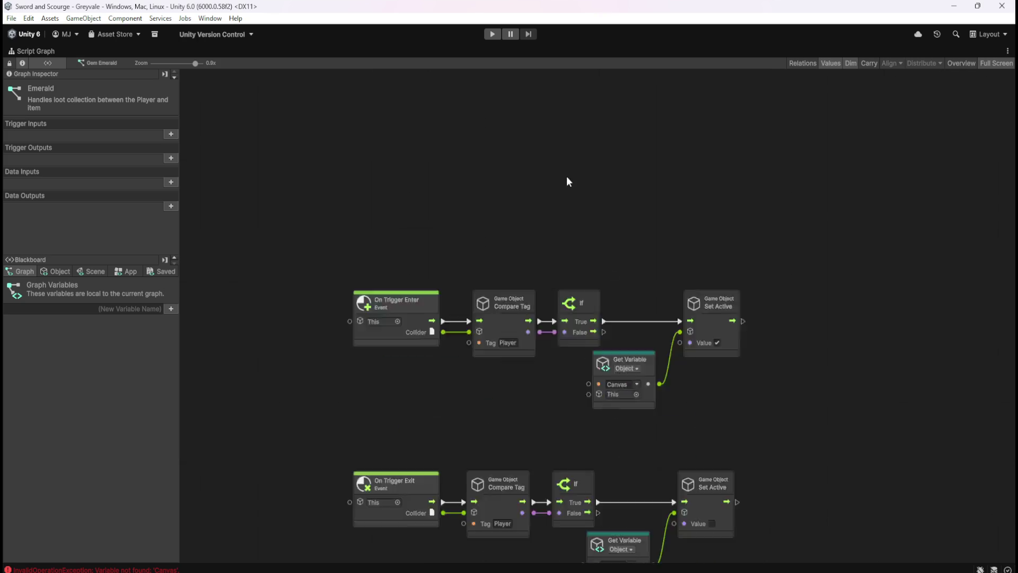
pyautogui.moveTo(751, 92)
pyautogui.mouseDown()
pyautogui.moveTo(596, 425)
pyautogui.moveTo(565, 456)
pyautogui.mouseUp()
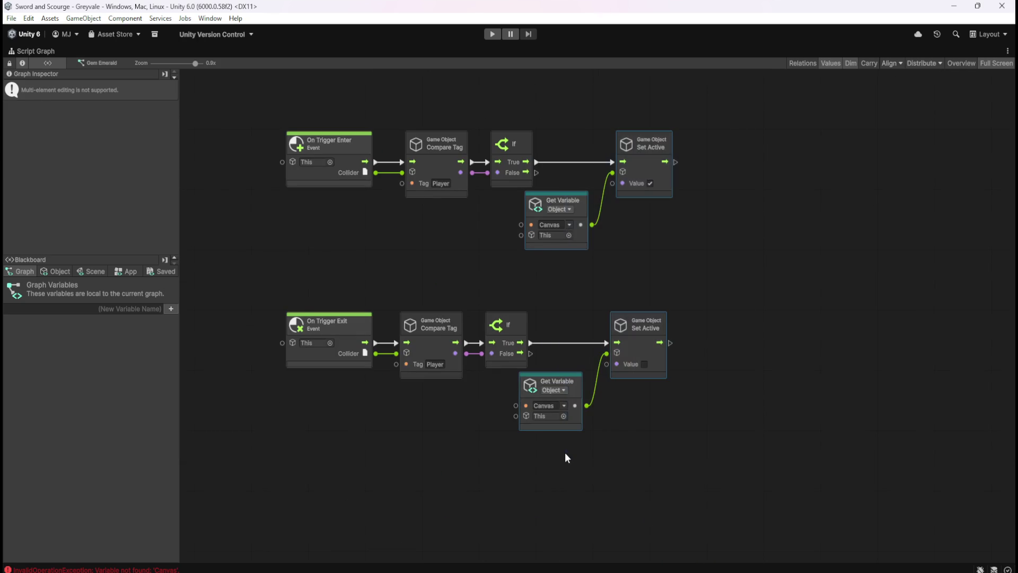
pyautogui.press('Delete')
pyautogui.hotkey('shift', 'space')
# Recheck the Gem Topaz graph, then open the Bone Stack prefab and its script graph.
pyautogui.click(24, 380)
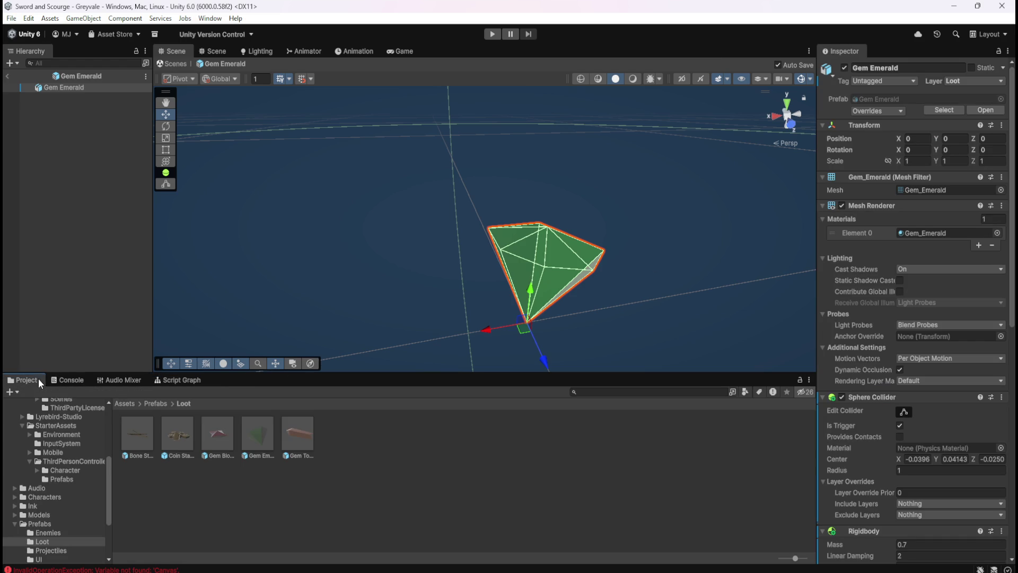
pyautogui.doubleClick(308, 434)
pyautogui.click(173, 377)
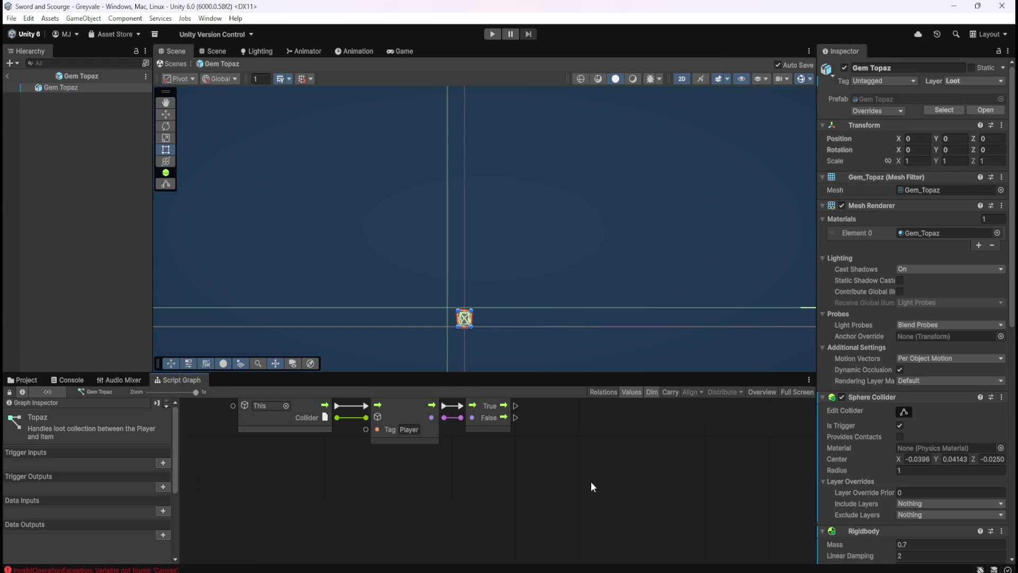
pyautogui.hotkey('shift', 'space')
pyautogui.hotkey('shift', 'space')
pyautogui.click(27, 379)
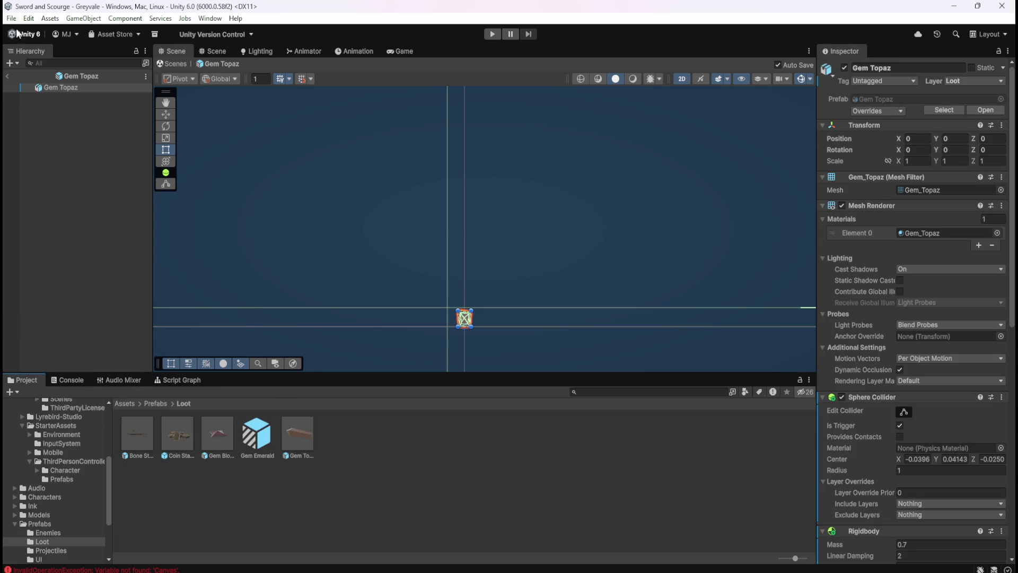
pyautogui.click(138, 430)
pyautogui.doubleClick(139, 429)
pyautogui.click(172, 377)
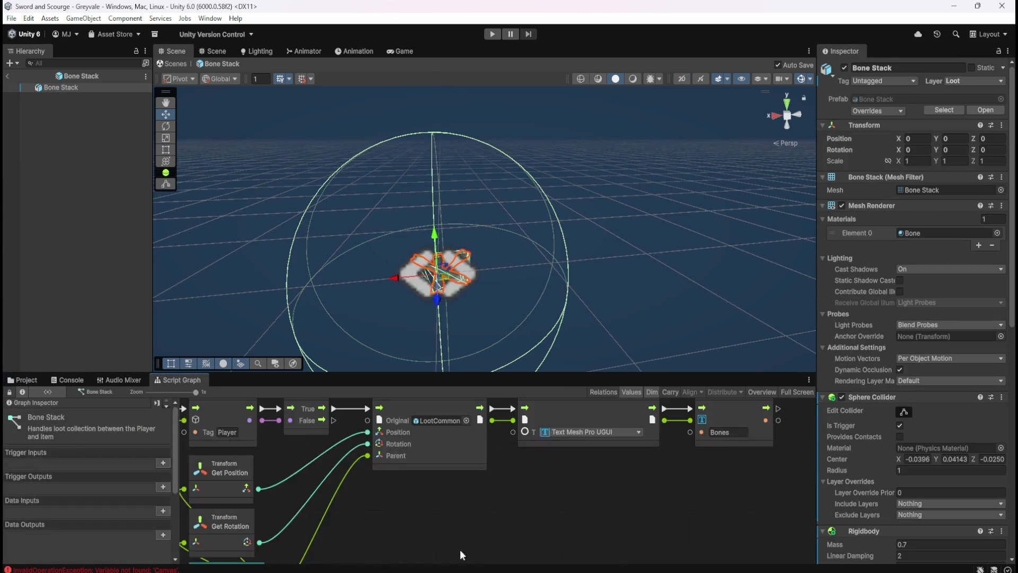
# Confirm Instantiate's Original is the LootCommon prefab, then go back to Assets > Prefabs.
pyautogui.hotkey('shift', 'space')
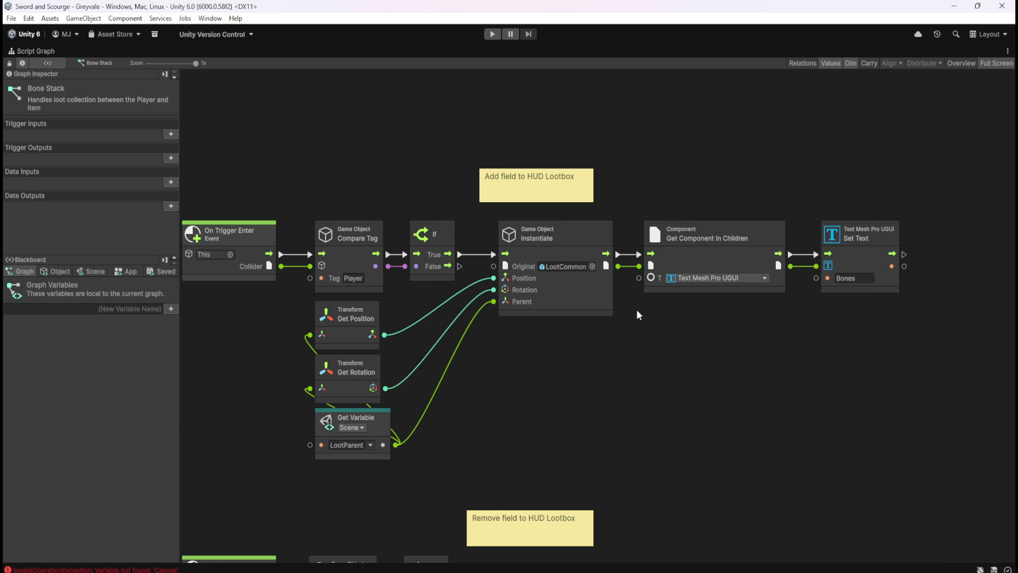
pyautogui.click(592, 267)
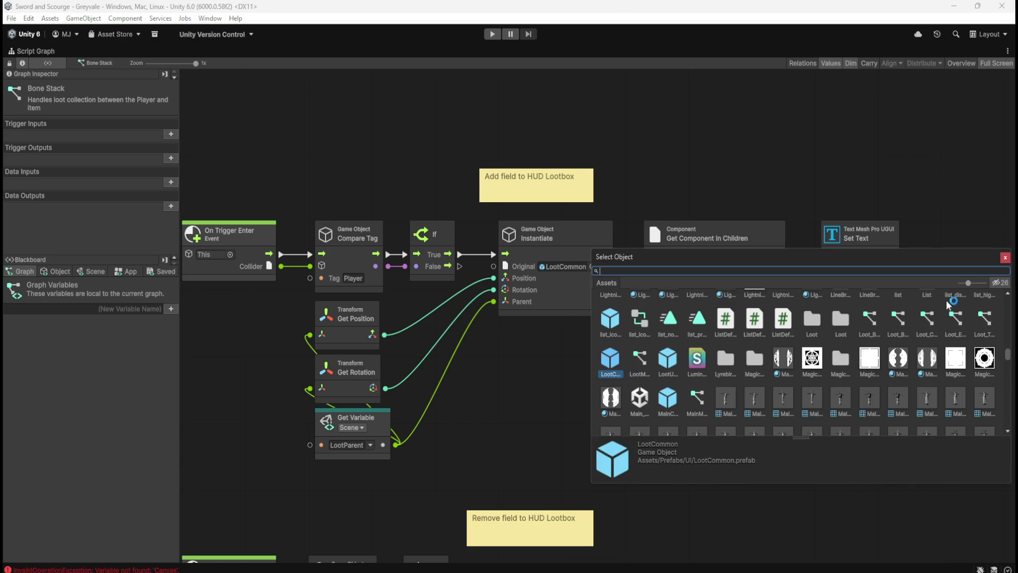
pyautogui.click(1006, 258)
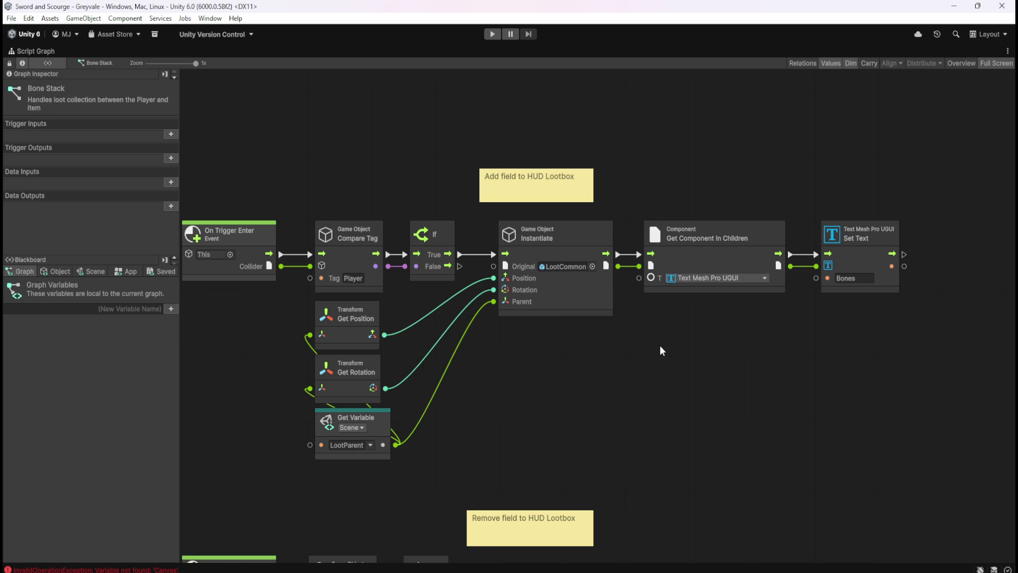
pyautogui.hotkey('shift', 'space')
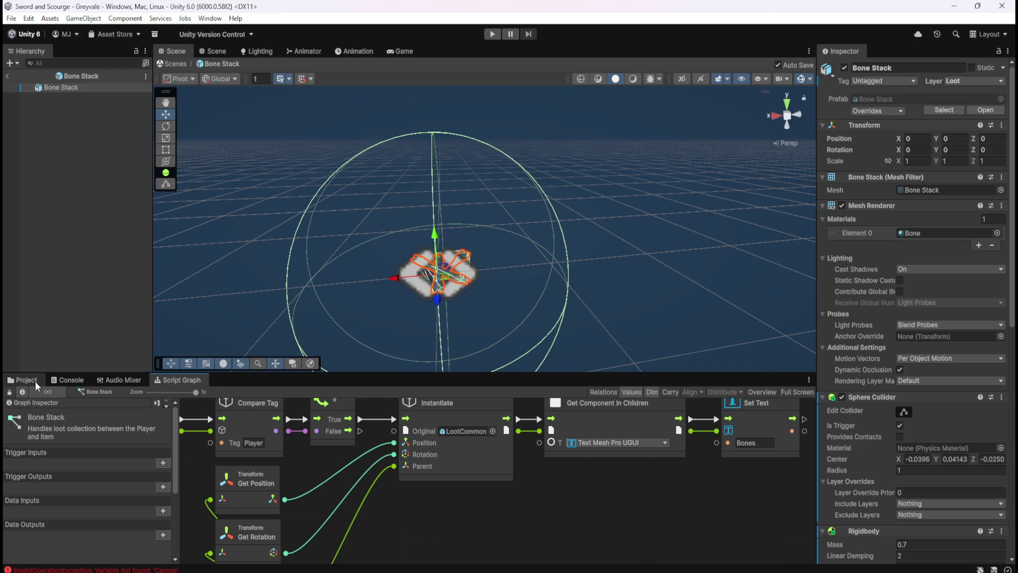
pyautogui.click(35, 380)
pyautogui.click(155, 403)
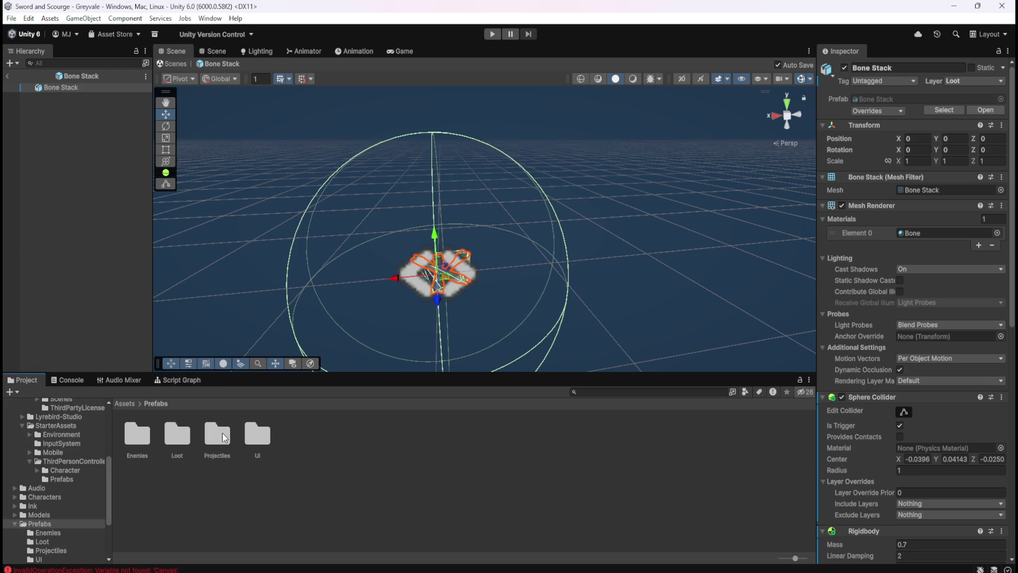
# Open the LootCommon UI prefab and inspect its Canvas, LootCommon panel and Text (TMP).
pyautogui.doubleClick(252, 430)
pyautogui.doubleClick(139, 434)
pyautogui.click(79, 88)
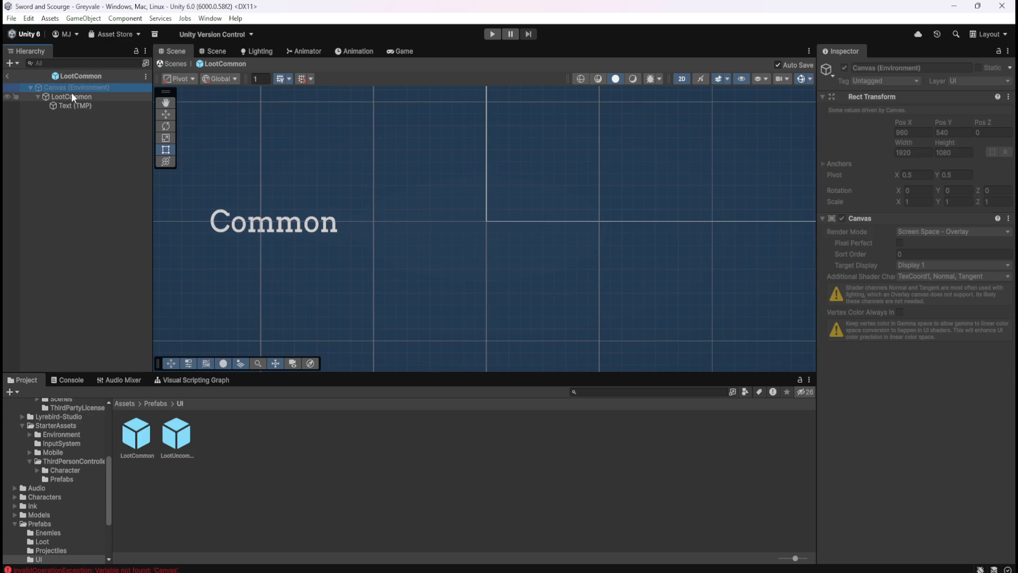
pyautogui.click(69, 96)
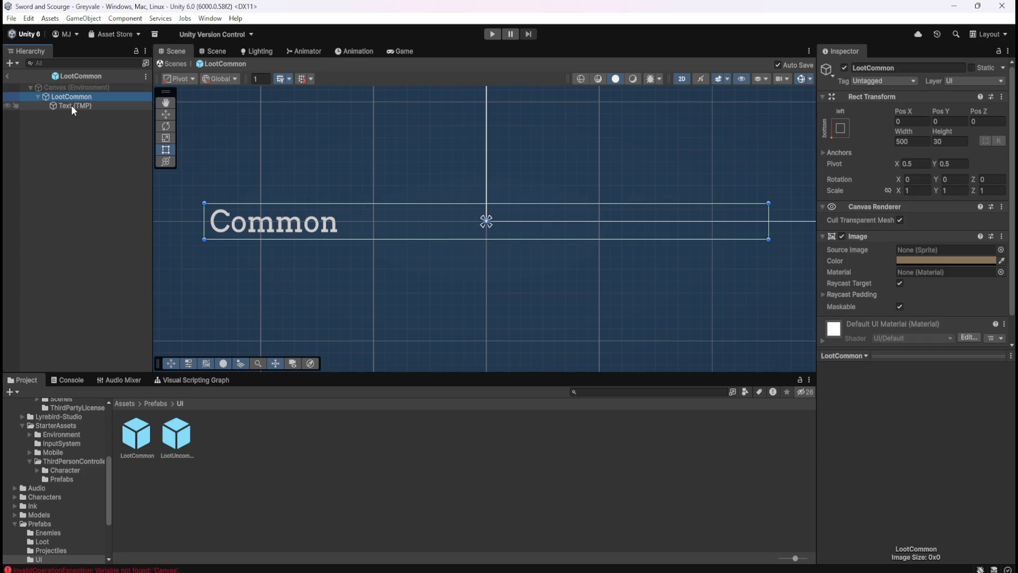
pyautogui.click(71, 105)
# Recheck the Canvas, panel and 'Common' text, then return to the main scene.
pyautogui.click(84, 88)
pyautogui.click(78, 98)
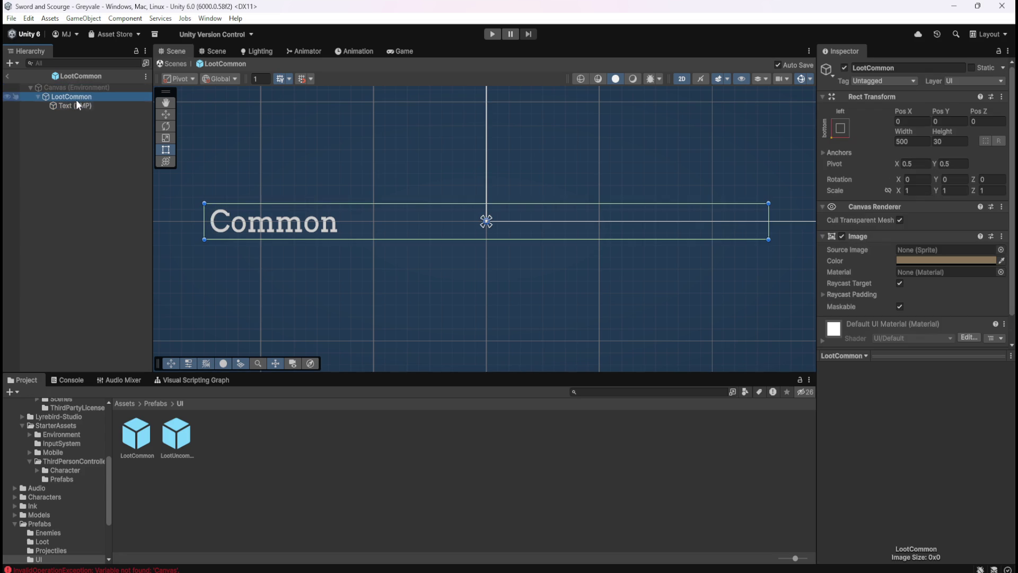
pyautogui.click(75, 105)
pyautogui.click(81, 88)
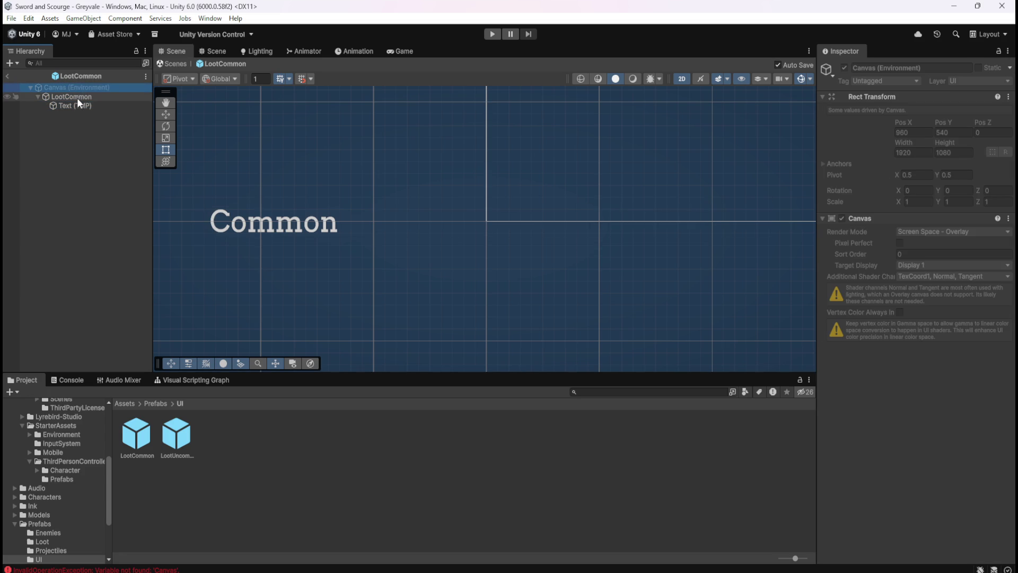
pyautogui.click(78, 97)
pyautogui.click(76, 104)
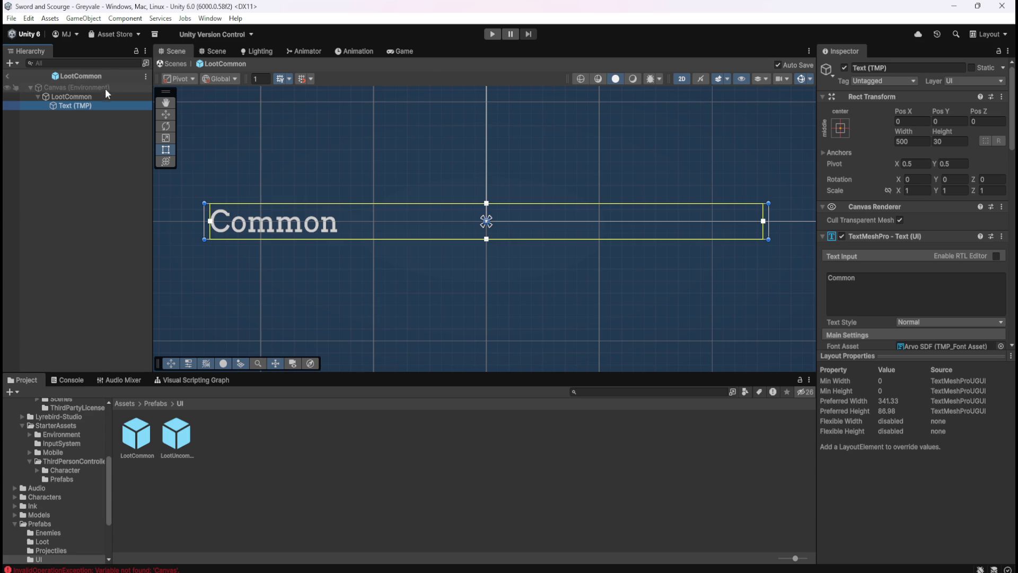
pyautogui.click(7, 76)
pyautogui.click(159, 402)
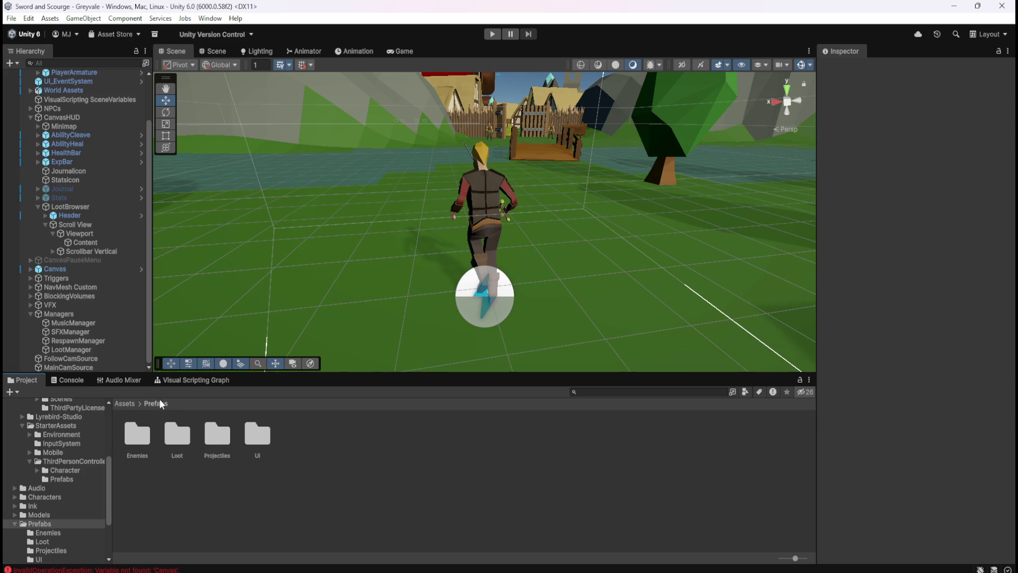
# Open the Loot > Bone Stack prefab with its script graph maximized.
pyautogui.doubleClick(180, 437)
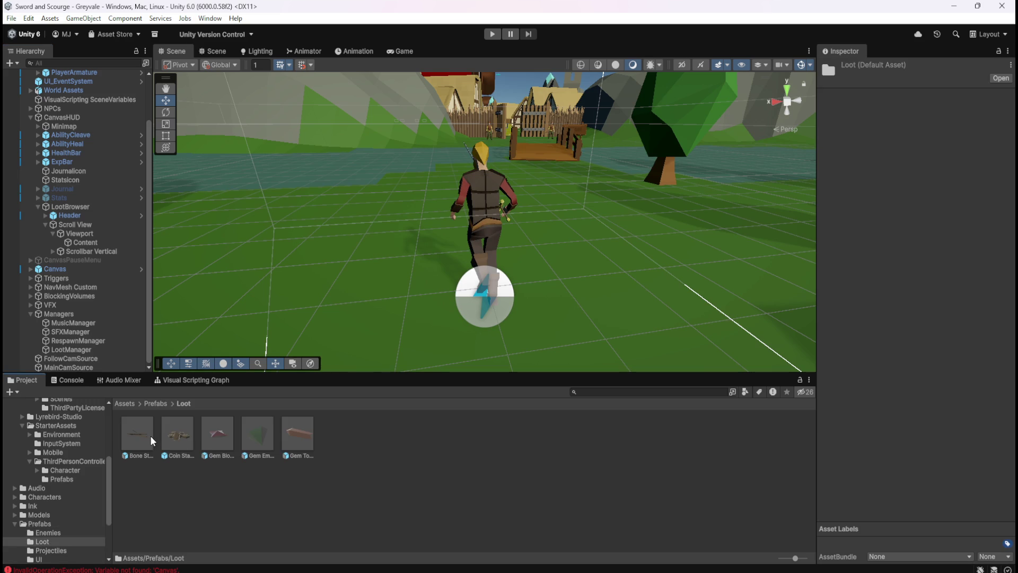
pyautogui.doubleClick(150, 434)
pyautogui.click(180, 379)
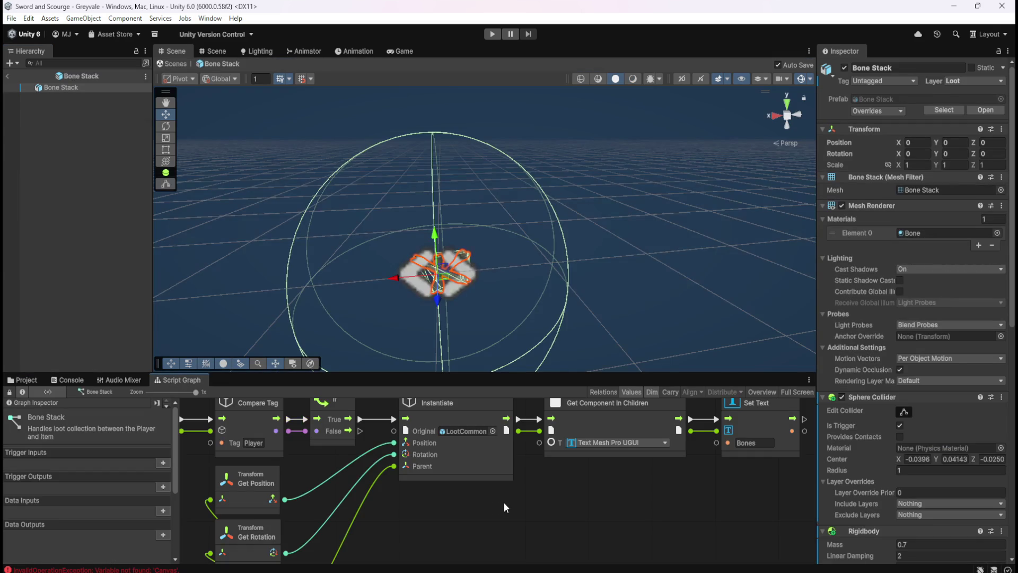
pyautogui.hotkey('shift', 'space')
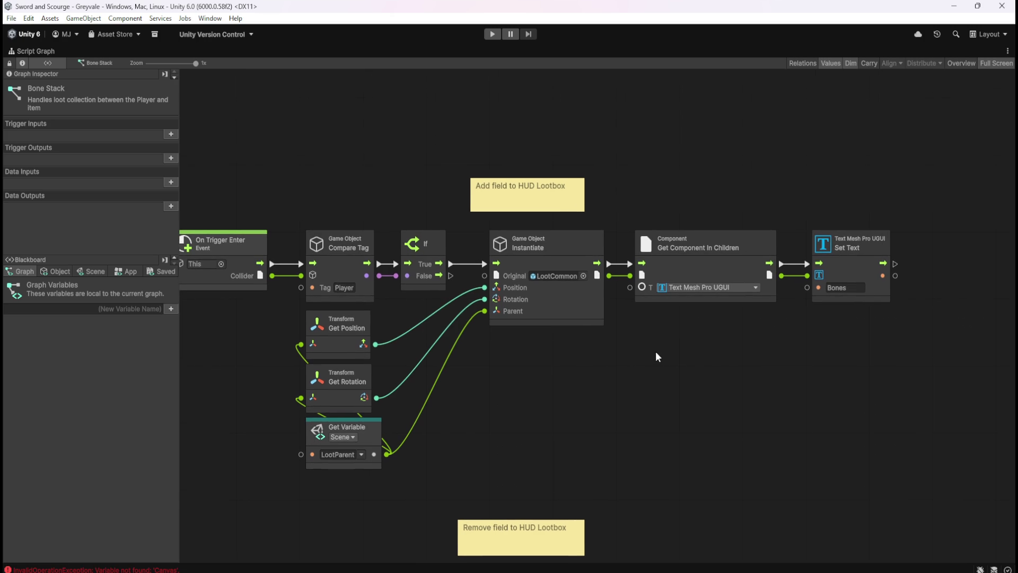
# From Instantiate's output, search 'get child' and add Game Object Get Component In Children.
pyautogui.moveTo(609, 276); pyautogui.dragTo(639, 373)
pyautogui.write('get child')
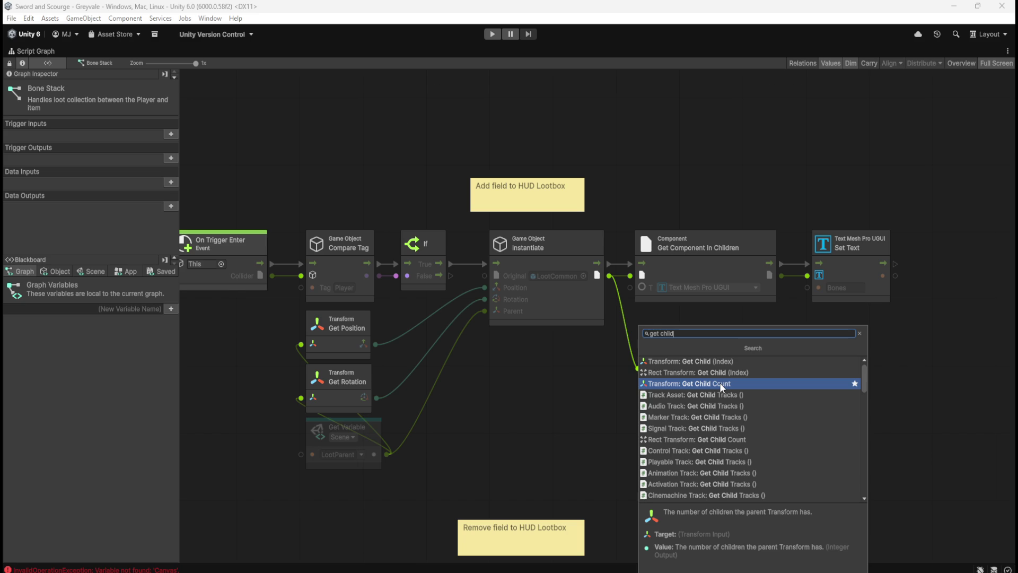
pyautogui.scroll(-5, 743, 403)
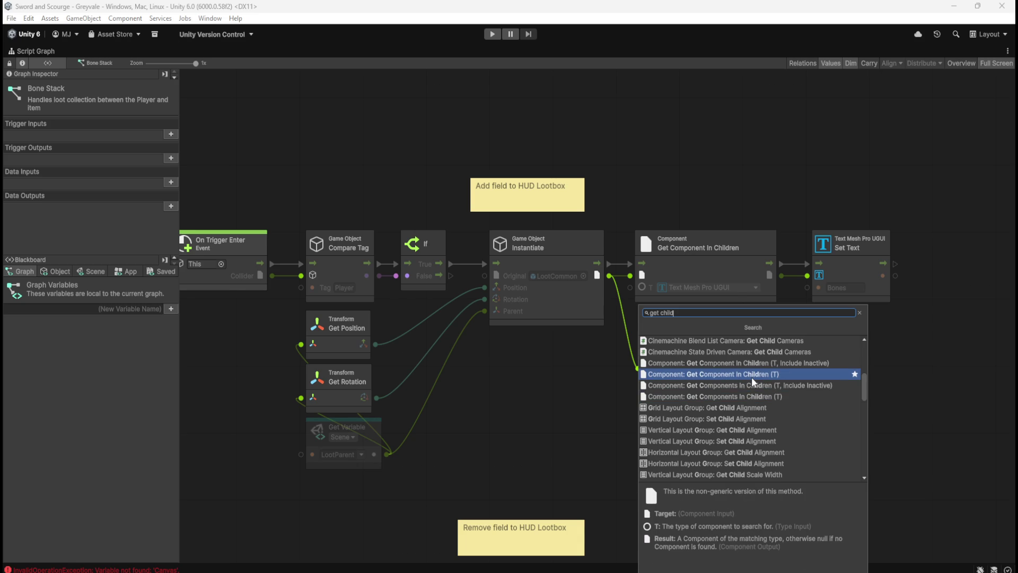
pyautogui.scroll(-6, 752, 379)
pyautogui.scroll(-5, 769, 397)
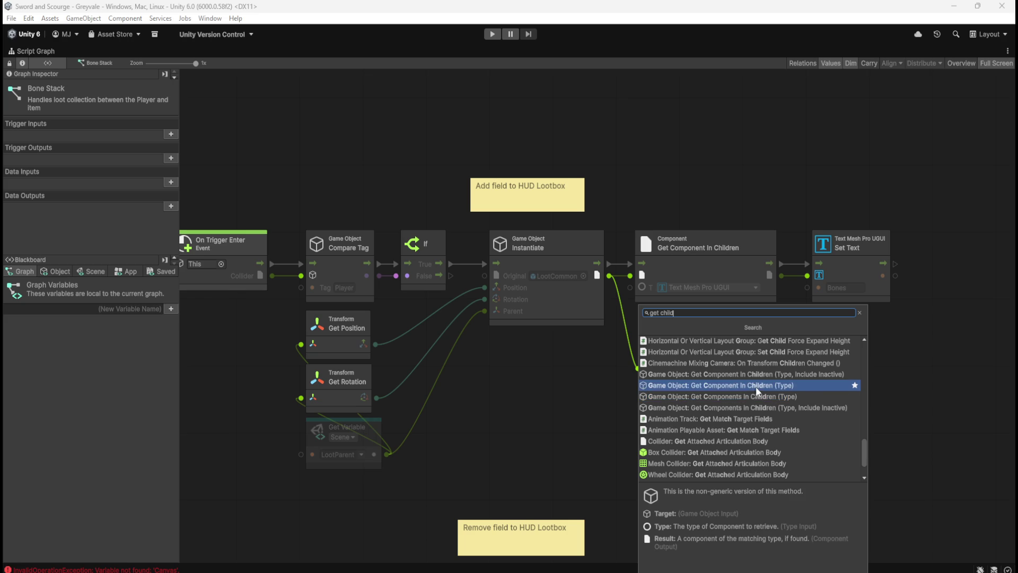
pyautogui.click(756, 386)
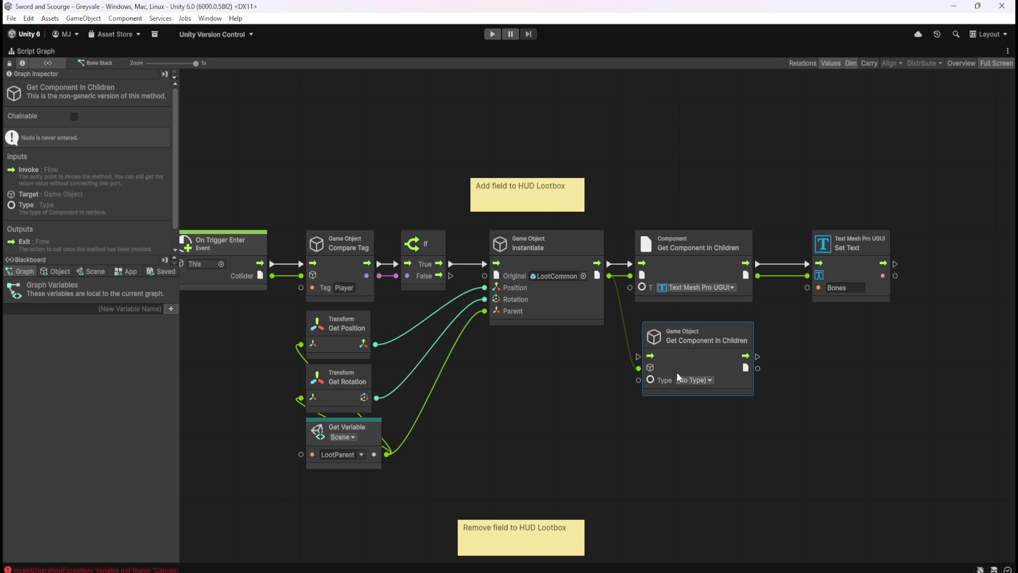
# Open the new node's Type list, close it unset, and restore the docked layout.
pyautogui.click(698, 380)
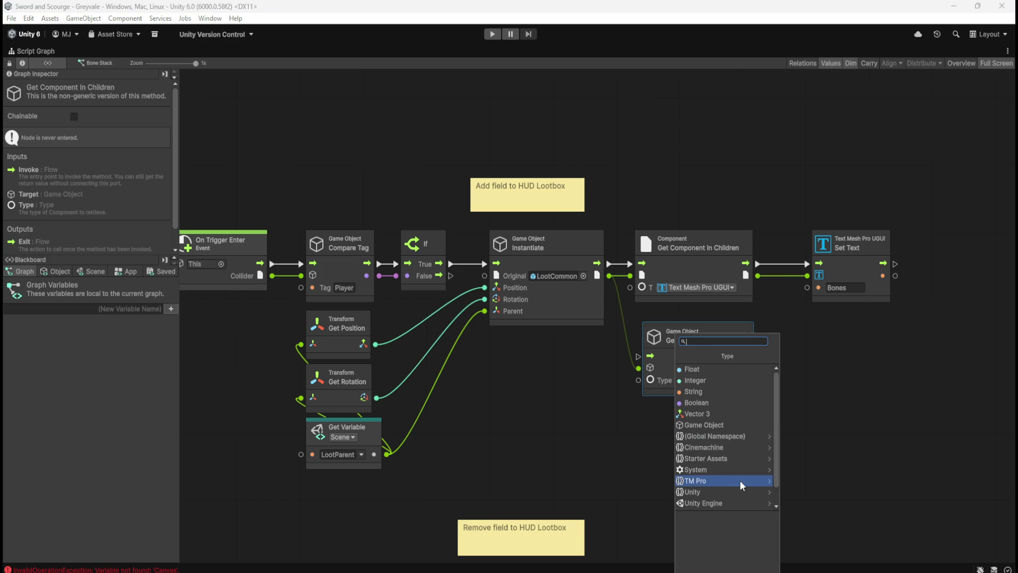
pyautogui.click(839, 379)
pyautogui.click(801, 382)
pyautogui.hotkey('shift', 'space')
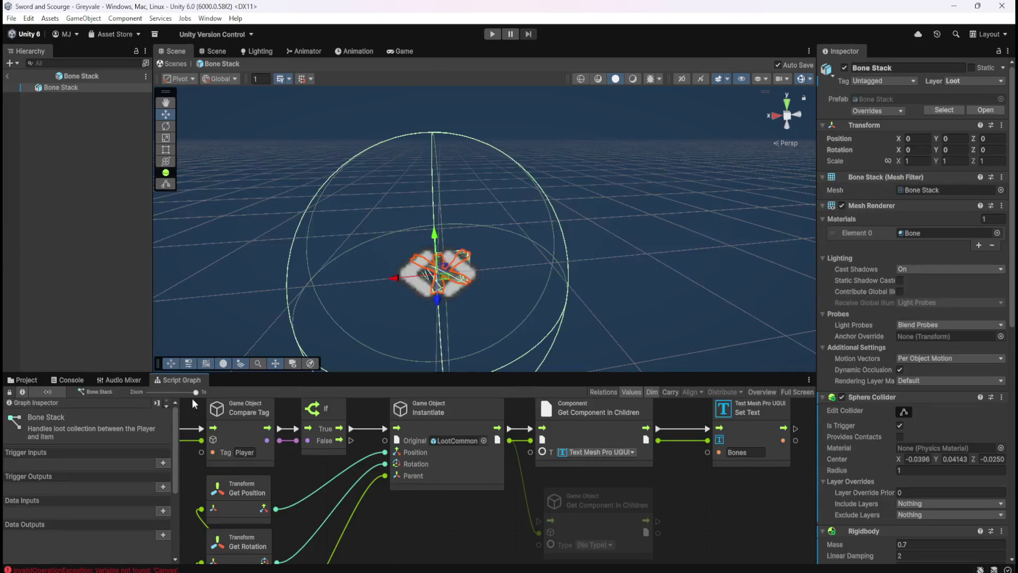
# Open the Prefabs > UI > LootCommon prefab and inspect its Text (TMP) element.
pyautogui.click(29, 380)
pyautogui.click(171, 403)
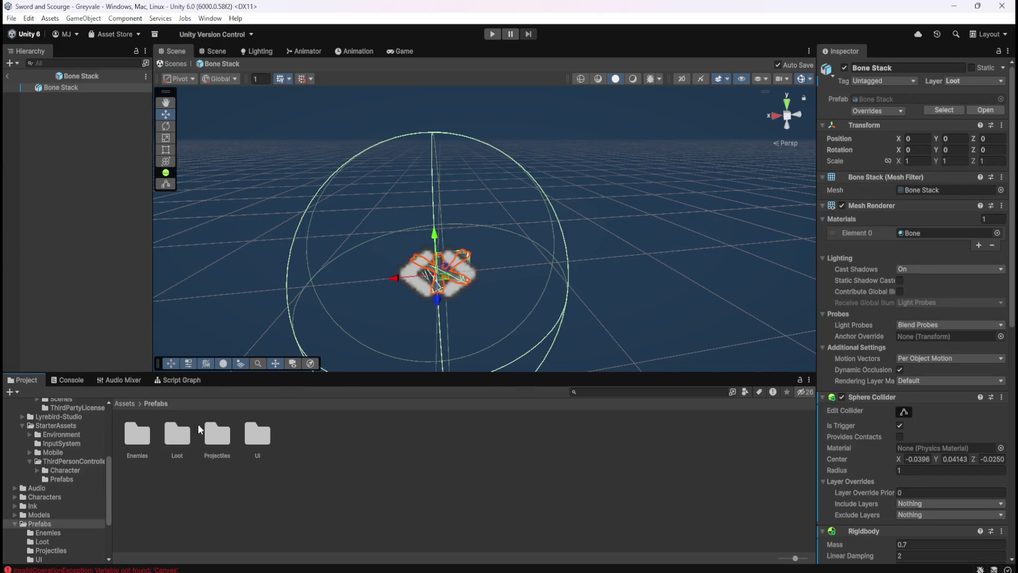
pyautogui.click(195, 422)
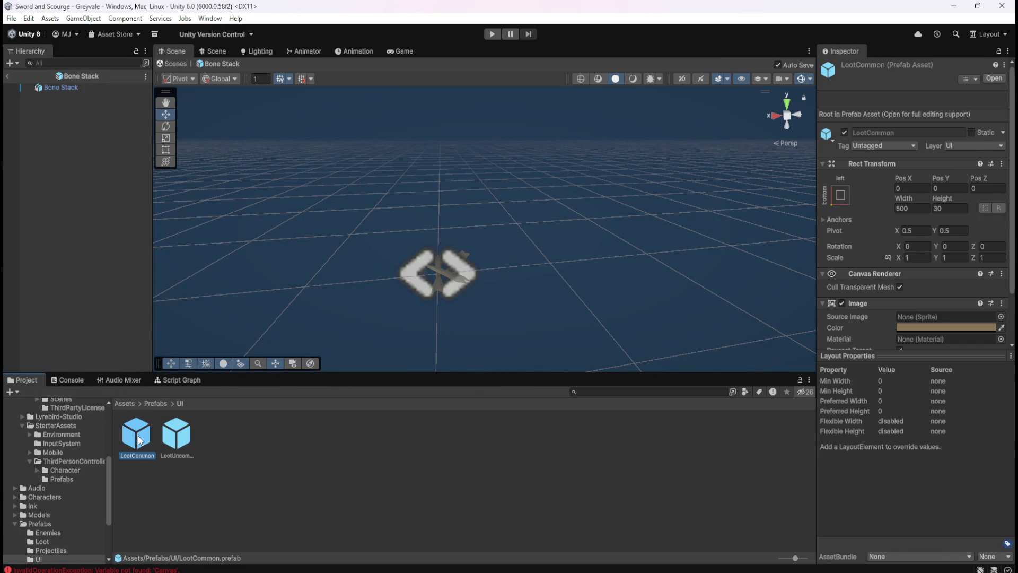
pyautogui.doubleClick(139, 437)
pyautogui.click(93, 105)
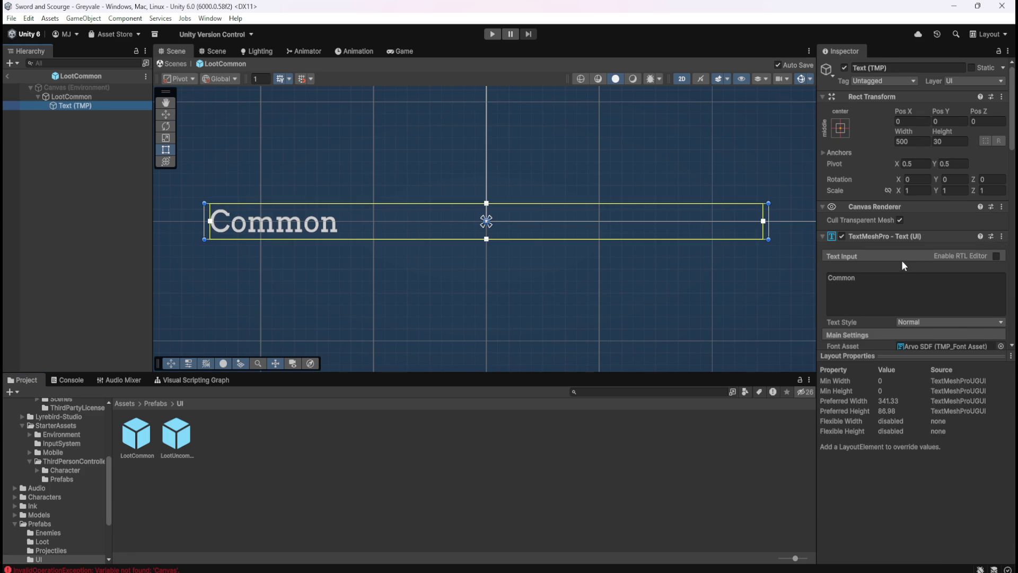
pyautogui.scroll(-1, 902, 260)
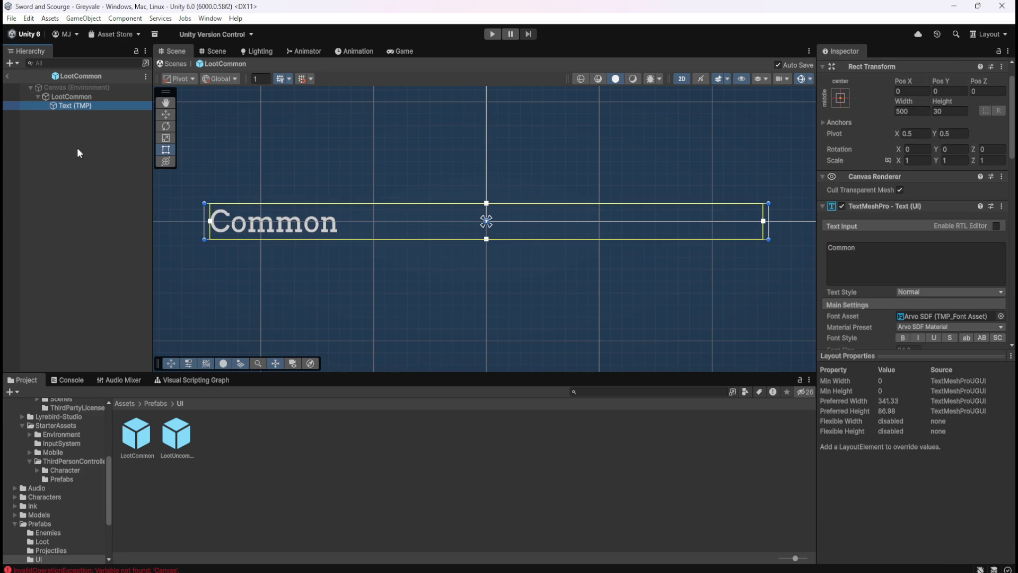
# Dismiss LootCommon's add-child context menu without creating anything and exit Prefab Mode.
pyautogui.rightClick(76, 97)
pyautogui.moveTo(167, 389)
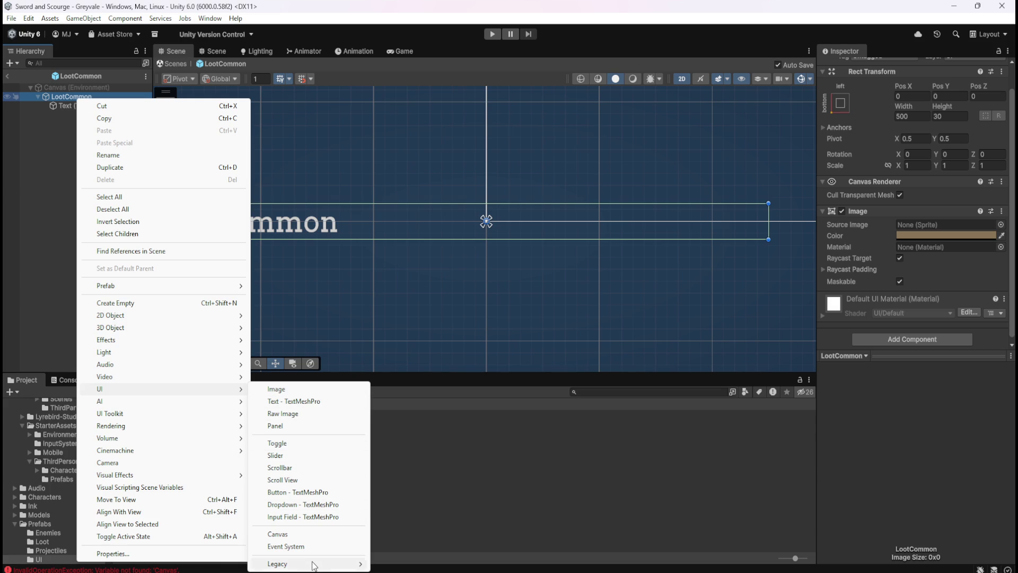
pyautogui.moveTo(315, 566)
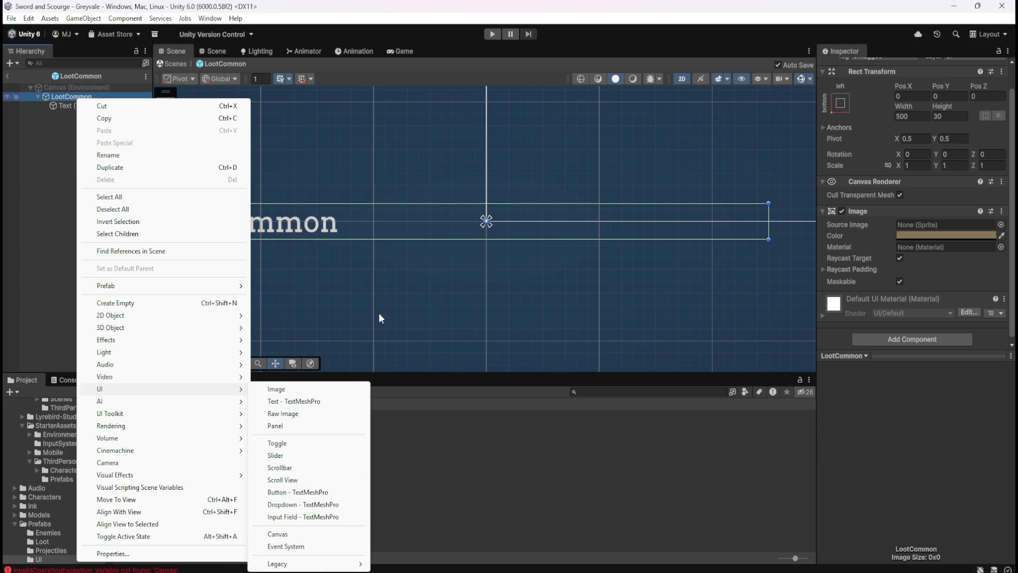
pyautogui.click(18, 147)
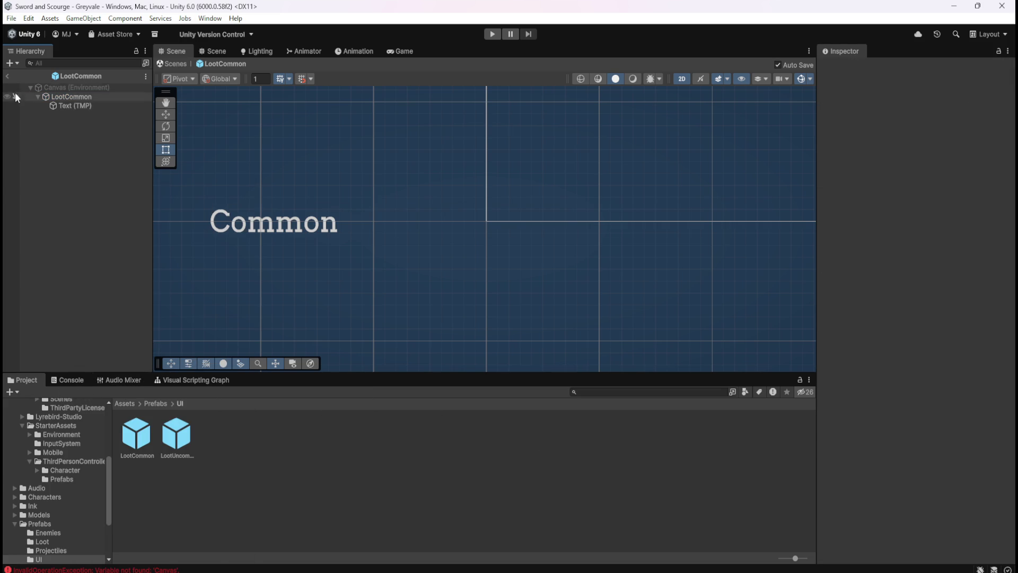
pyautogui.click(10, 78)
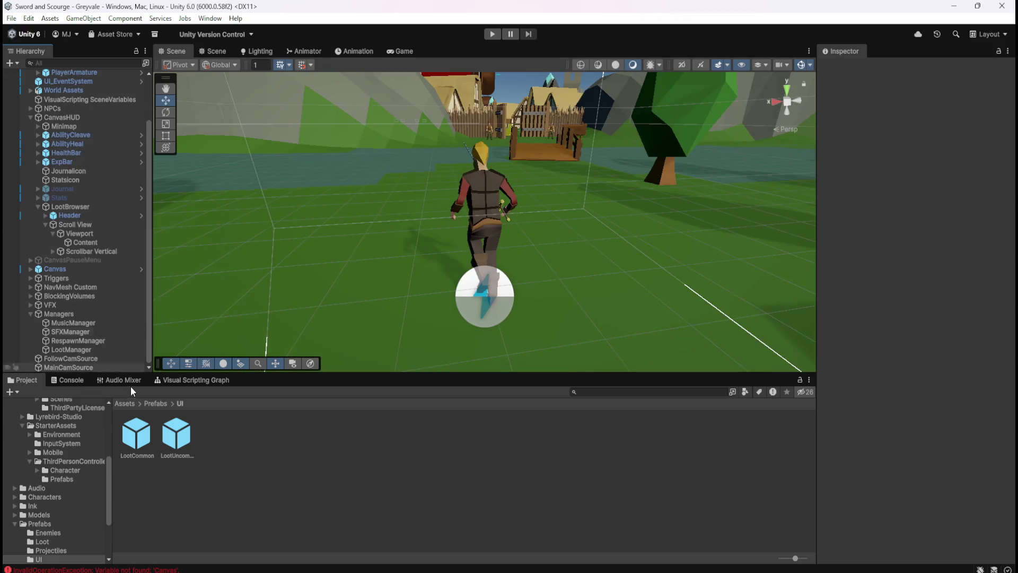
# In the maximized Bone Stack graph, set the lower component node's type to Text Mesh Pro.
pyautogui.click(156, 405)
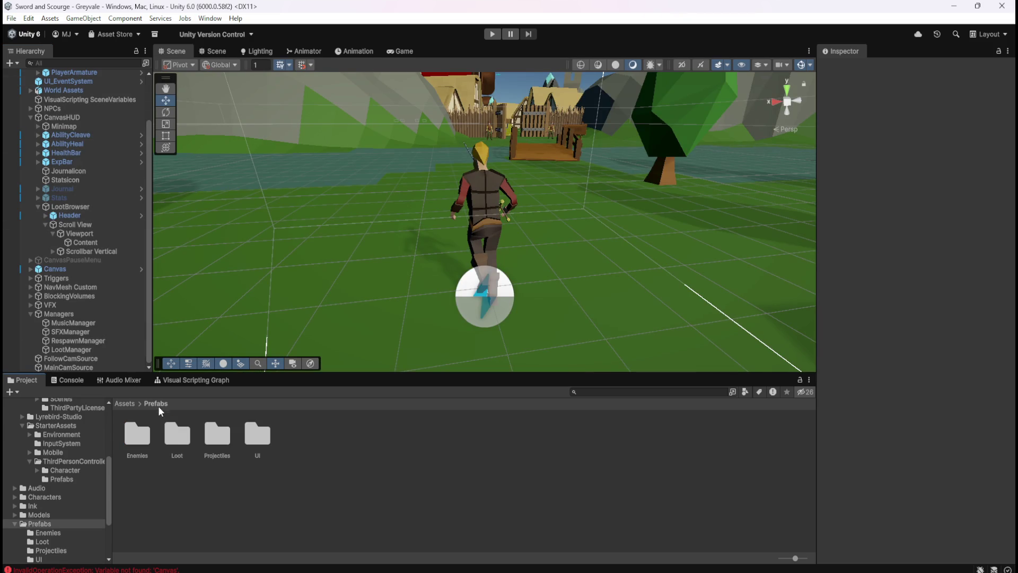
pyautogui.doubleClick(176, 438)
pyautogui.click(158, 435)
pyautogui.click(183, 380)
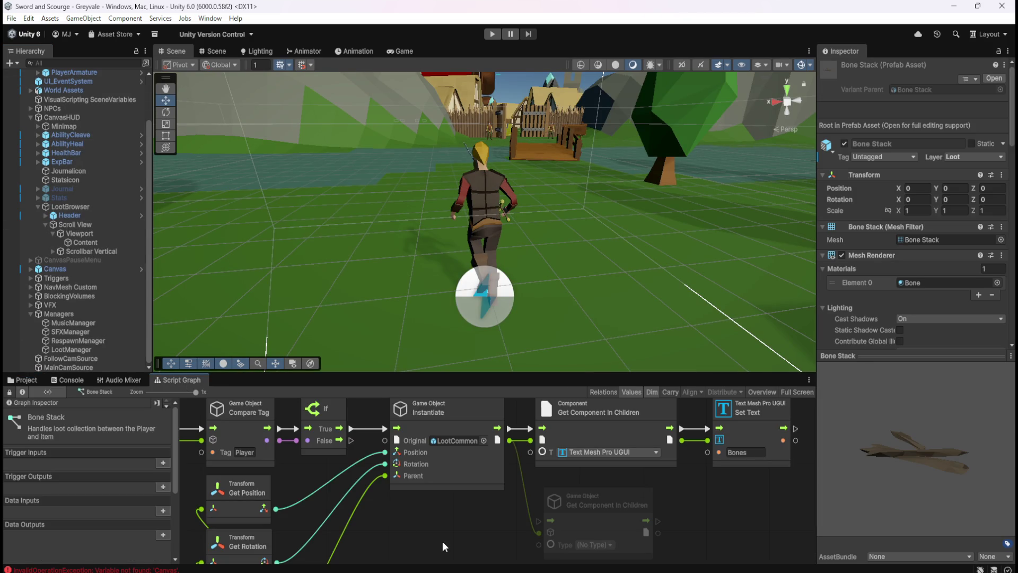
pyautogui.hotkey('shift', 'space')
pyautogui.click(708, 380)
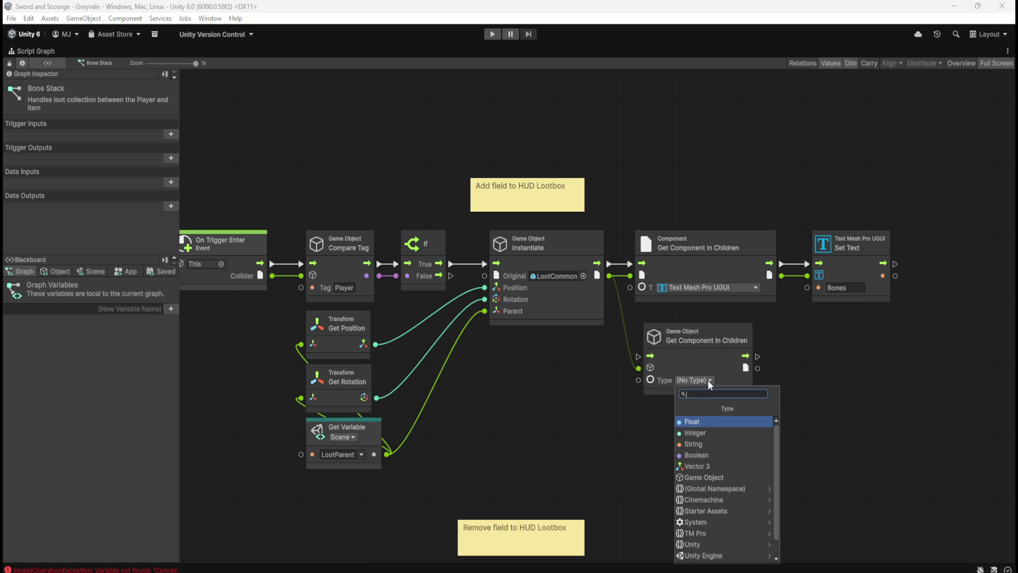
pyautogui.write('tex')
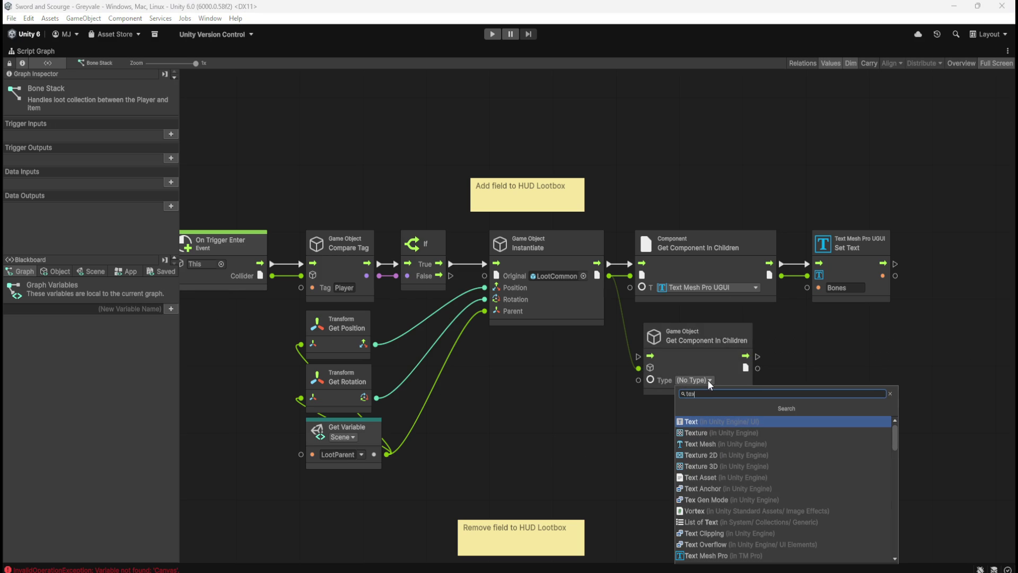
pyautogui.click(730, 539)
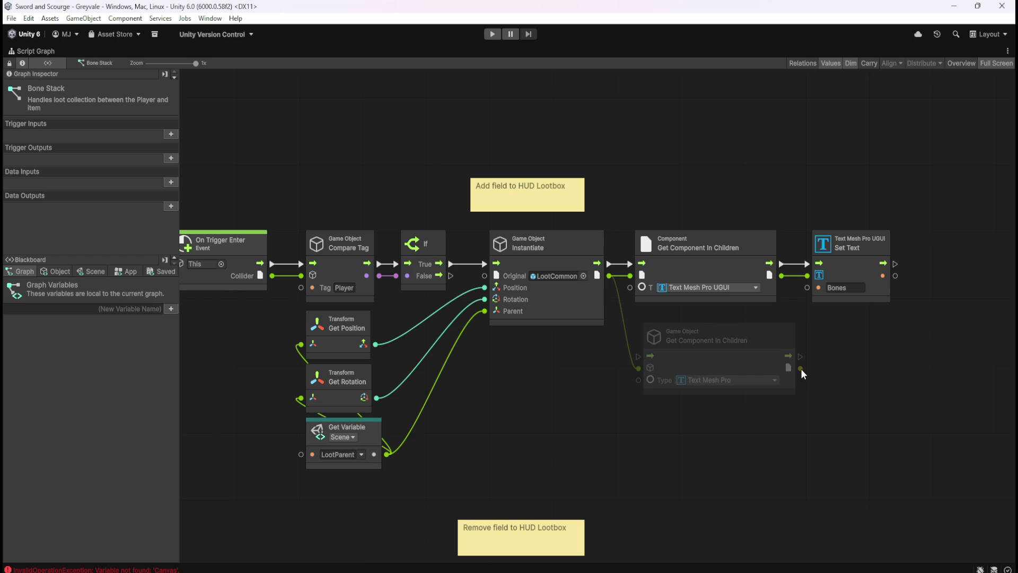
# Wire Instantiate through the new node into Set Text and disconnect the old Get Component node.
pyautogui.moveTo(801, 368); pyautogui.dragTo(826, 370)
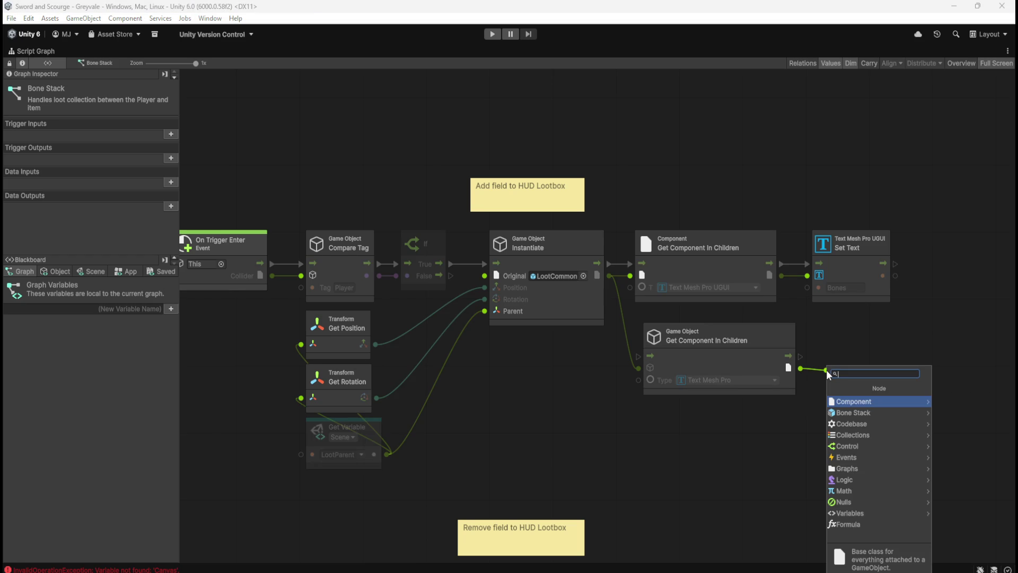
pyautogui.press('Escape')
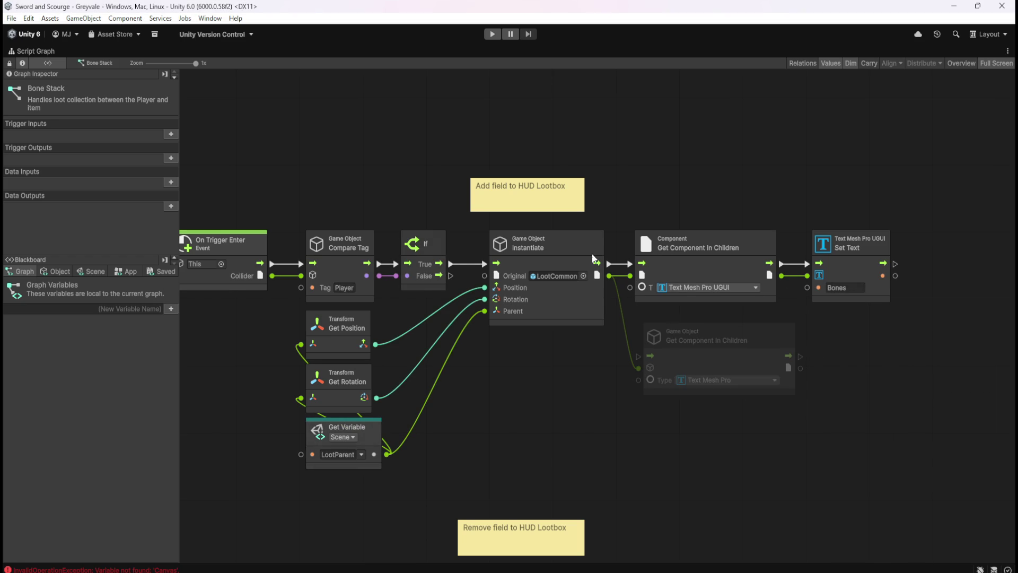
pyautogui.moveTo(610, 265); pyautogui.dragTo(638, 356)
pyautogui.moveTo(801, 357)
pyautogui.mouseDown()
pyautogui.moveTo(816, 355)
pyautogui.moveTo(796, 305)
pyautogui.moveTo(802, 366)
pyautogui.moveTo(811, 276)
pyautogui.mouseUp()
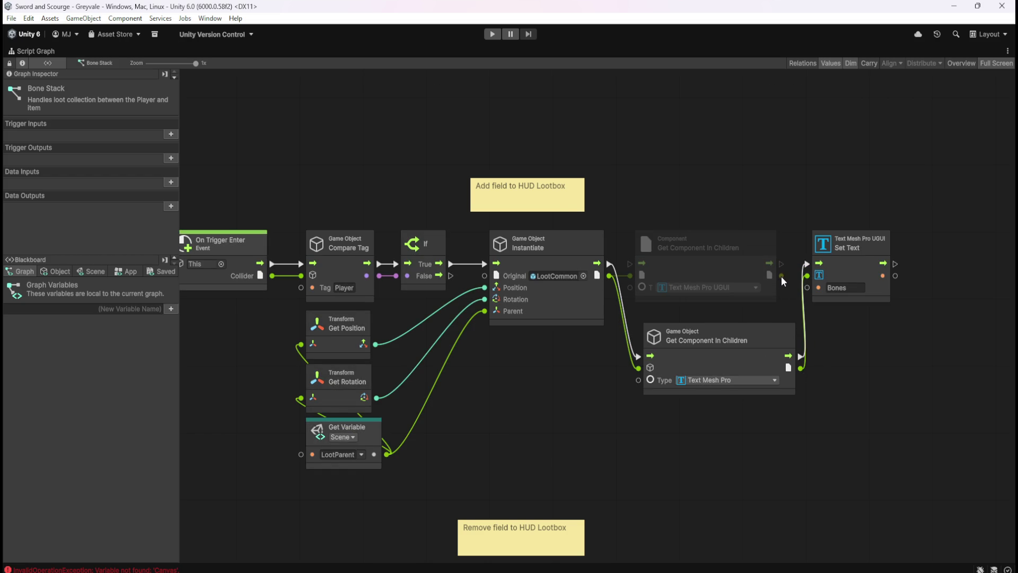
pyautogui.rightClick(631, 277)
pyautogui.hotkey('shift', 'space')
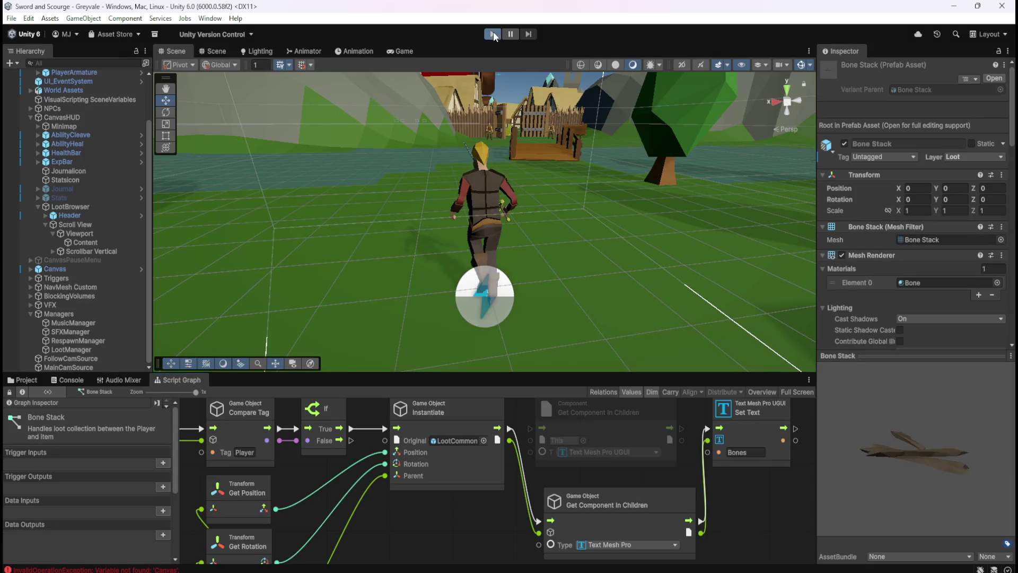
# Playtest by running to the graveyard to collect bones, then pause and stop play mode.
pyautogui.click(493, 34)
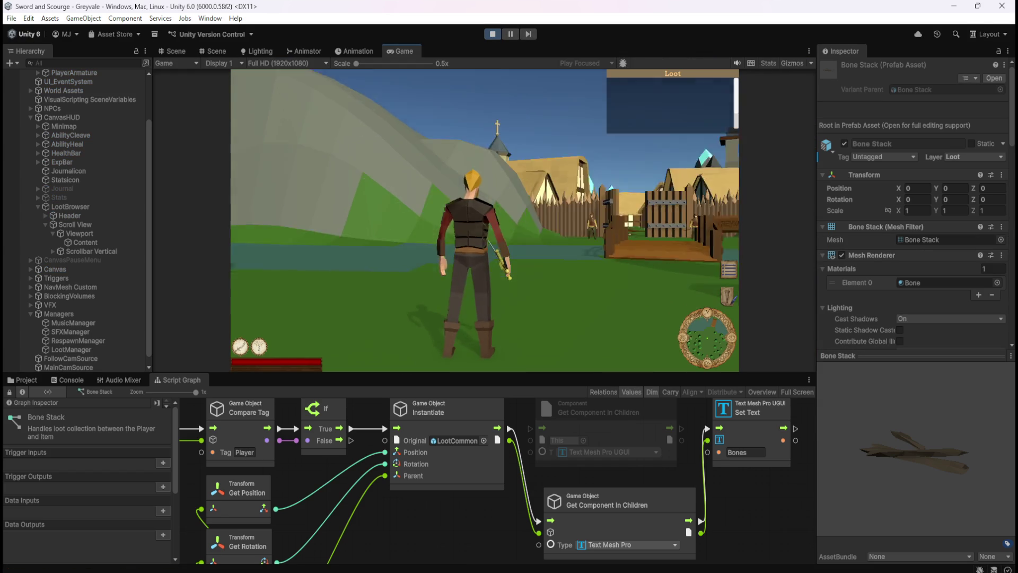
pyautogui.press('w')
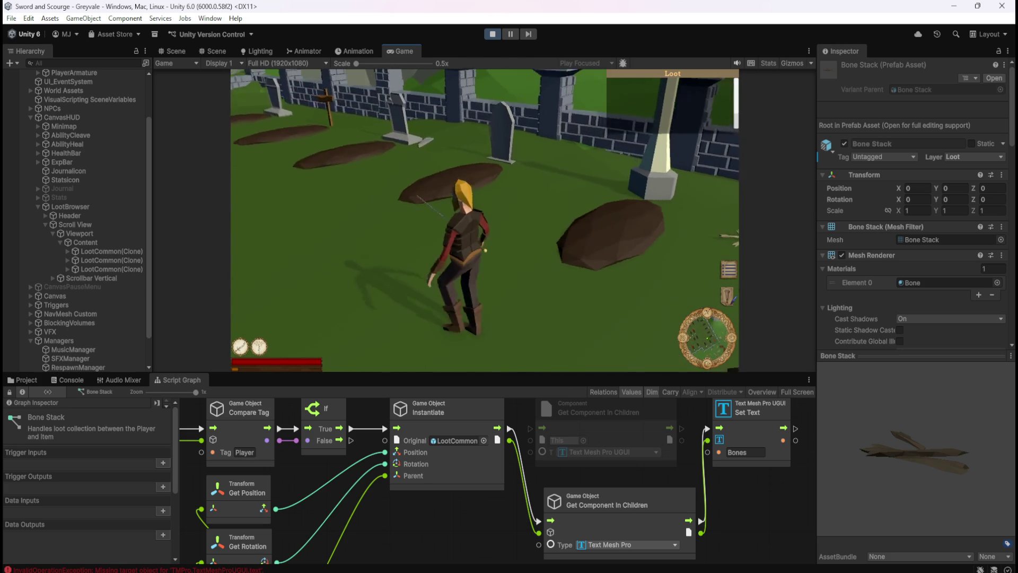
pyautogui.press('Escape')
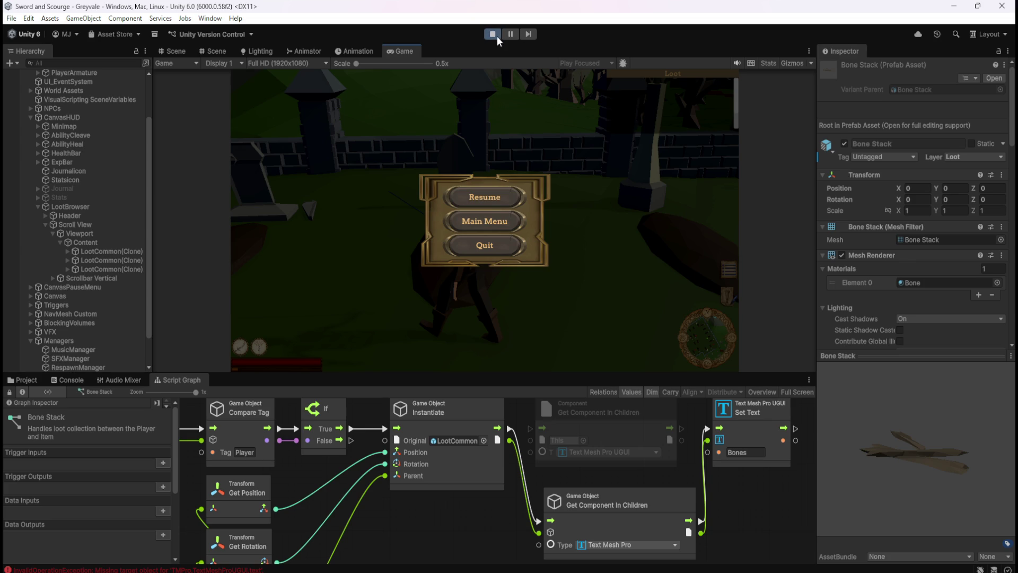
pyautogui.click(492, 34)
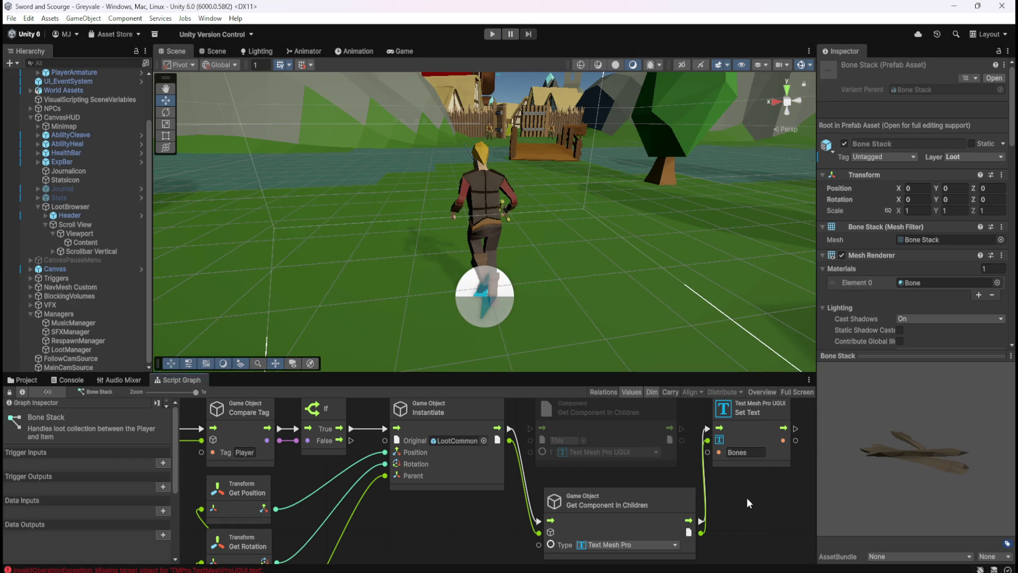
# Retarget the lower Get Component In Children node to Text Mesh Pro UGUI, then enter play mode.
pyautogui.hotkey('shift', 'space')
pyautogui.moveTo(849, 402); pyautogui.dragTo(689, 394)
pyautogui.click(617, 383)
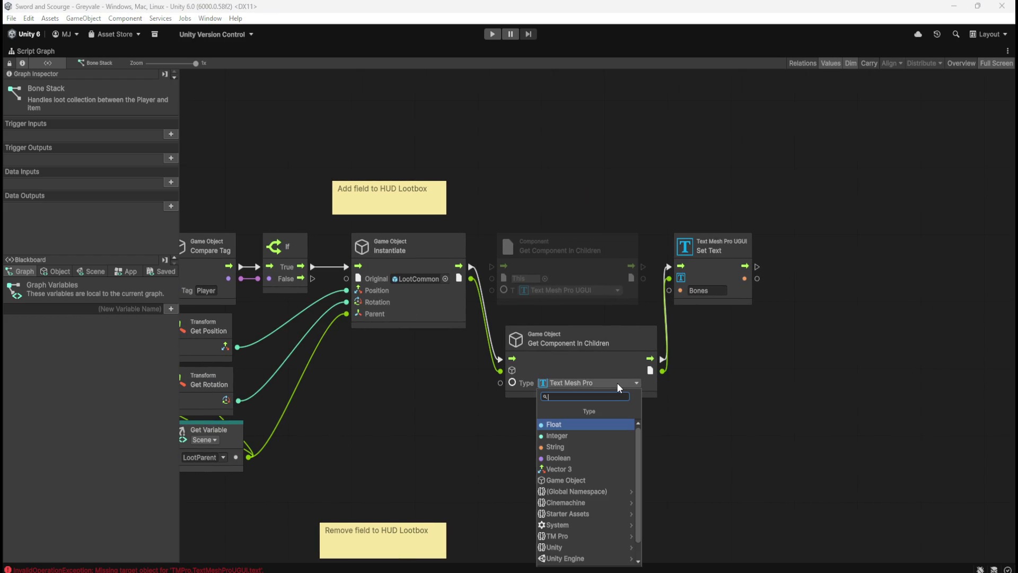
pyautogui.write('text')
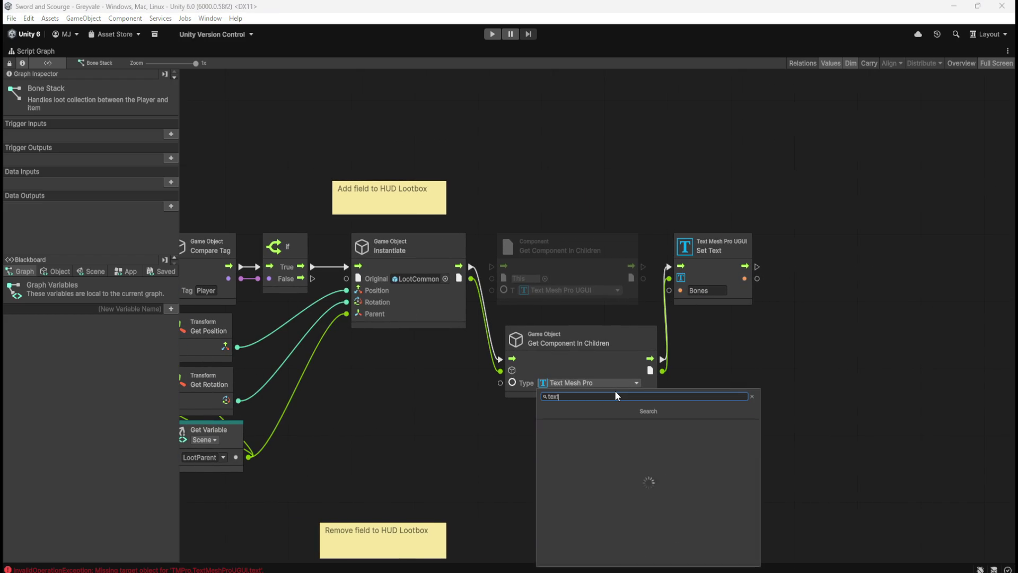
pyautogui.write(' mesh pro')
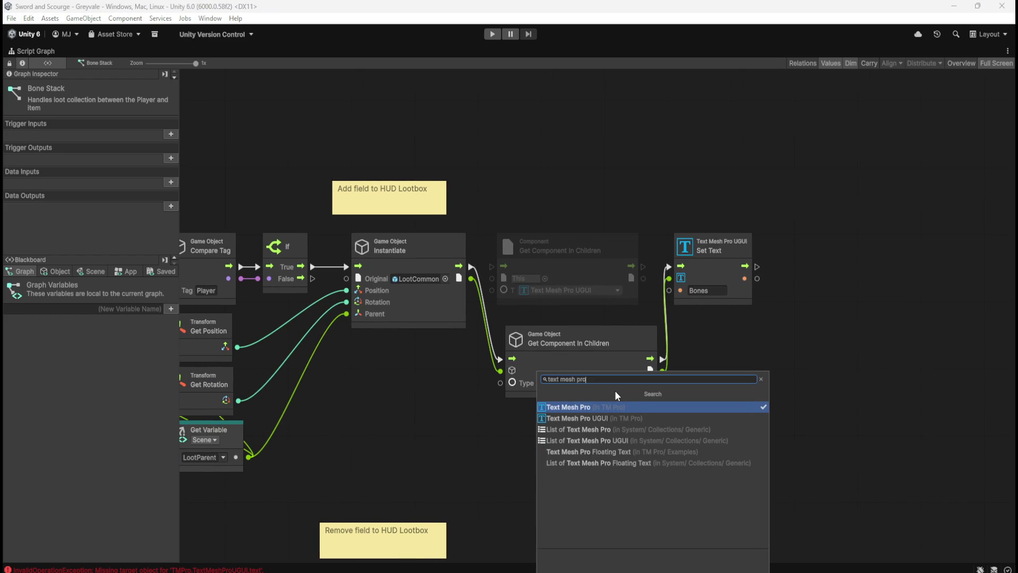
pyautogui.press('Down')
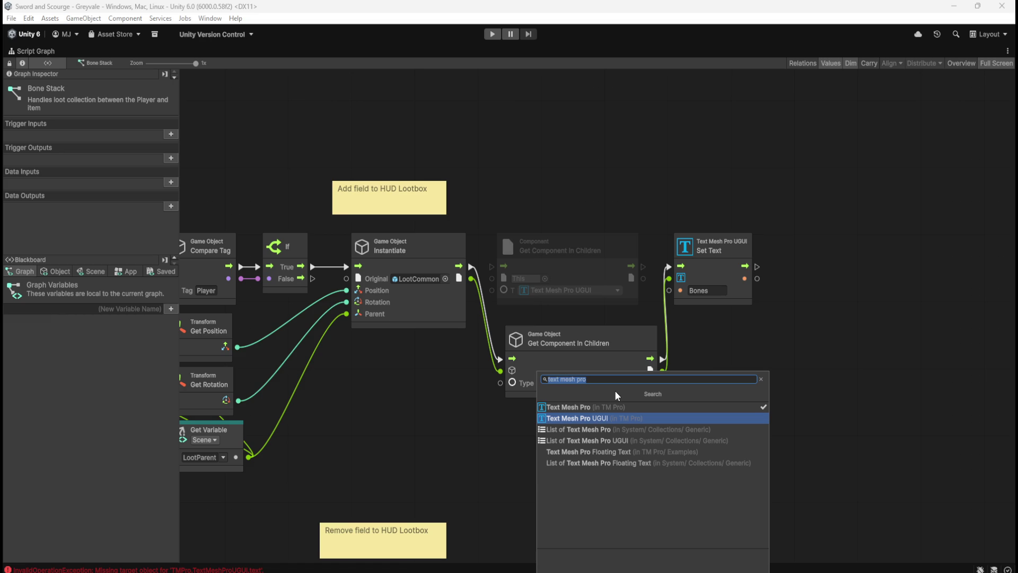
pyautogui.press('Return')
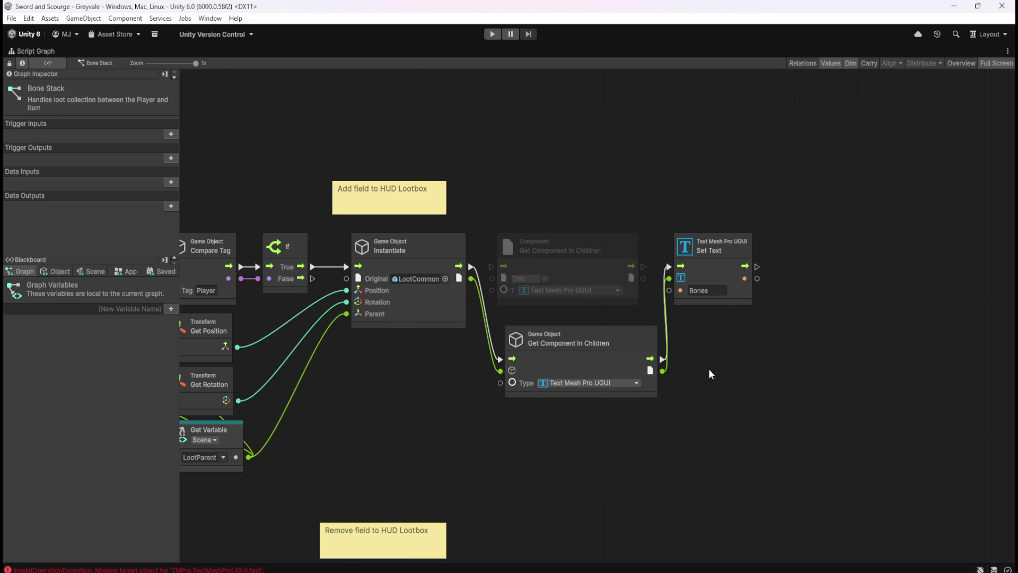
pyautogui.hotkey('ctrl', 'p')
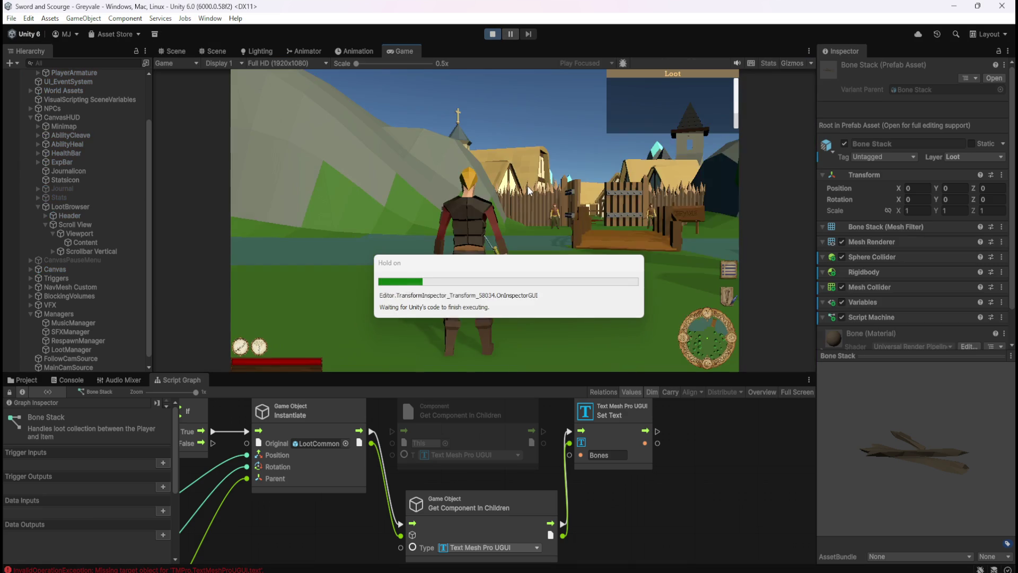
# Run the character toward the village gate, pause, and frame a LootCommon clone in the Scene view.
pyautogui.press('w')
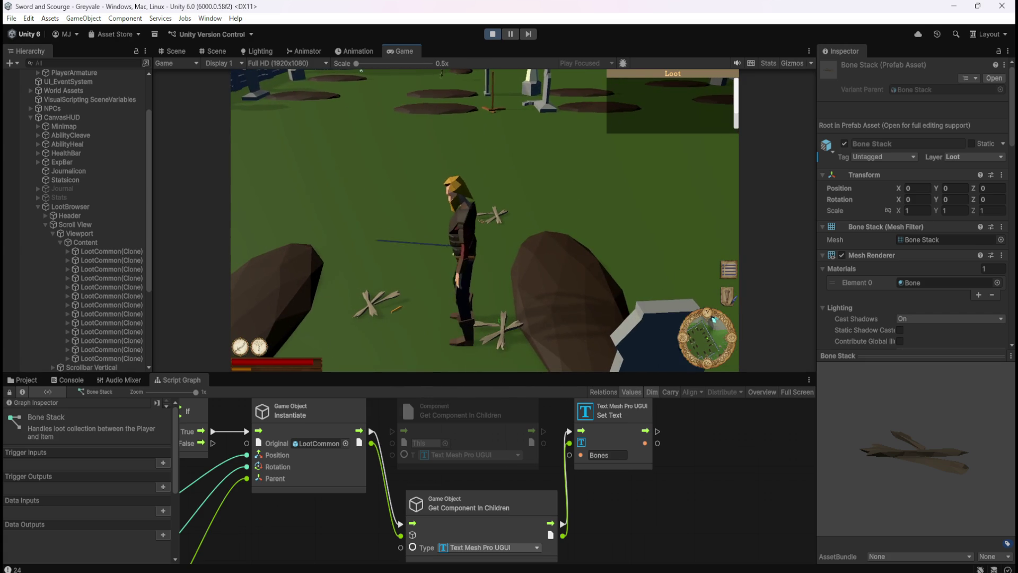
pyautogui.press('Escape')
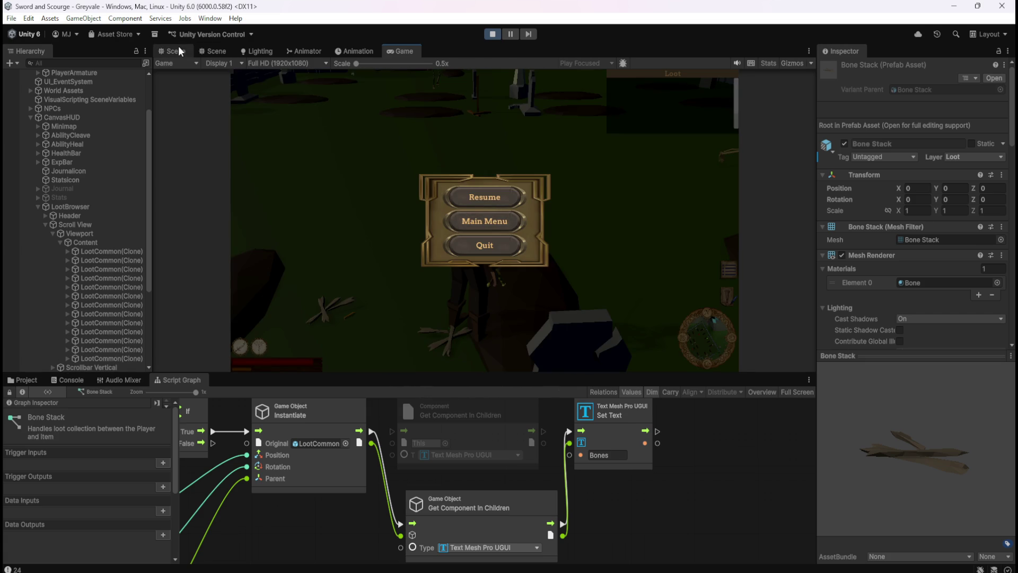
pyautogui.click(175, 51)
pyautogui.doubleClick(107, 251)
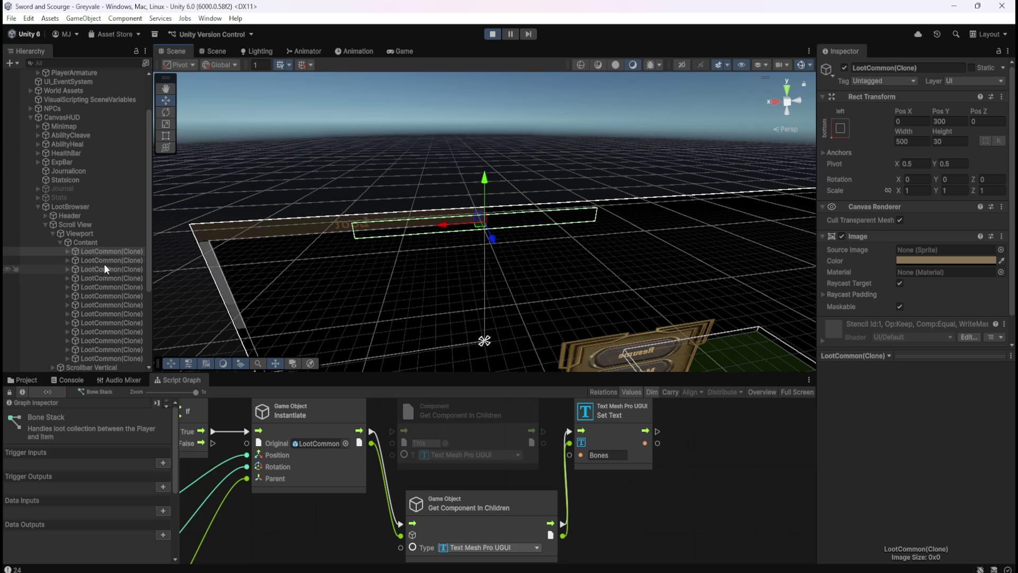
# Expand several LootCommon(Clone) entries and confirm their Text (TMP) children read Bones.
pyautogui.click(66, 251)
pyautogui.click(90, 260)
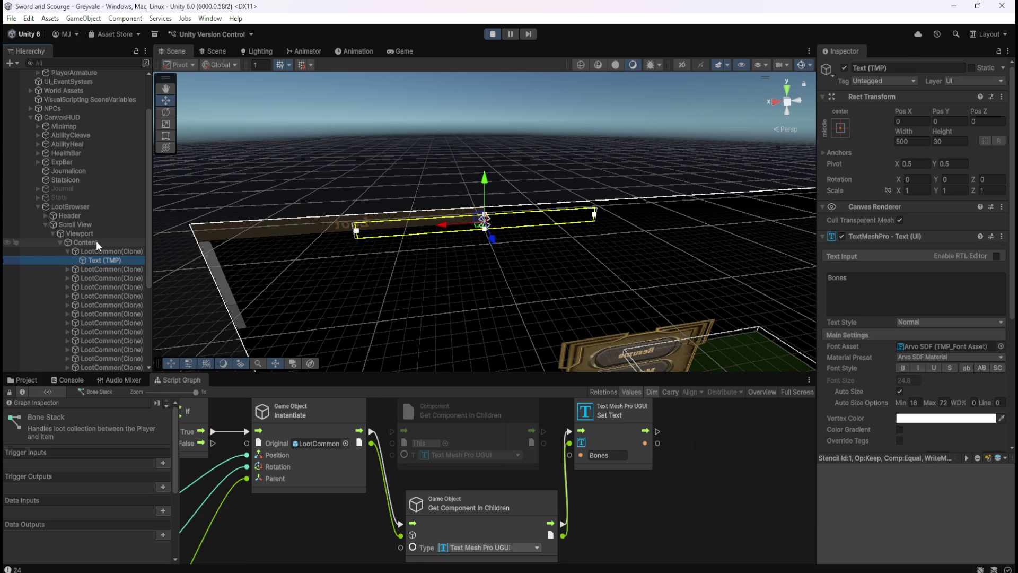
pyautogui.click(101, 275)
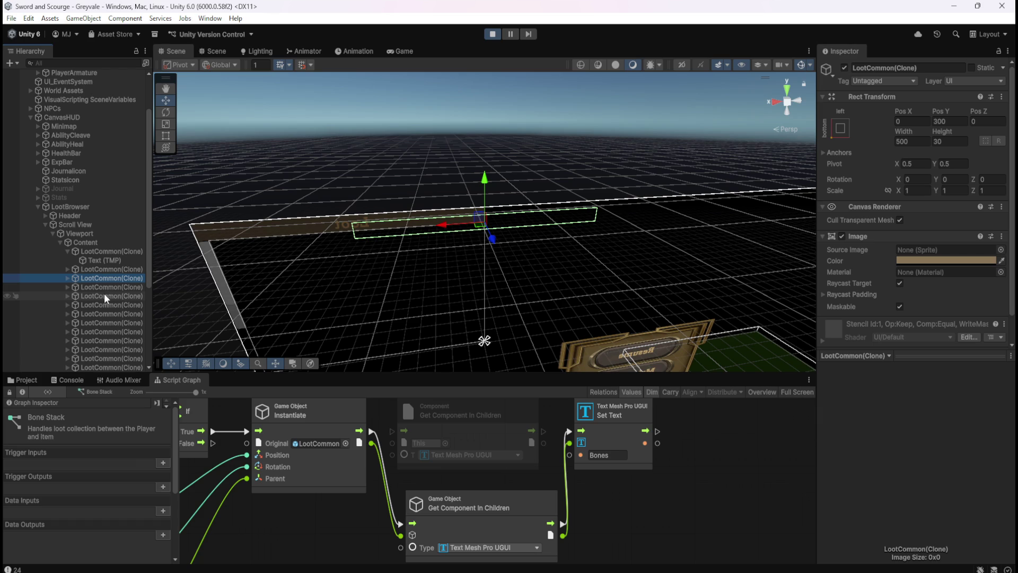
pyautogui.click(104, 294)
pyautogui.click(67, 295)
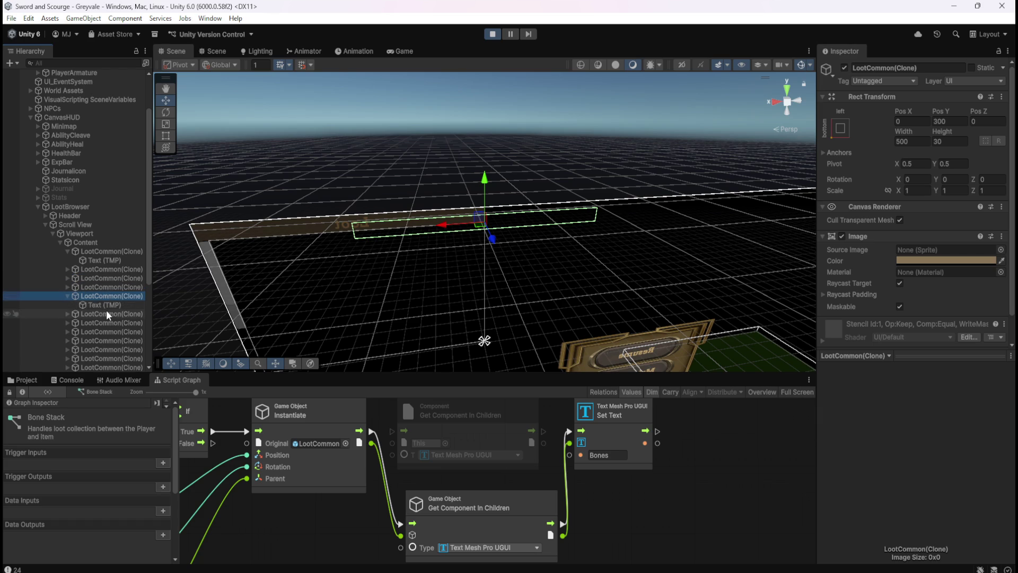
pyautogui.click(107, 307)
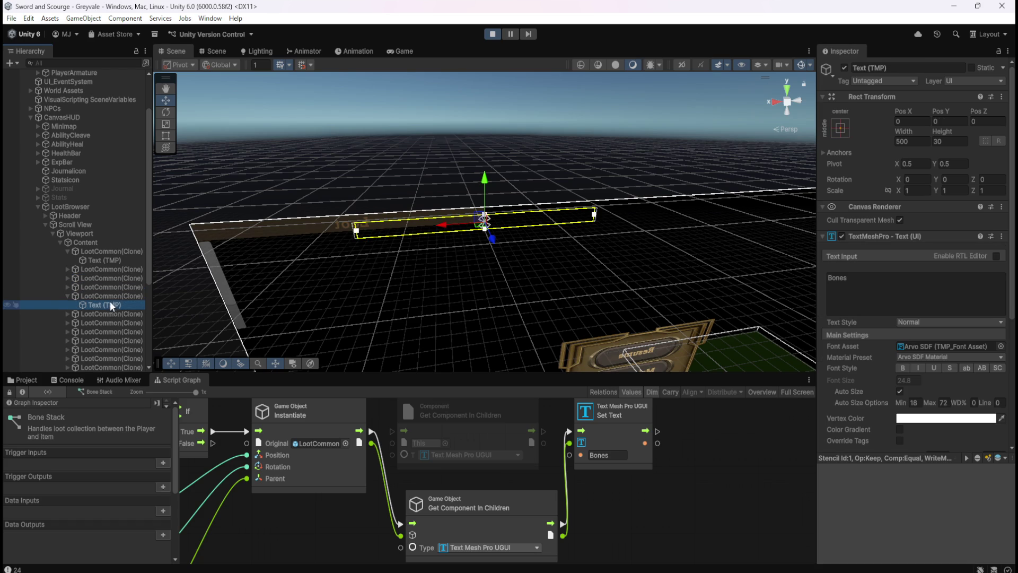
# Review the Content layout and first entry's Bones text, then show the Console's debug logs.
pyautogui.moveTo(445, 260)
pyautogui.mouseDown()
pyautogui.moveTo(468, 220)
pyautogui.moveTo(504, 189)
pyautogui.moveTo(511, 196)
pyautogui.mouseUp()
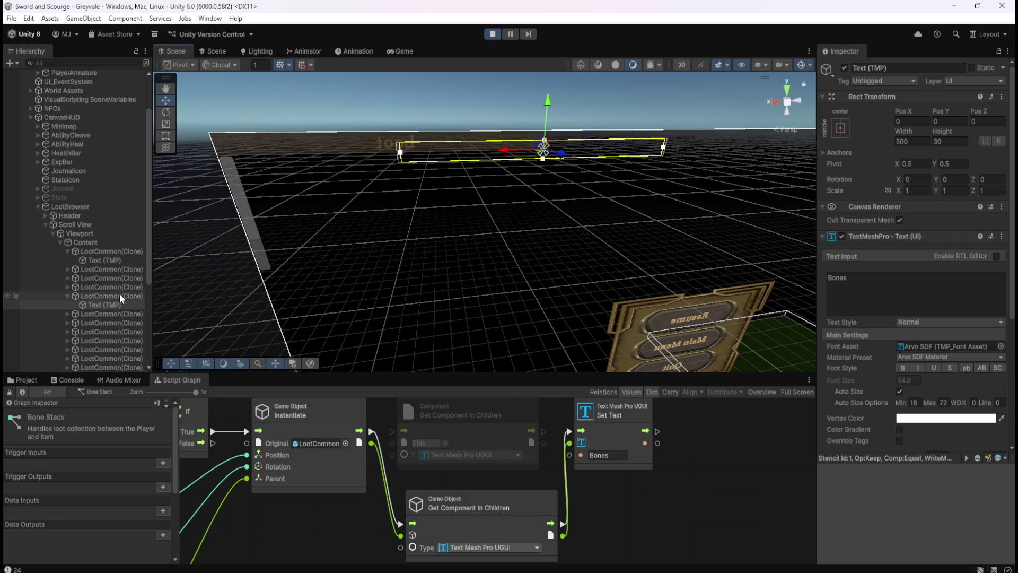
pyautogui.click(102, 243)
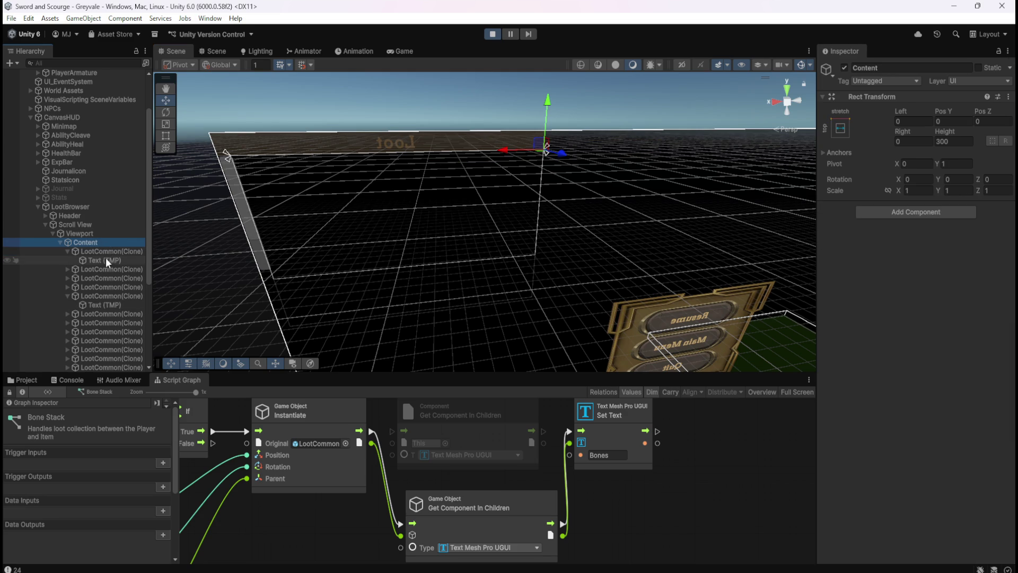
pyautogui.click(105, 259)
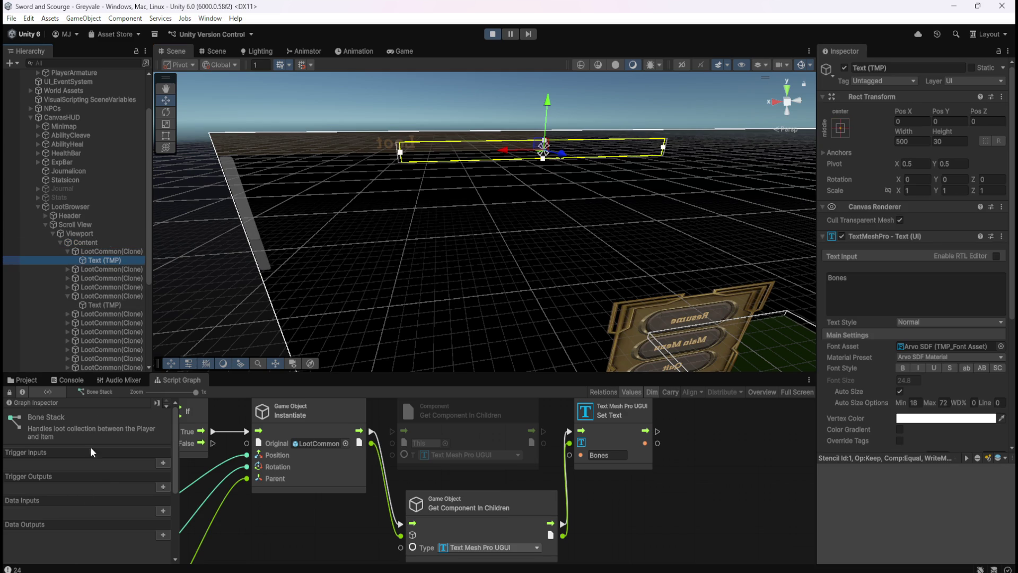
pyautogui.click(71, 382)
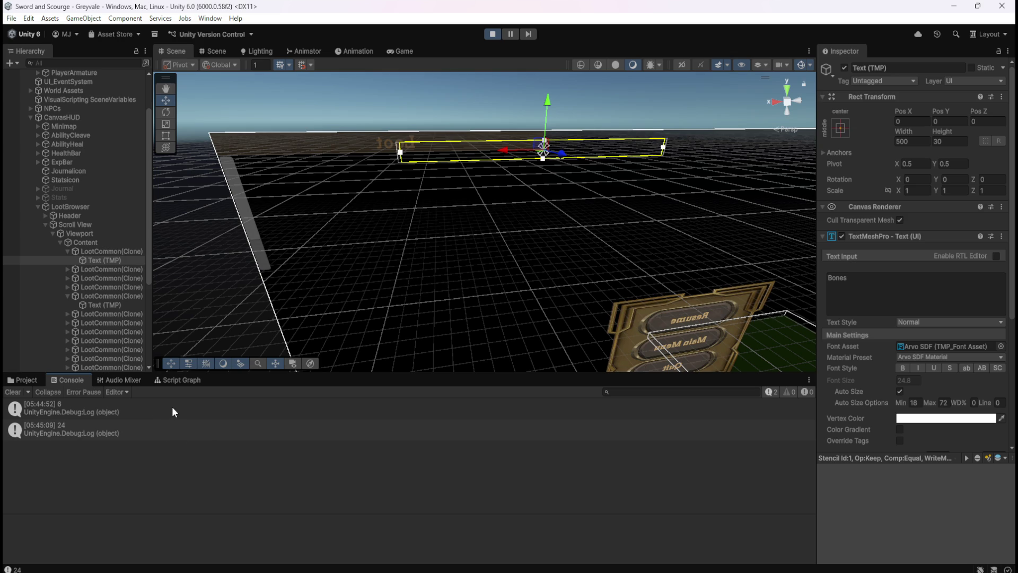
# Put the Scene view in 2D and test-move the Bones text below the Loot header, then undo.
pyautogui.click(408, 53)
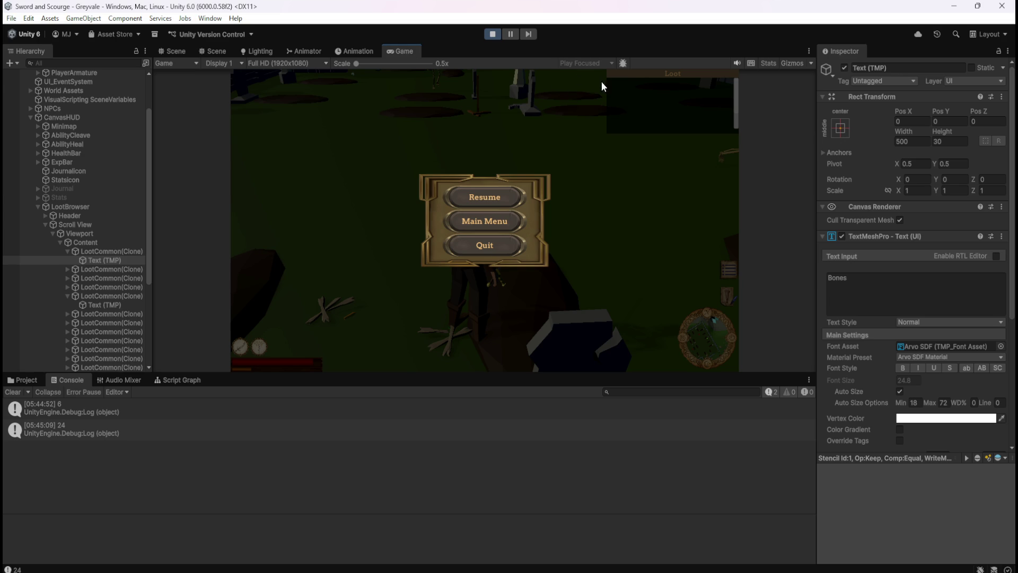
pyautogui.click(177, 52)
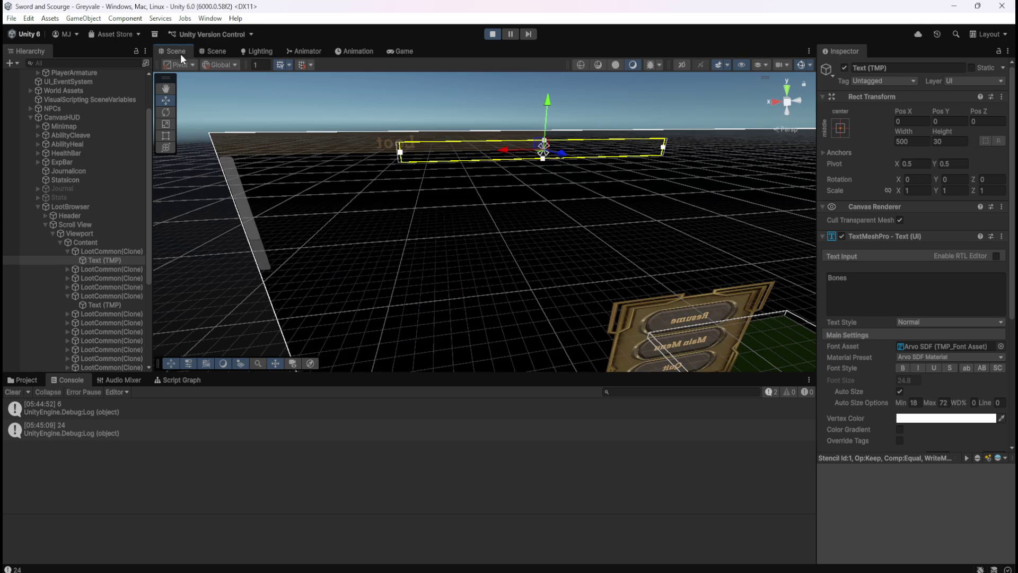
pyautogui.click(681, 65)
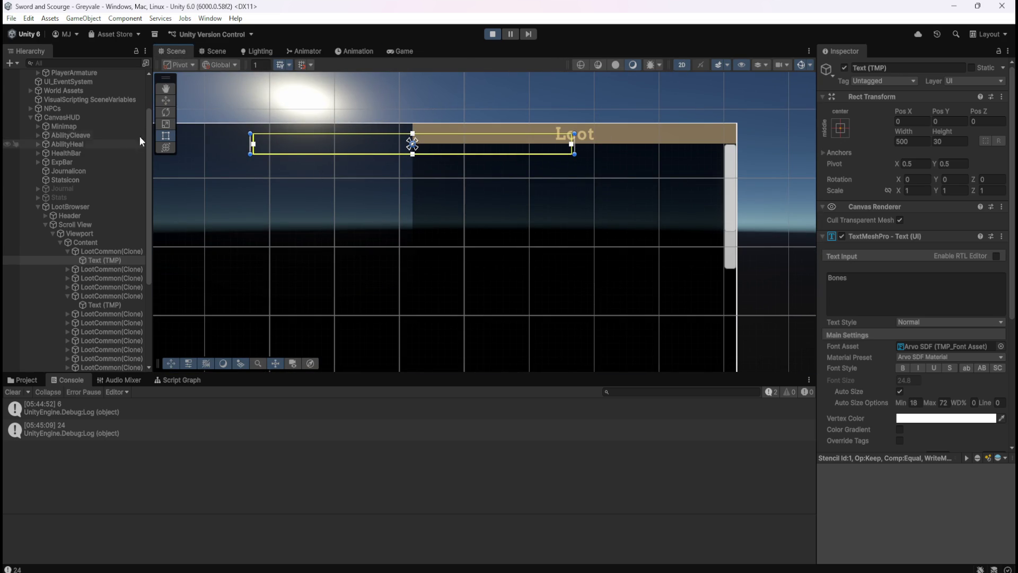
pyautogui.click(166, 100)
pyautogui.moveTo(419, 139)
pyautogui.mouseDown()
pyautogui.moveTo(593, 164)
pyautogui.moveTo(523, 166)
pyautogui.moveTo(533, 161)
pyautogui.mouseUp()
pyautogui.hotkey('ctrl', 'z')
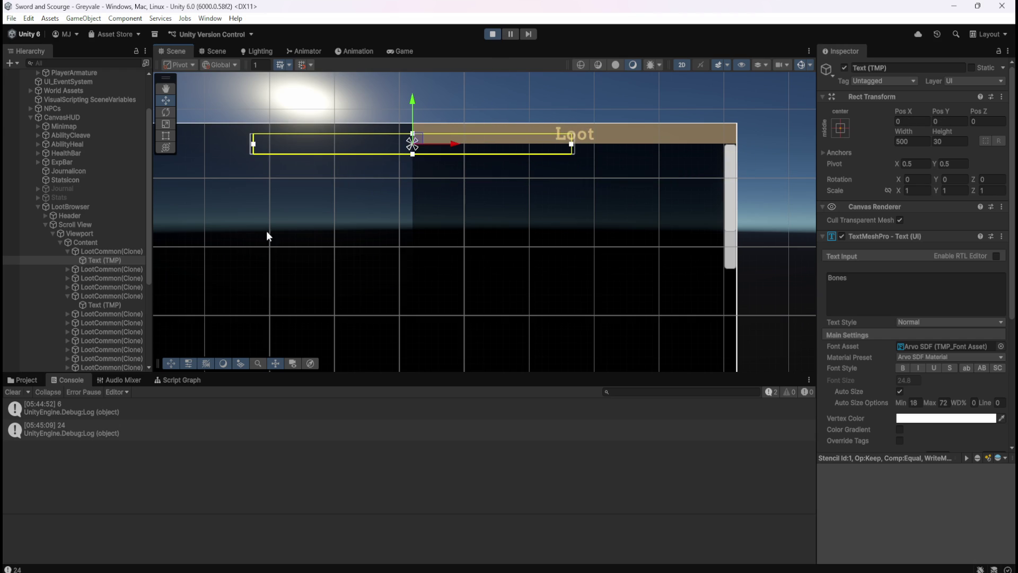
# Select the Bones text objects of the second and first loot entries.
pyautogui.click(106, 302)
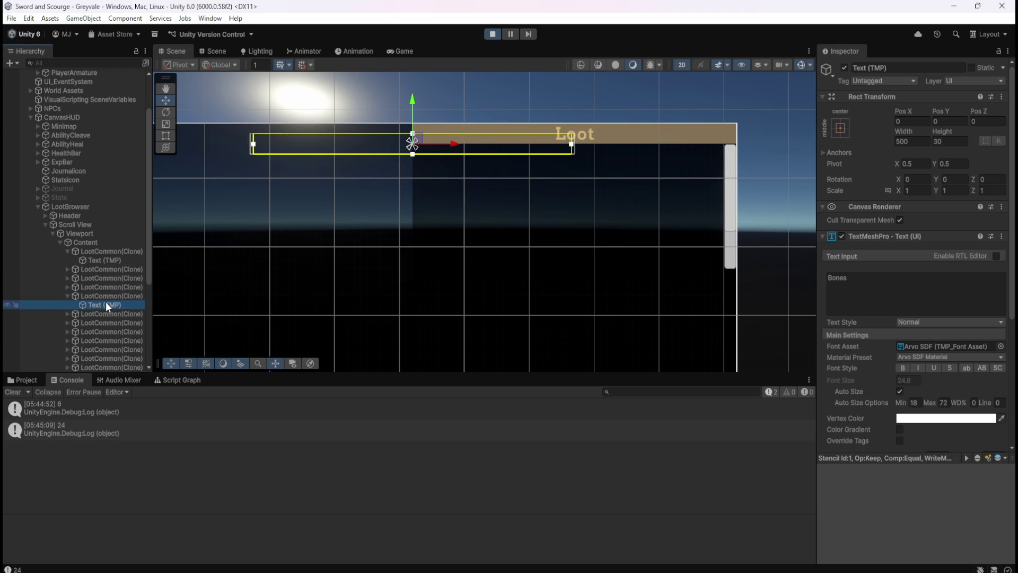
pyautogui.click(119, 261)
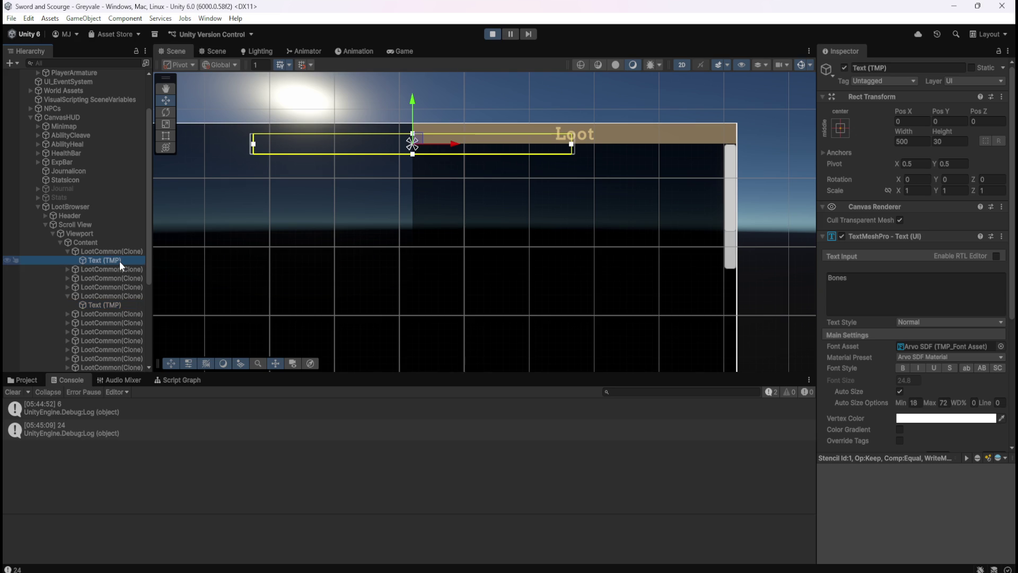
pyautogui.scroll(-5, 666, 228)
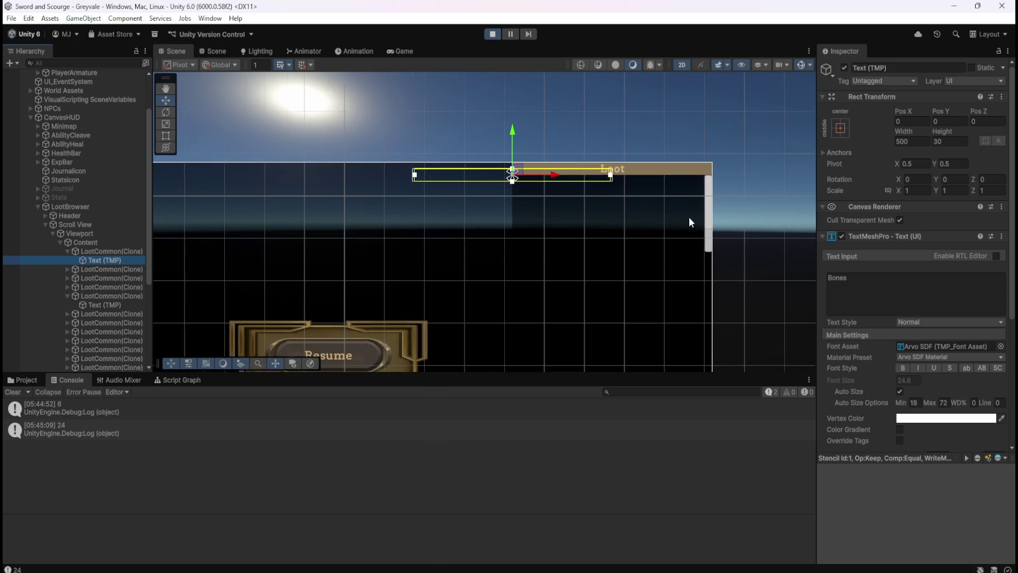
pyautogui.scroll(1, 653, 227)
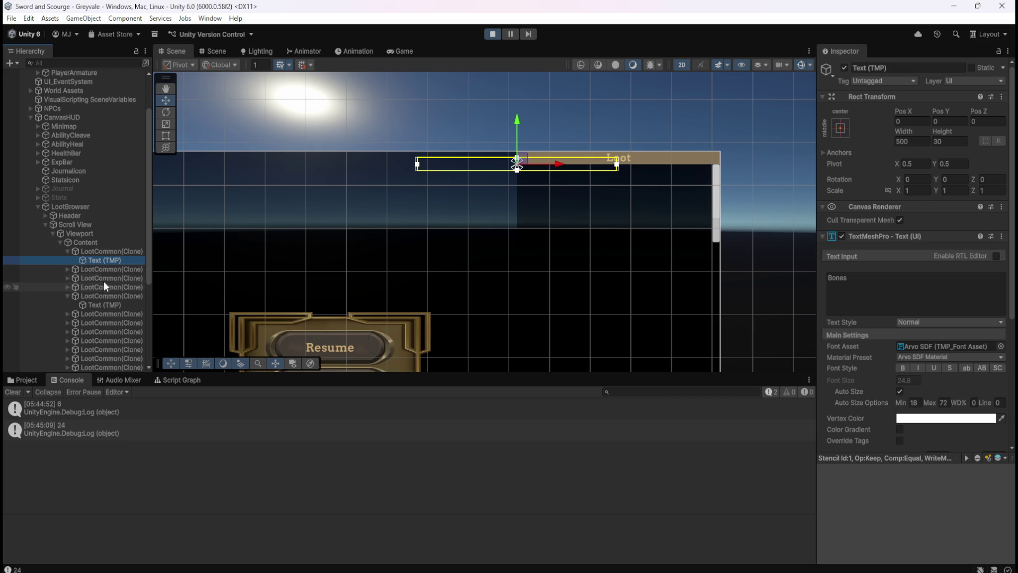
# Review the Content, Viewport mask and Scroll View scrolling settings, then select the first LootCommon entry.
pyautogui.click(98, 243)
pyautogui.click(94, 233)
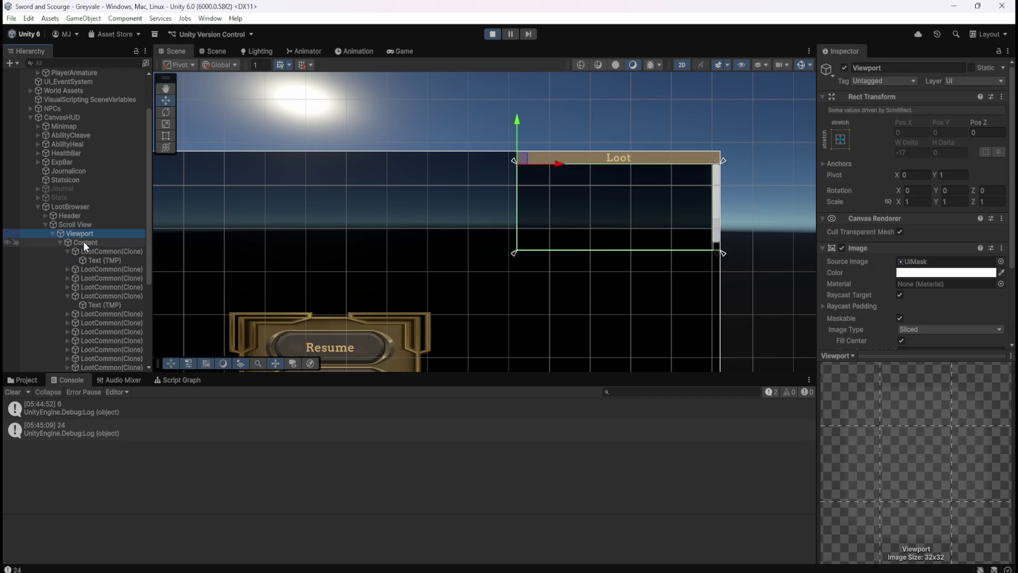
pyautogui.click(91, 243)
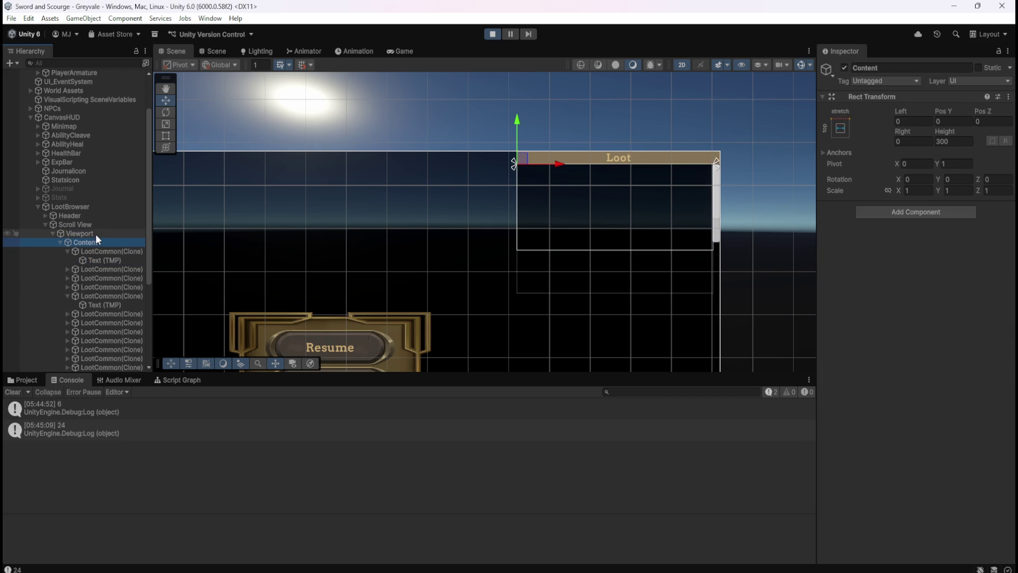
pyautogui.click(100, 232)
pyautogui.click(94, 241)
pyautogui.click(98, 234)
pyautogui.scroll(-3, 867, 308)
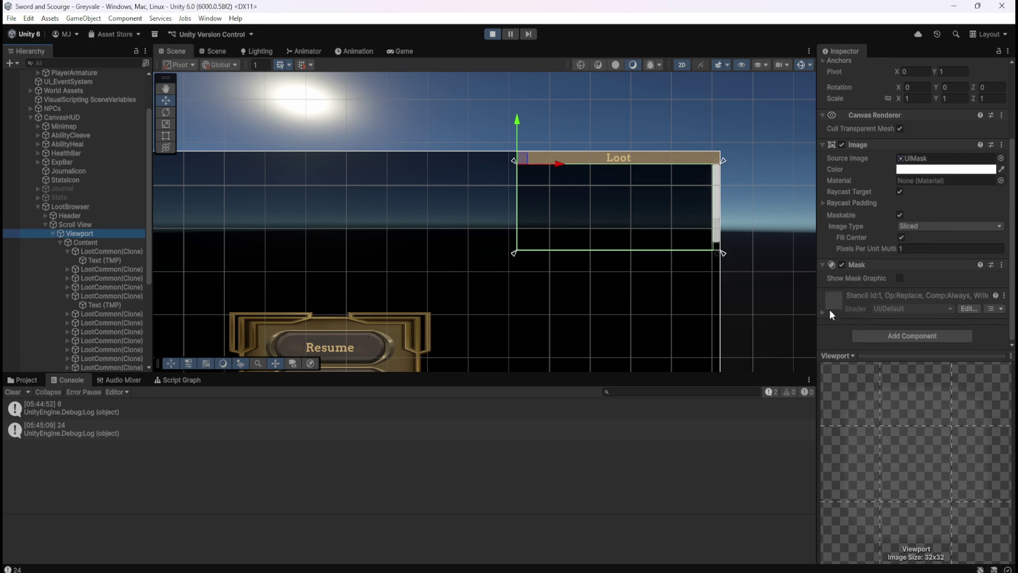
pyautogui.click(66, 224)
pyautogui.scroll(-5, 856, 241)
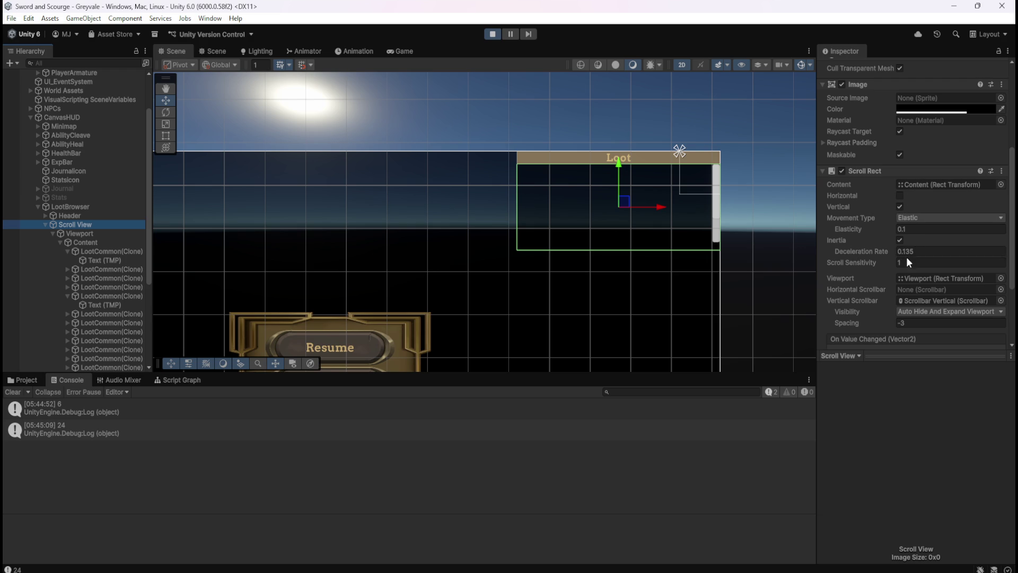
pyautogui.click(120, 250)
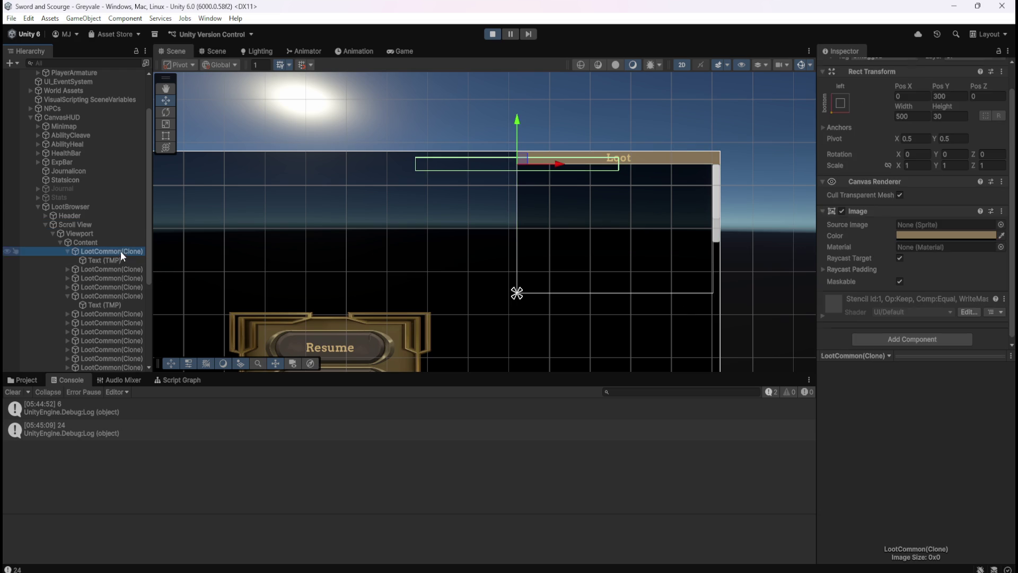
pyautogui.click(66, 251)
pyautogui.click(68, 287)
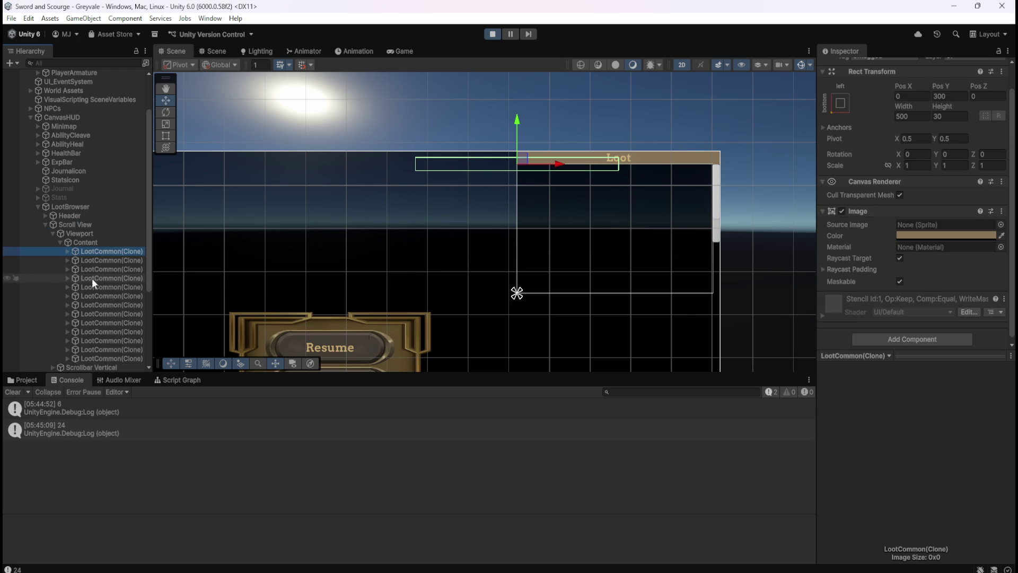
pyautogui.scroll(-3, 87, 280)
pyautogui.keyDown('shift'); pyautogui.click(114, 292); pyautogui.keyUp('shift')
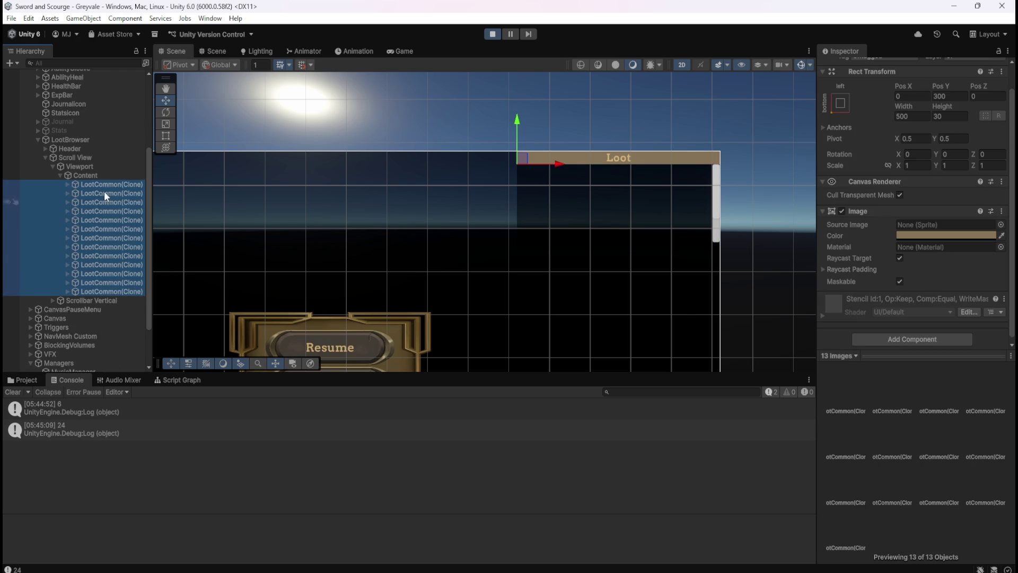
pyautogui.click(91, 175)
pyautogui.click(87, 185)
pyautogui.press('Down')
pyautogui.press('Down')
pyautogui.press('Down')
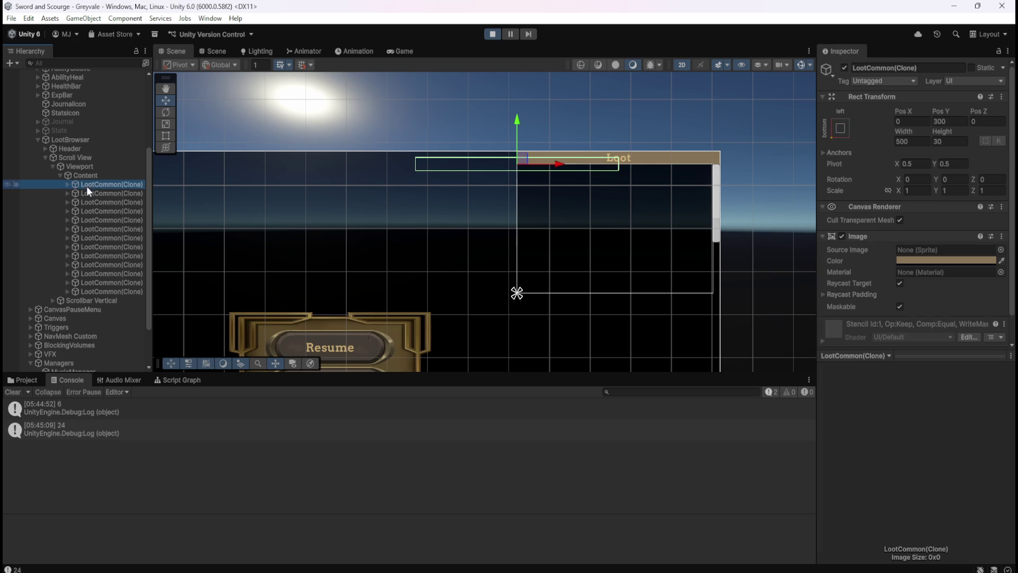
pyautogui.click(97, 176)
pyautogui.click(91, 169)
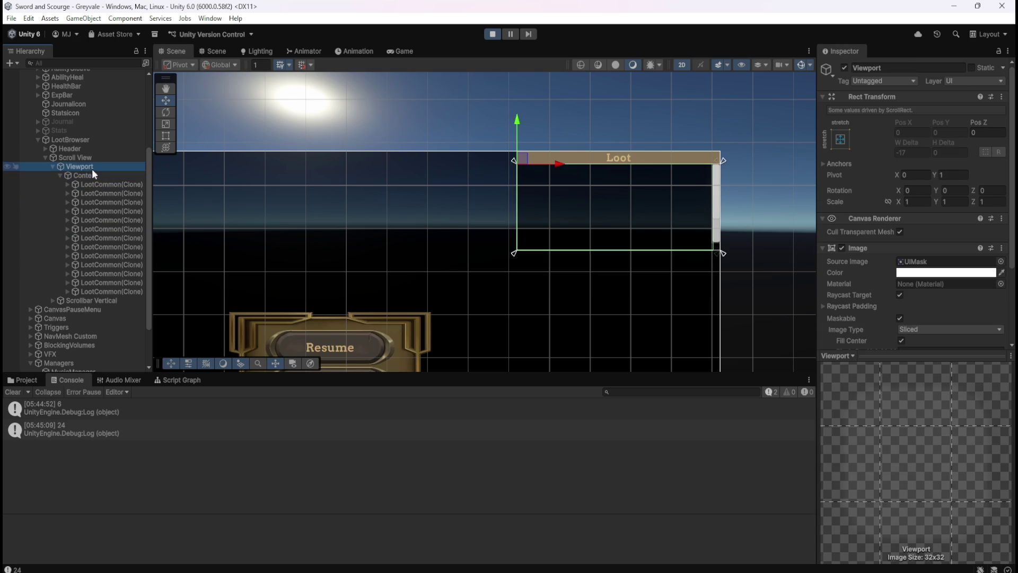
pyautogui.click(91, 160)
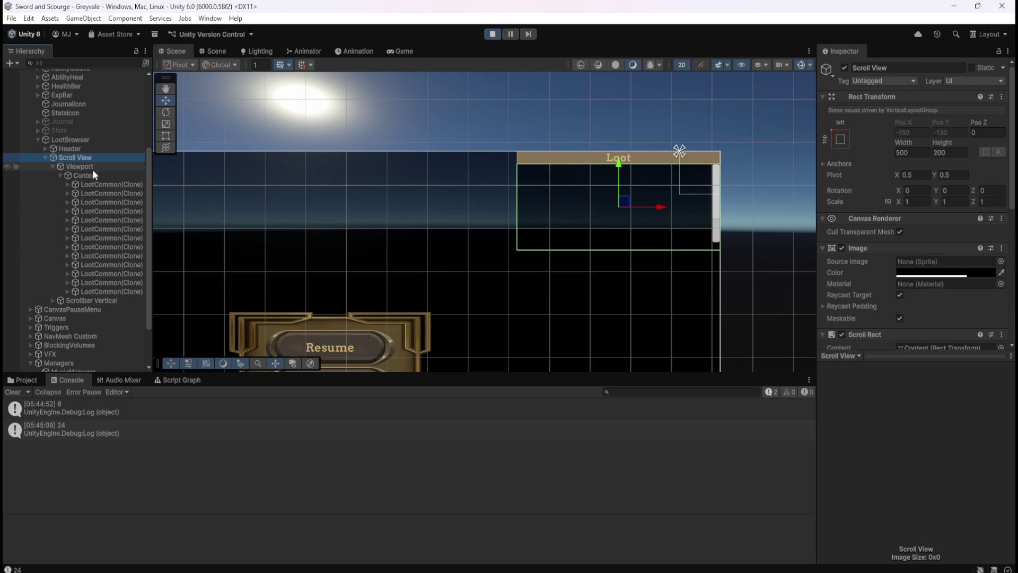
pyautogui.scroll(-5, 845, 271)
pyautogui.scroll(-1, 864, 270)
pyautogui.click(909, 245)
pyautogui.write('1')
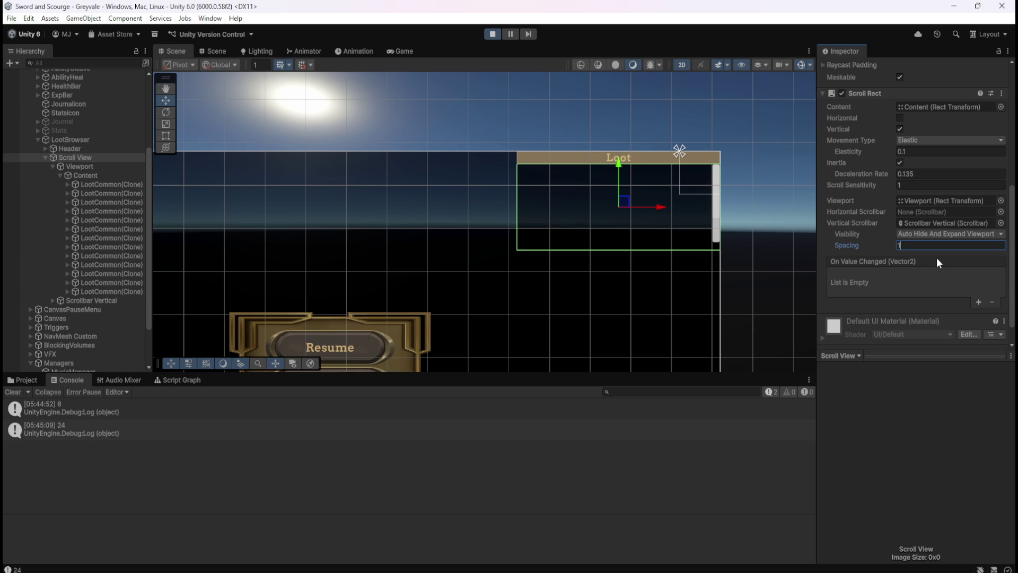
pyautogui.click(125, 186)
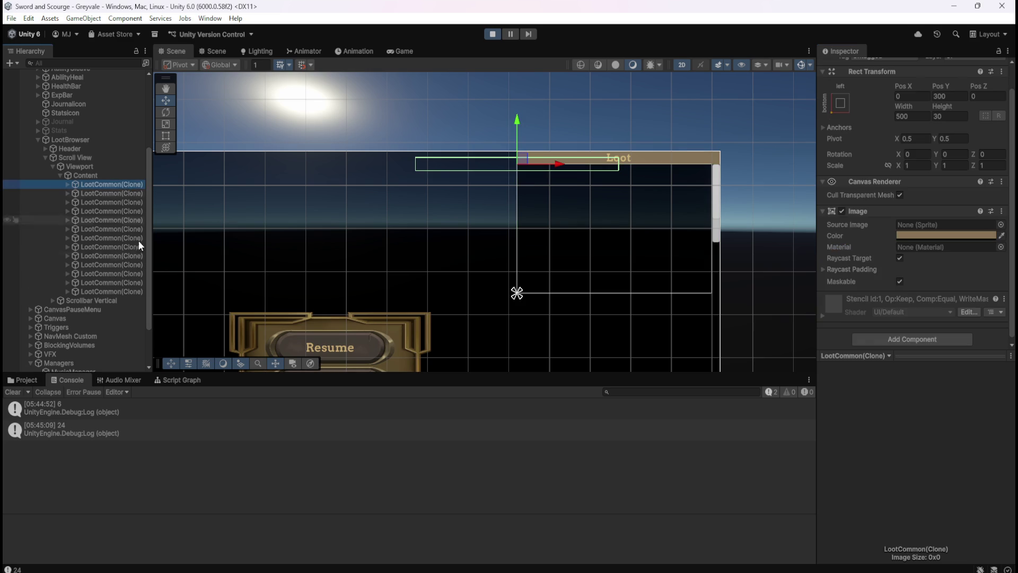
pyautogui.keyDown('shift'); pyautogui.click(125, 291); pyautogui.keyUp('shift')
pyautogui.click(125, 238)
pyautogui.click(126, 211)
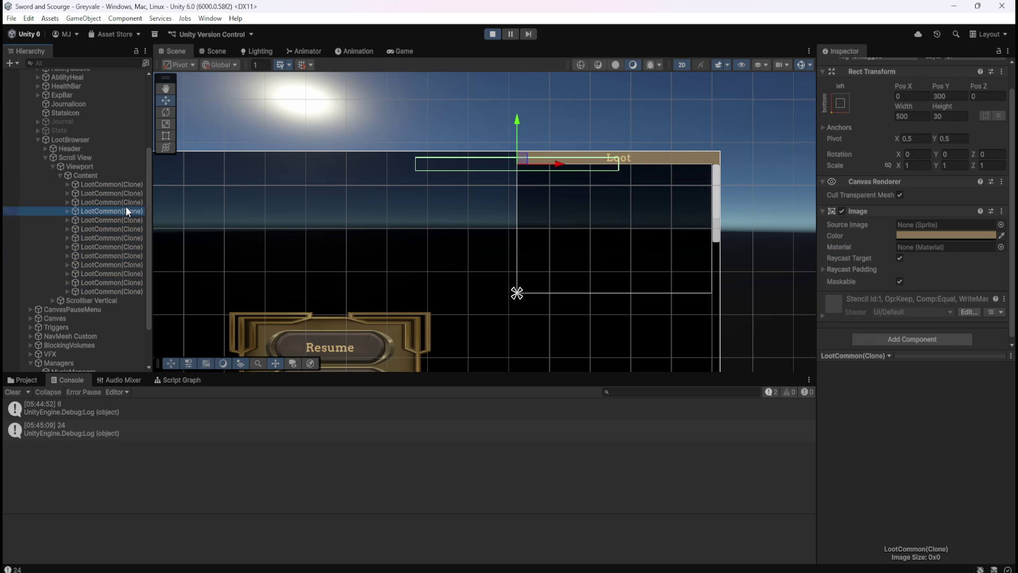
pyautogui.click(121, 184)
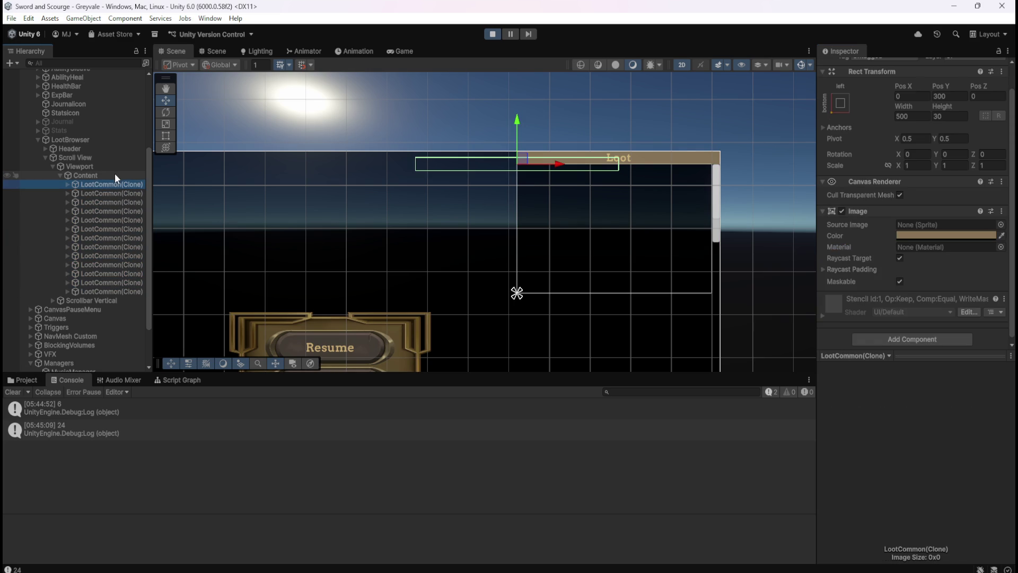
pyautogui.click(115, 174)
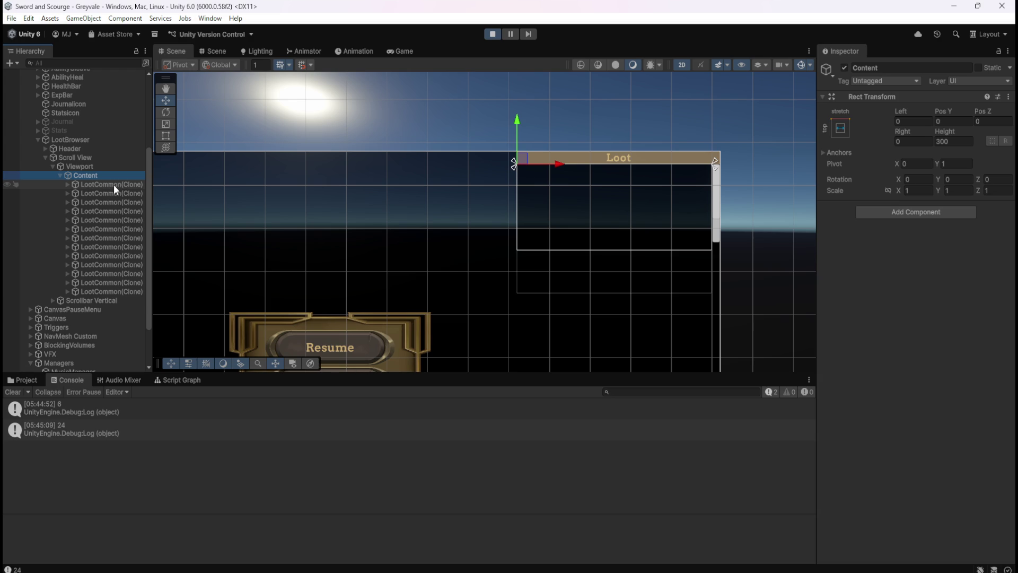
pyautogui.click(113, 183)
pyautogui.moveTo(523, 160)
pyautogui.mouseDown()
pyautogui.moveTo(661, 202)
pyautogui.moveTo(610, 202)
pyautogui.moveTo(635, 207)
pyautogui.mouseUp()
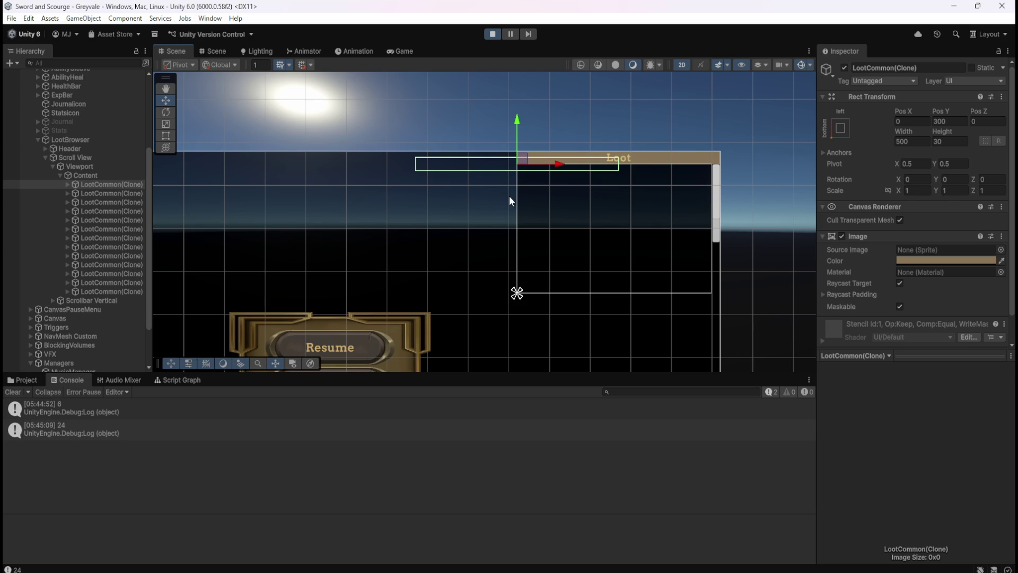
pyautogui.click(101, 175)
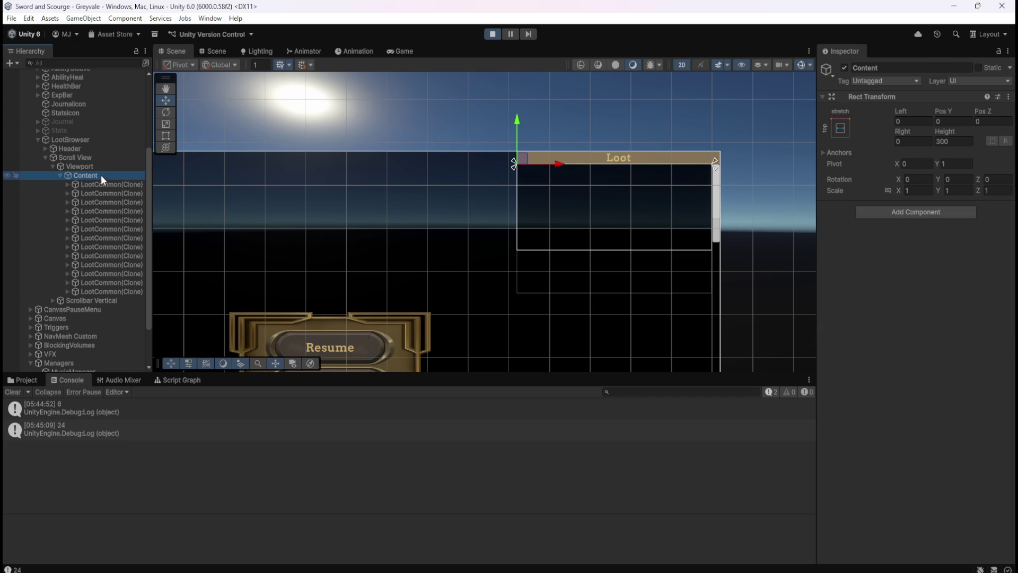
pyautogui.click(93, 164)
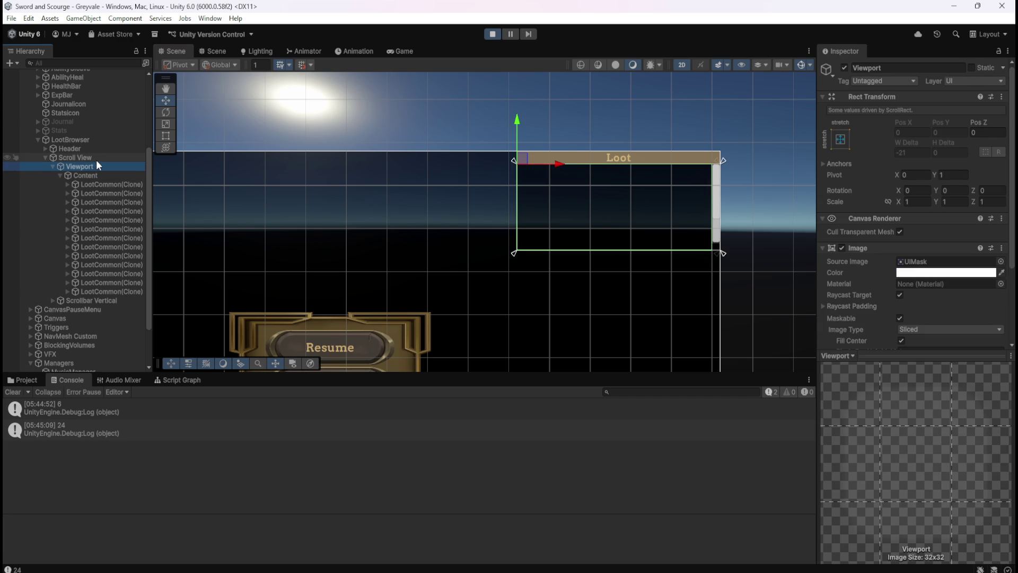
pyautogui.scroll(-5, 928, 288)
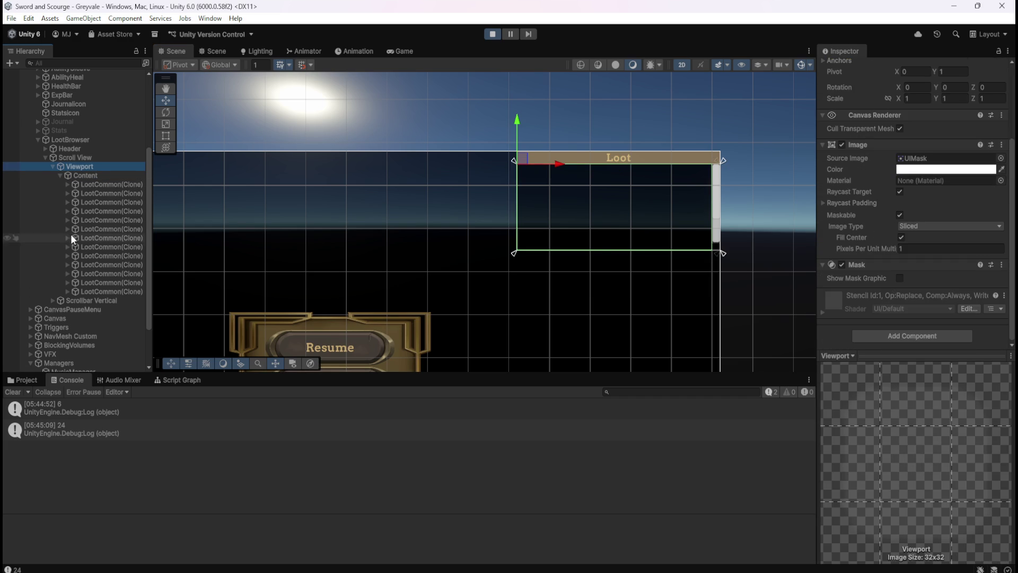
pyautogui.click(102, 157)
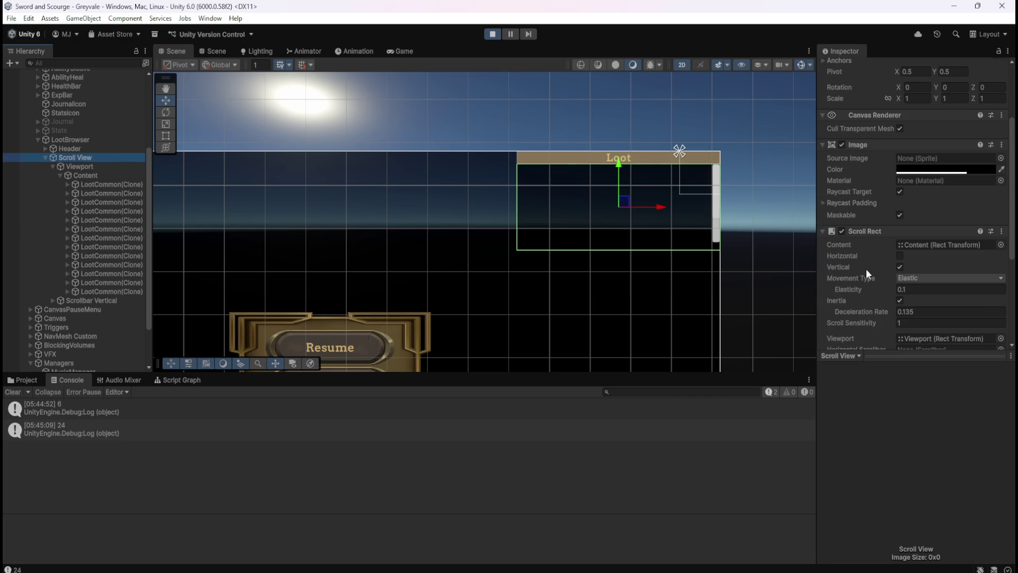
pyautogui.scroll(-4, 867, 269)
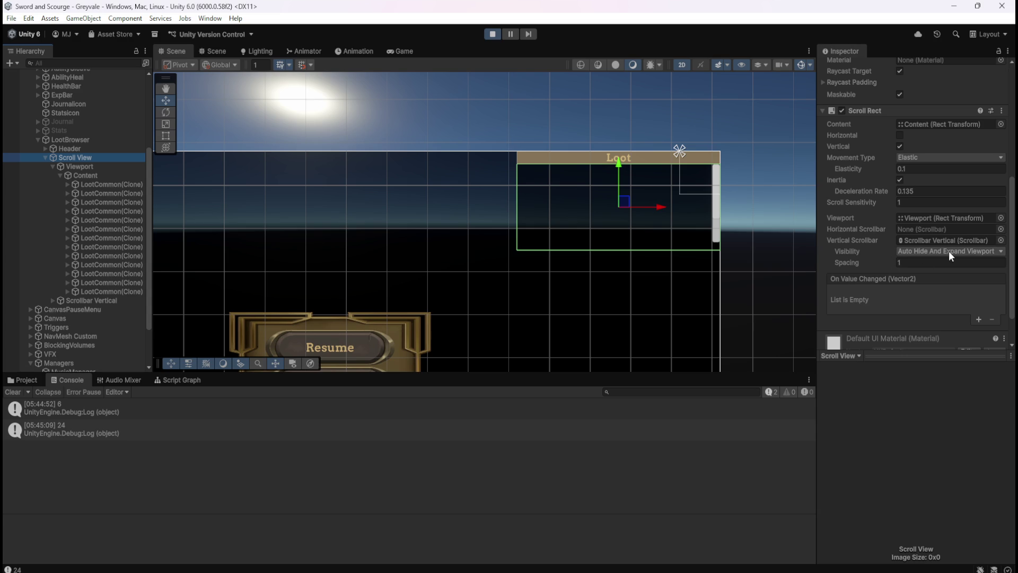
pyautogui.click(949, 251)
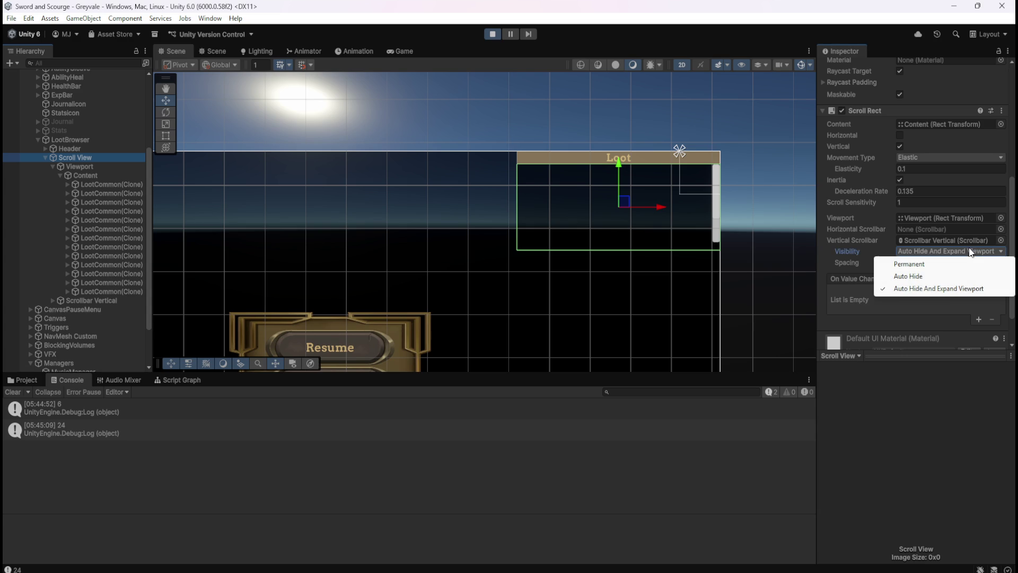
pyautogui.moveTo(1012, 230); pyautogui.dragTo(1013, 222)
pyautogui.scroll(-2, 989, 228)
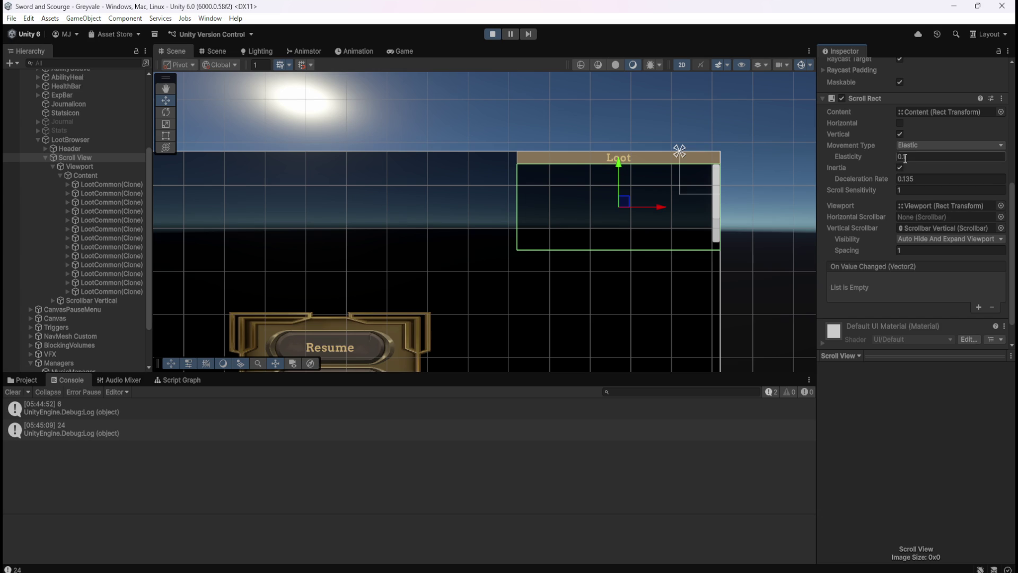
pyautogui.click(119, 186)
pyautogui.click(106, 213)
pyautogui.click(97, 245)
pyautogui.click(98, 274)
pyautogui.click(98, 283)
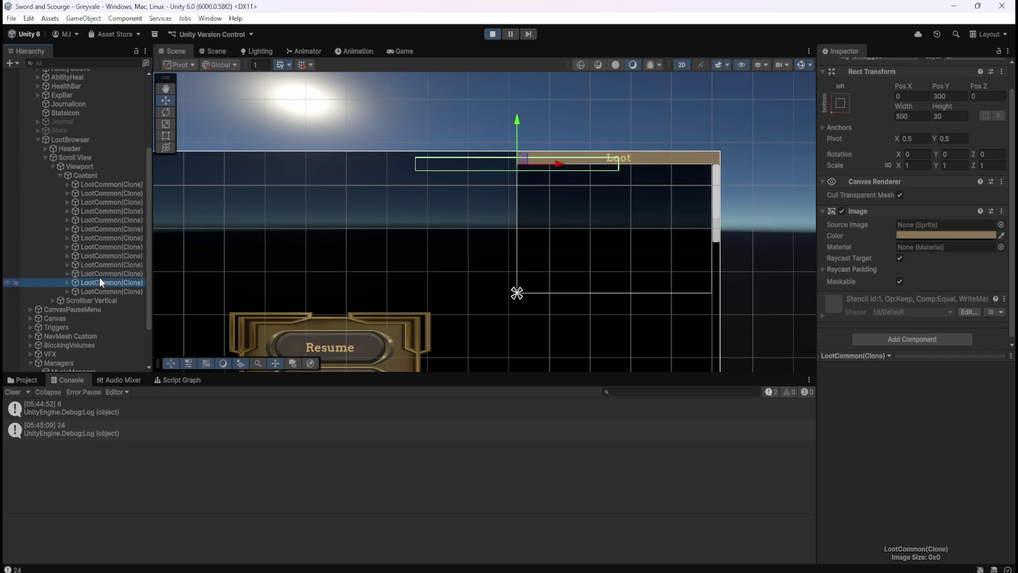
pyautogui.click(77, 139)
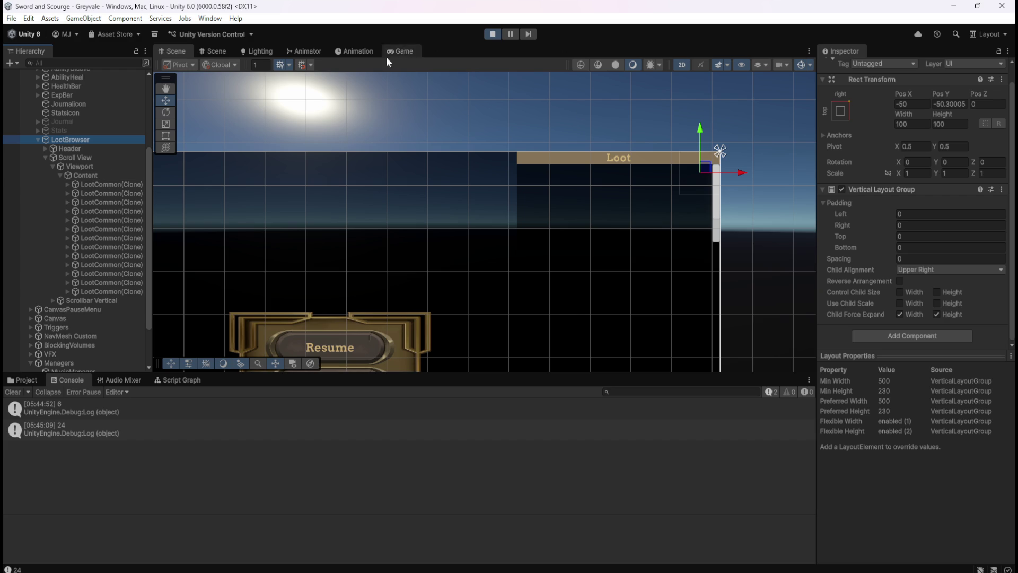
# Set LootBrowser's Pos Y to -50 and check the panel in the Game view.
pyautogui.moveTo(943, 96)
pyautogui.mouseDown()
pyautogui.moveTo(800, 88)
pyautogui.moveTo(912, 116)
pyautogui.mouseUp()
pyautogui.click(957, 103)
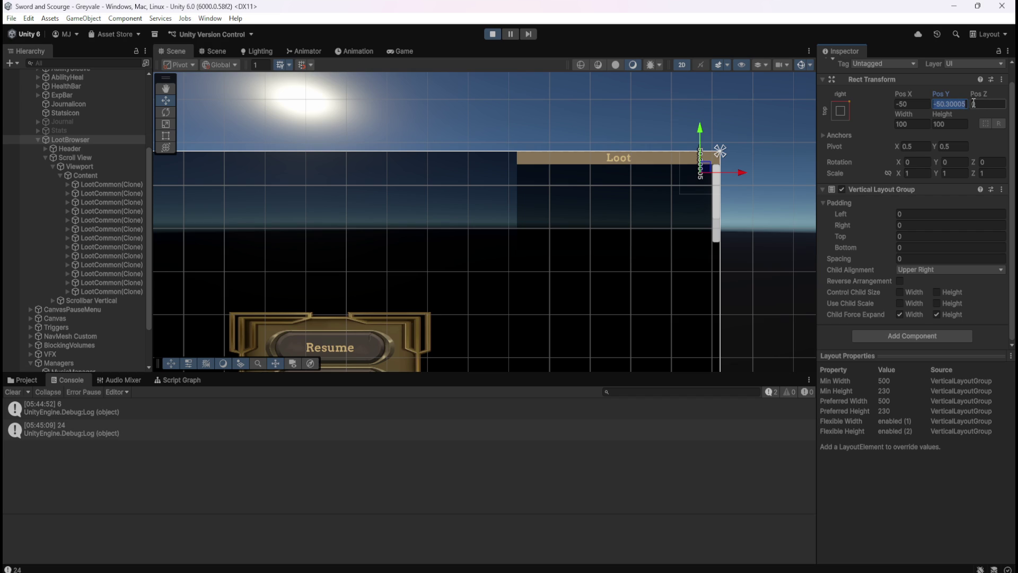
pyautogui.write('-50')
pyautogui.scroll(5, 760, 139)
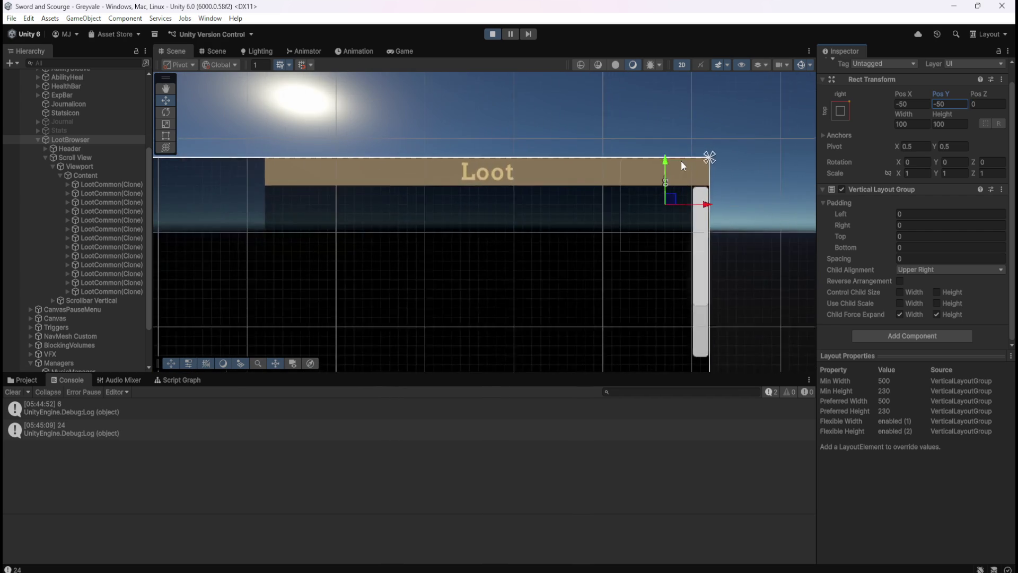
pyautogui.click(392, 51)
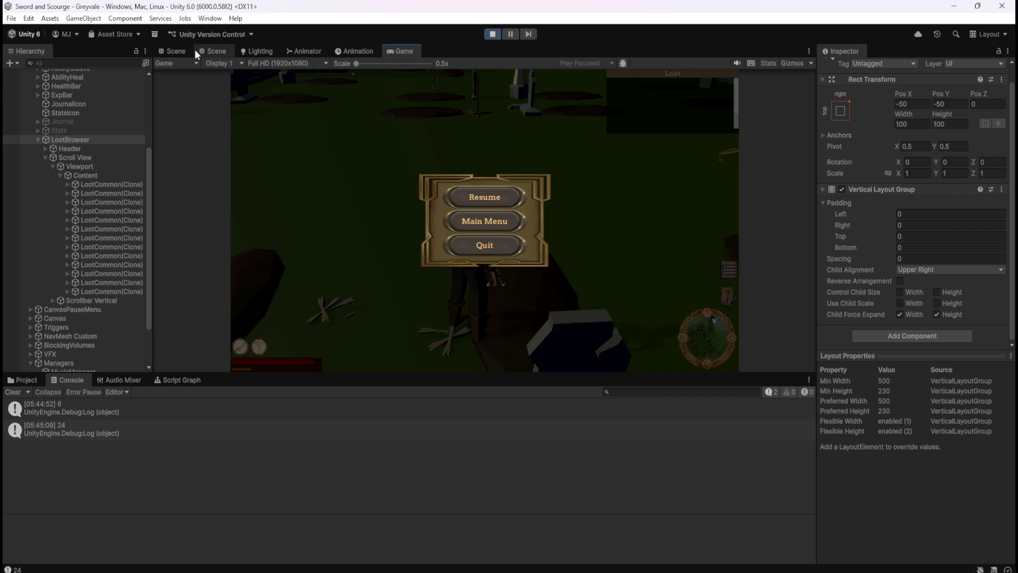
pyautogui.click(179, 50)
# Shift the fifth LootCommon entry right along X to reveal its Bones text, then stop play mode.
pyautogui.scroll(5, 741, 160)
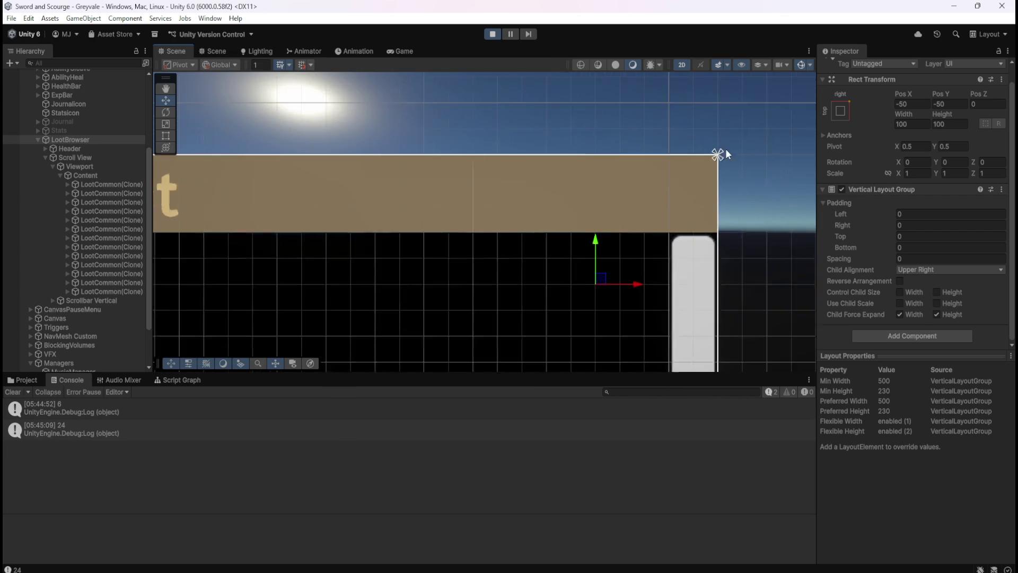
pyautogui.scroll(-5, 751, 168)
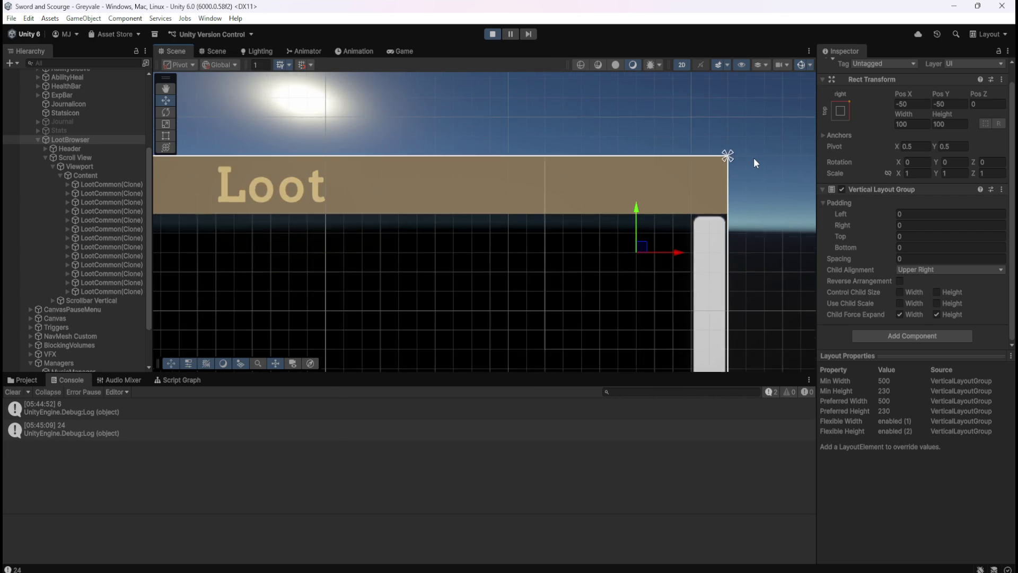
pyautogui.scroll(-2, 736, 165)
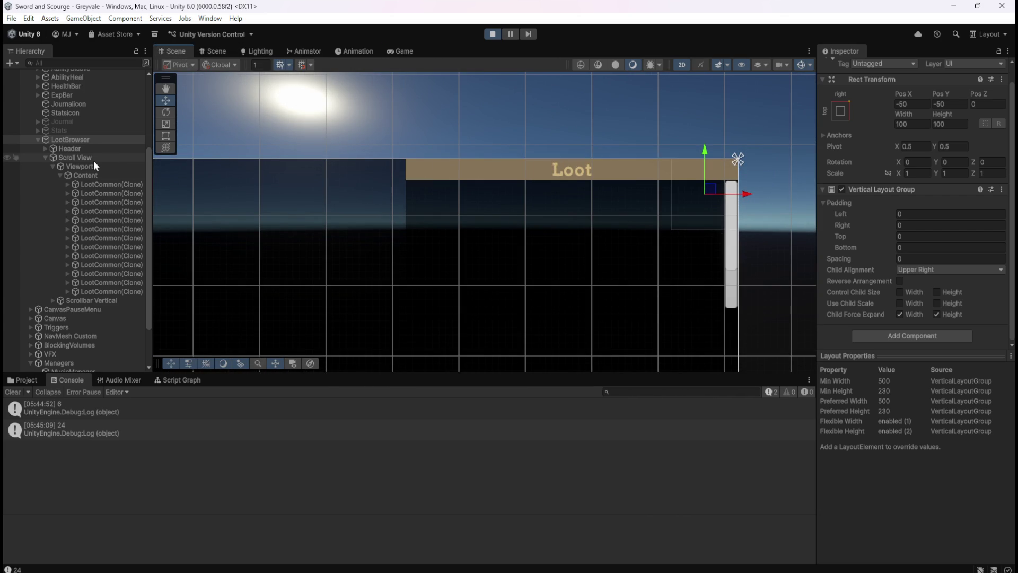
pyautogui.click(93, 217)
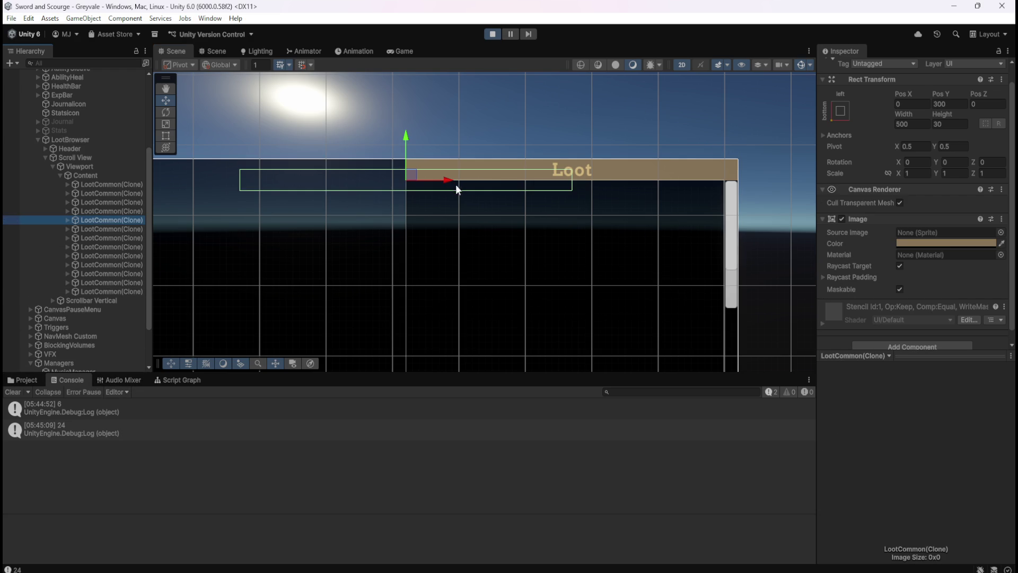
pyautogui.moveTo(447, 181)
pyautogui.mouseDown()
pyautogui.moveTo(652, 195)
pyautogui.moveTo(612, 194)
pyautogui.mouseUp()
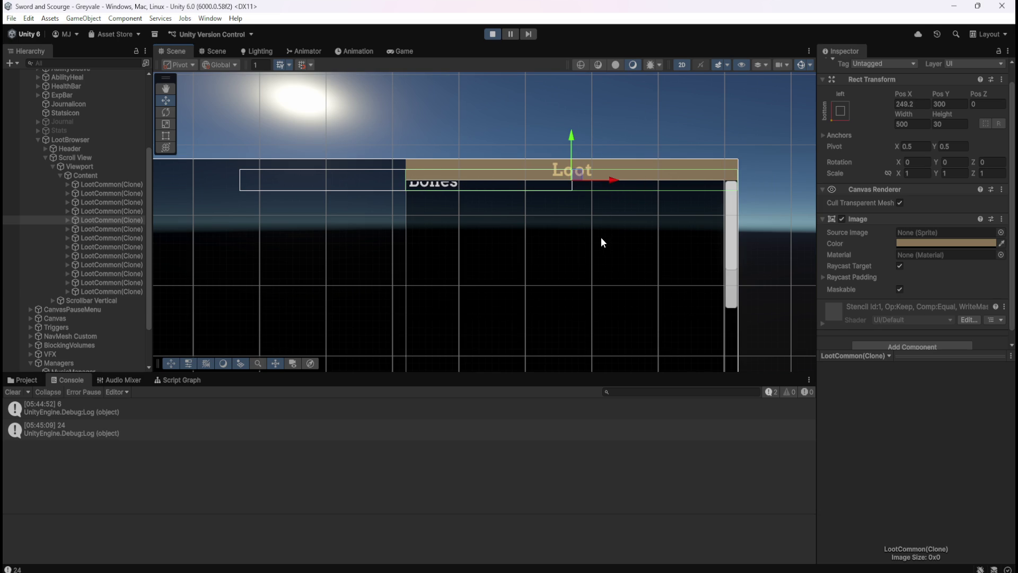
pyautogui.click(493, 35)
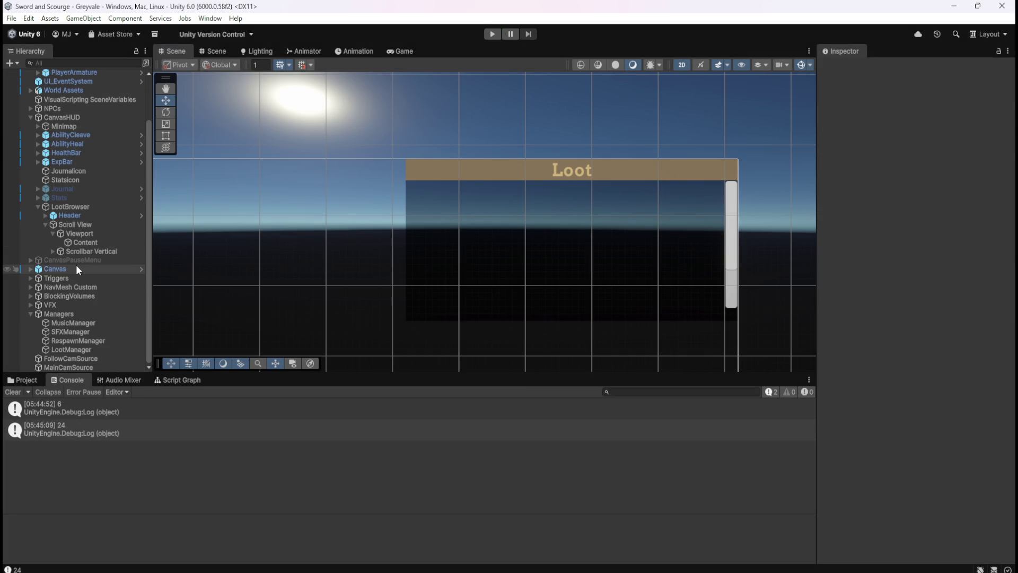
# Select LootBrowser in the edit-mode Hierarchy and enter -50 in its Rect Transform Pos Y.
pyautogui.click(88, 210)
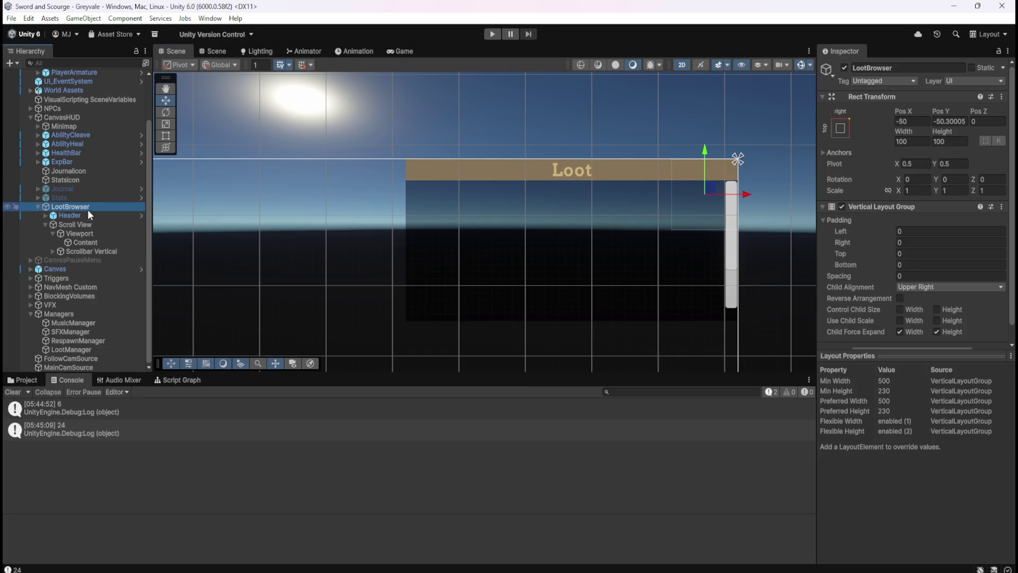
pyautogui.click(78, 215)
pyautogui.click(943, 123)
pyautogui.write('-50')
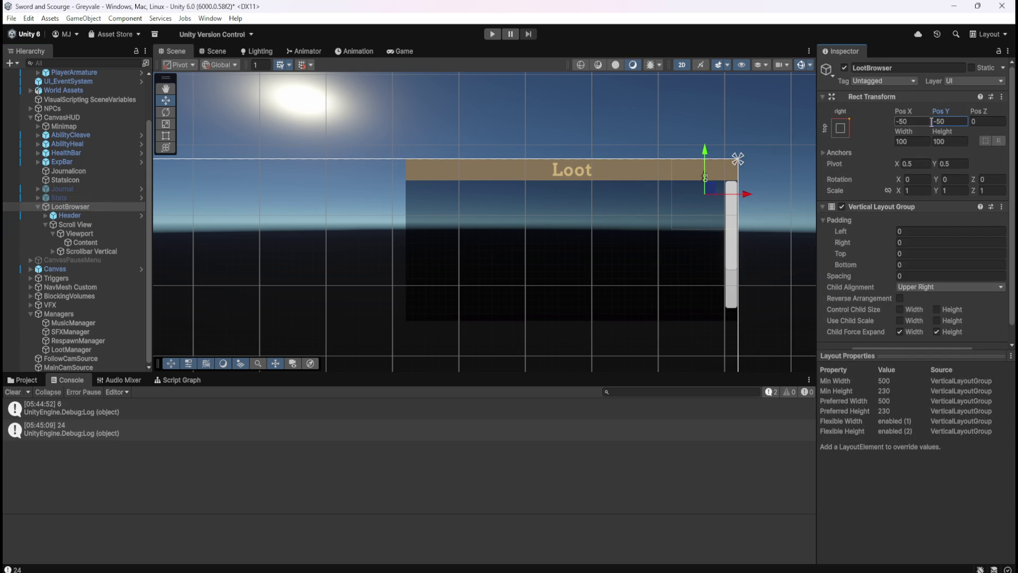
pyautogui.scroll(3, 628, 213)
pyautogui.scroll(2, 690, 145)
pyautogui.scroll(2, 772, 157)
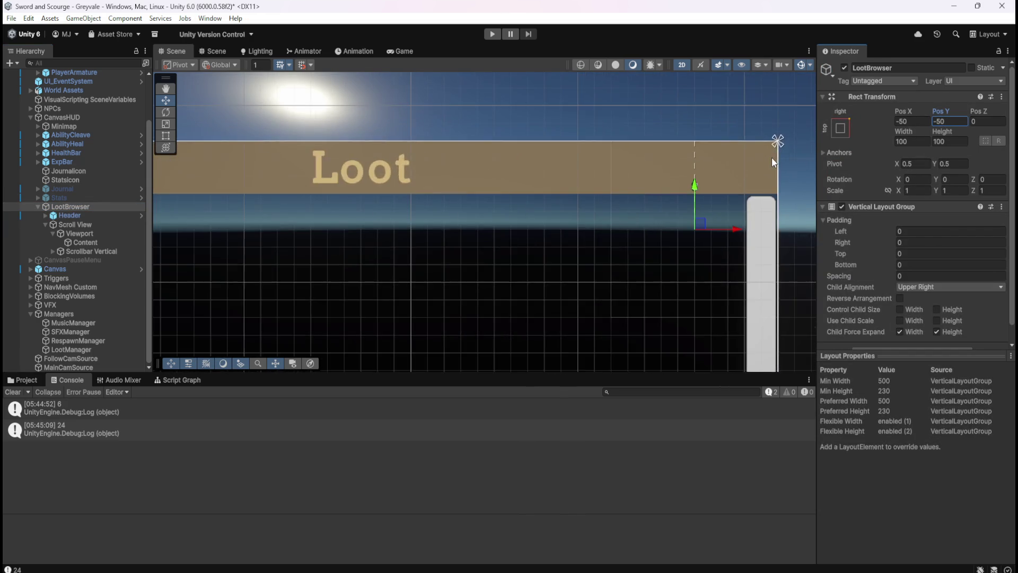
pyautogui.scroll(3, 771, 158)
pyautogui.scroll(-3, 772, 157)
pyautogui.scroll(-1, 729, 129)
pyautogui.scroll(-3, 732, 132)
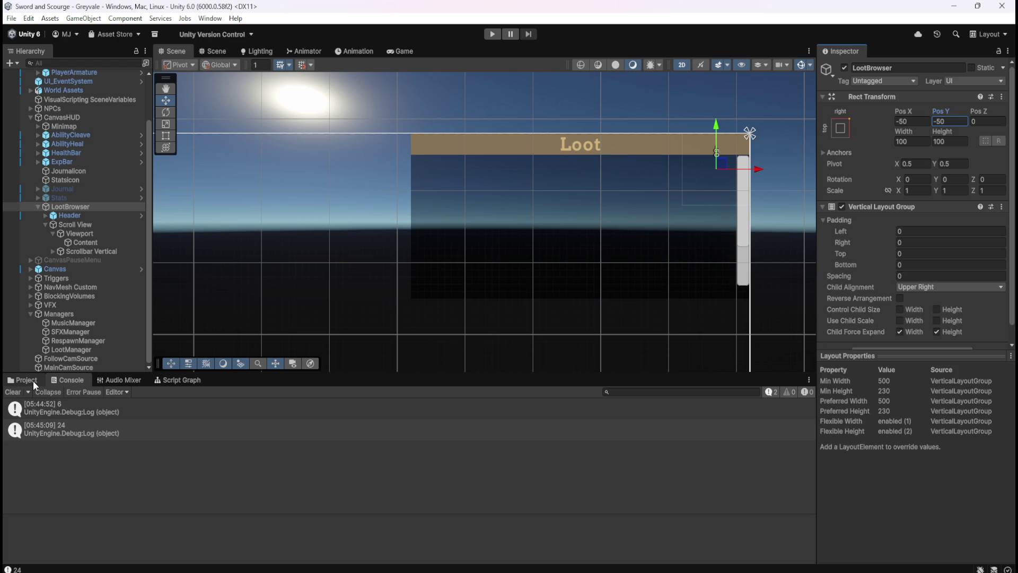
pyautogui.click(26, 380)
pyautogui.doubleClick(217, 435)
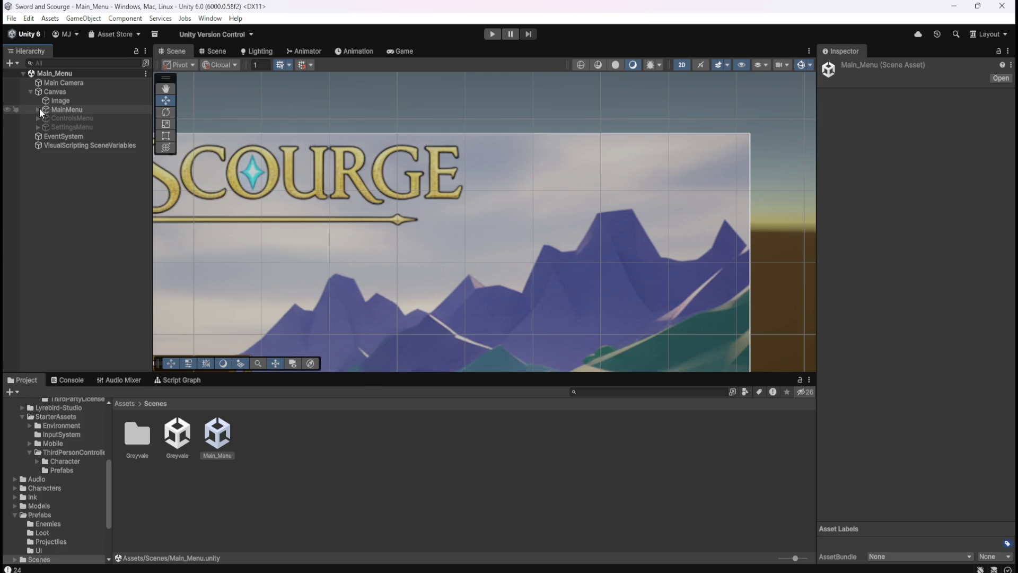
pyautogui.click(38, 118)
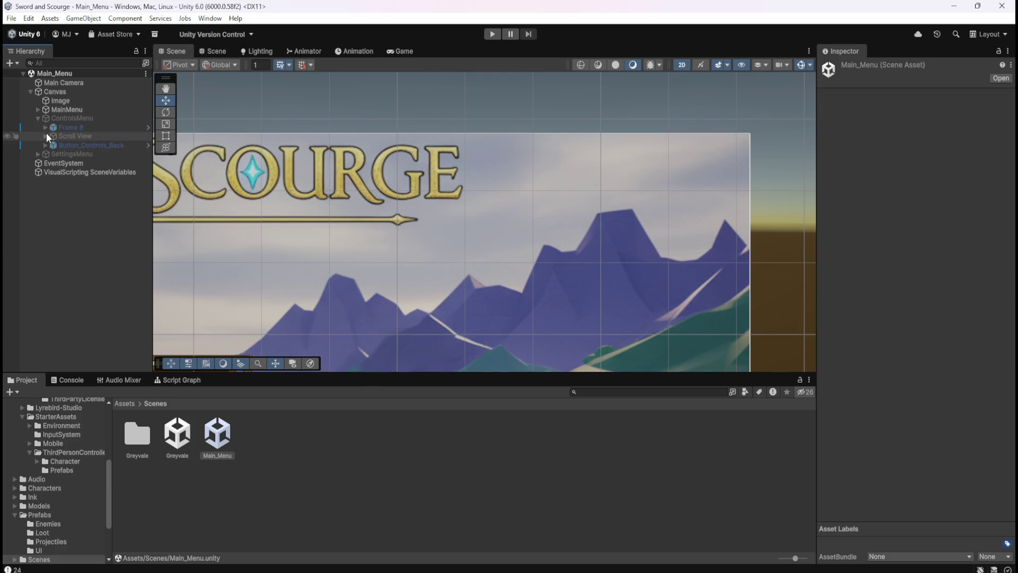
pyautogui.click(46, 136)
pyautogui.click(53, 145)
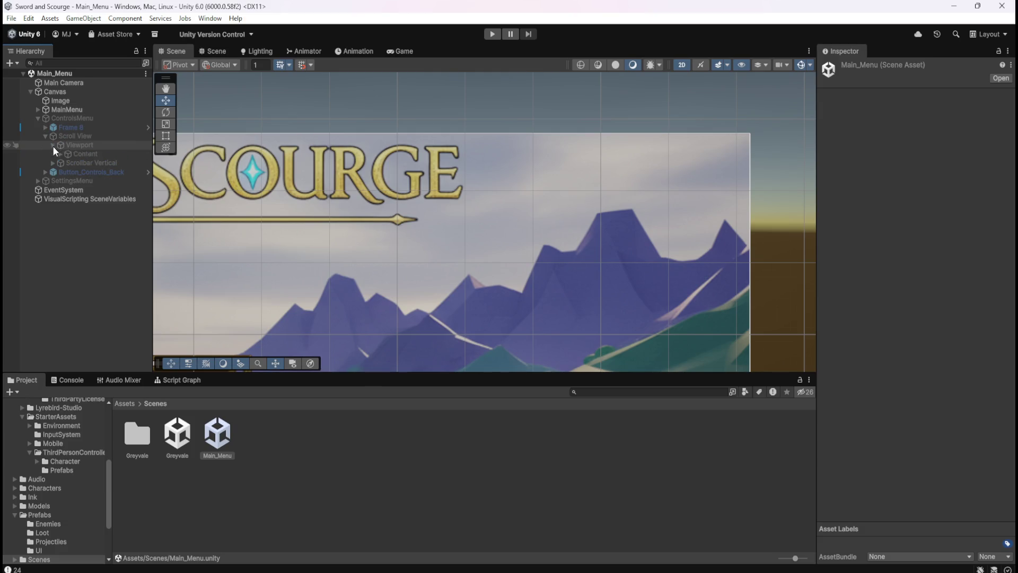
pyautogui.click(60, 154)
pyautogui.click(104, 164)
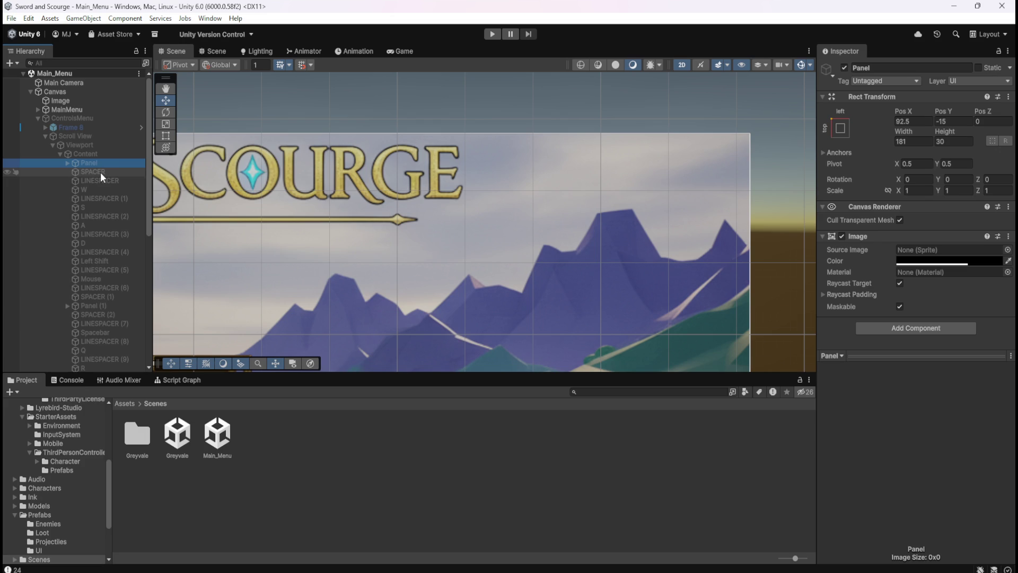
pyautogui.click(101, 180)
pyautogui.click(97, 187)
pyautogui.click(95, 196)
pyautogui.click(100, 208)
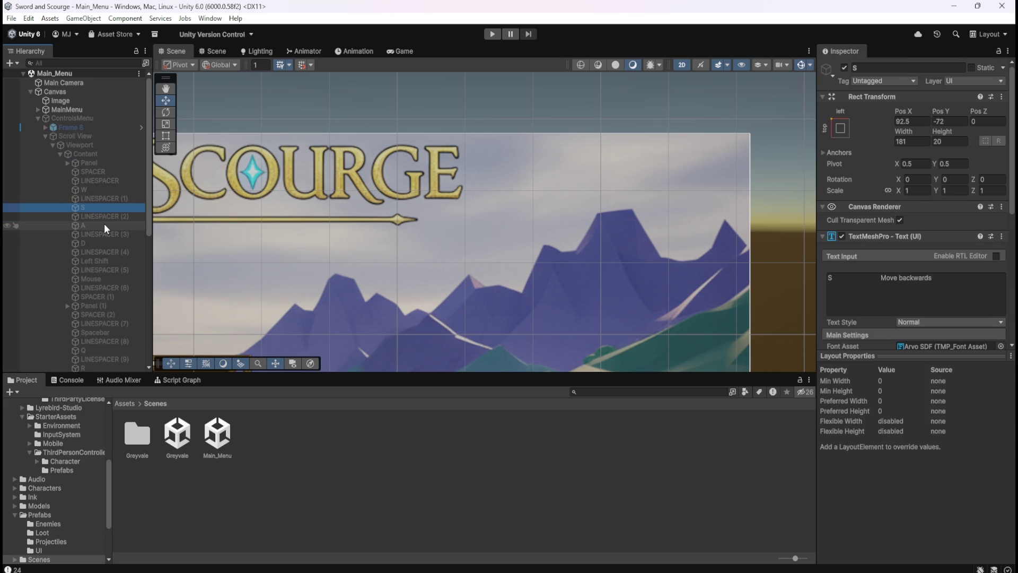
pyautogui.click(104, 226)
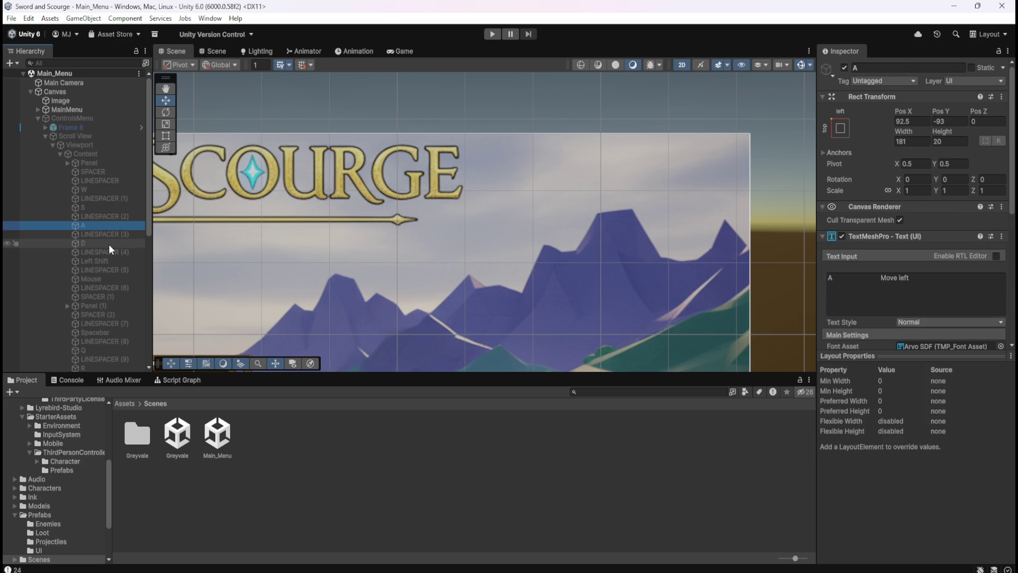
pyautogui.click(109, 244)
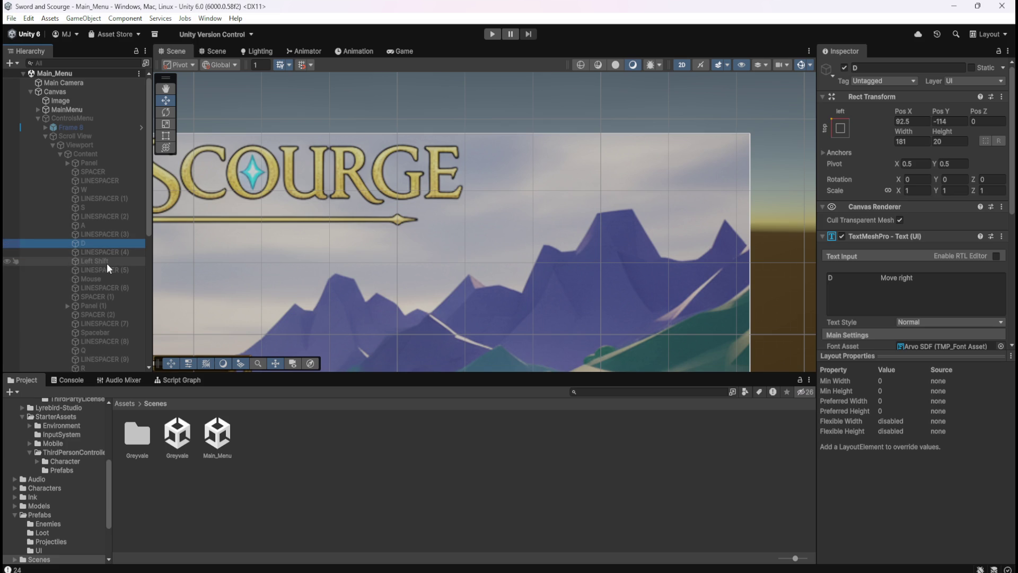
pyautogui.click(107, 263)
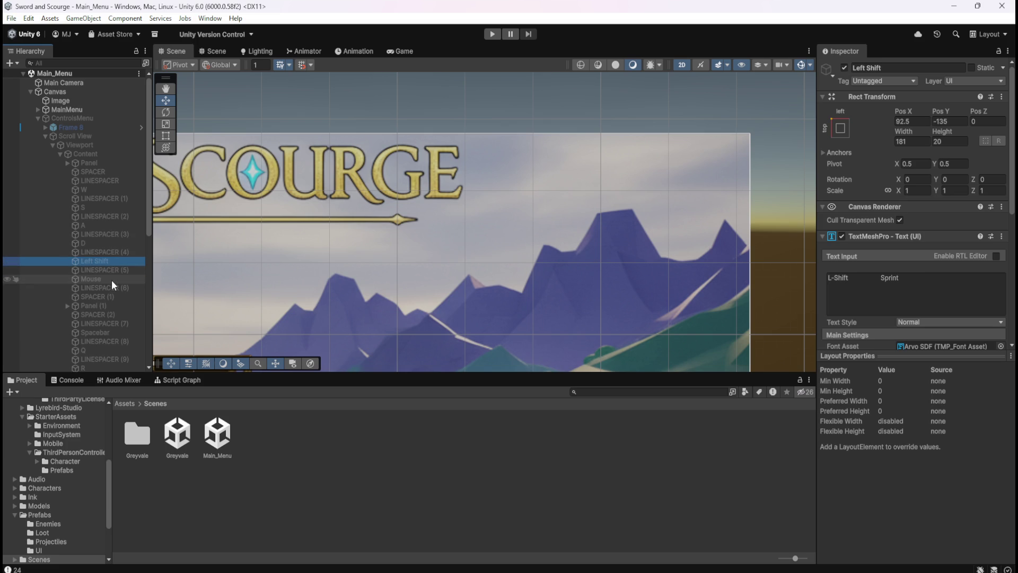
pyautogui.click(111, 278)
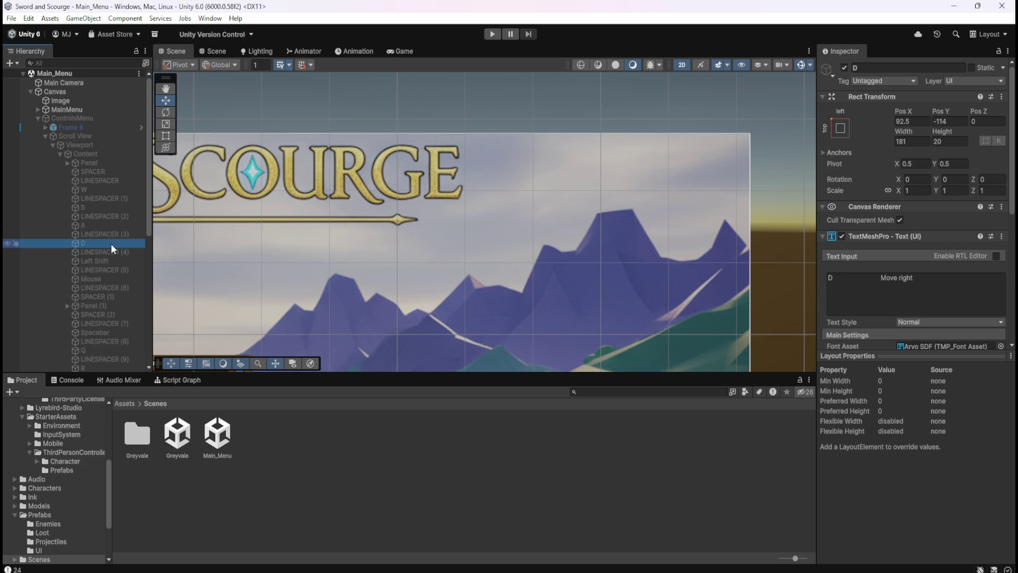
pyautogui.click(104, 118)
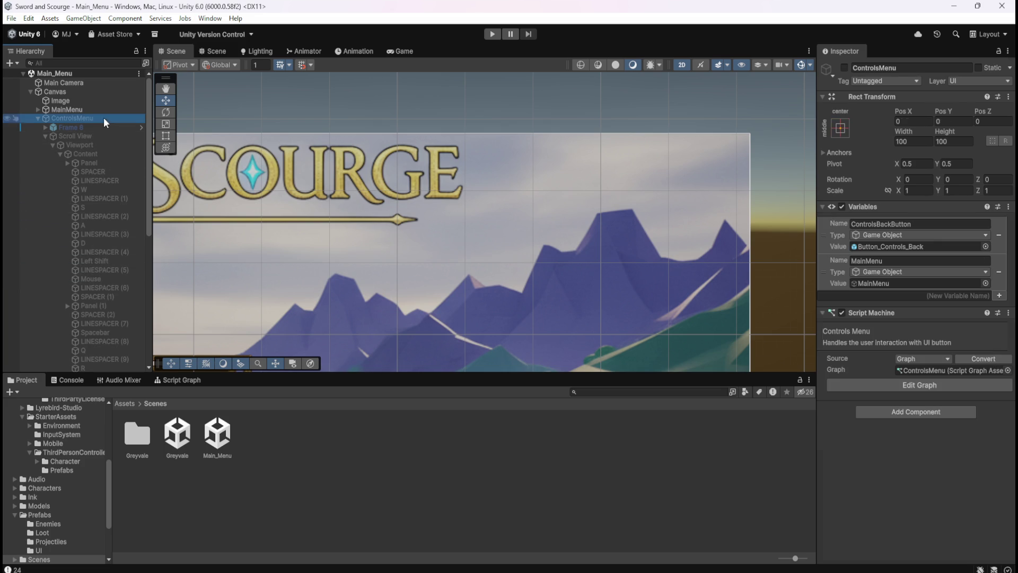
pyautogui.click(103, 173)
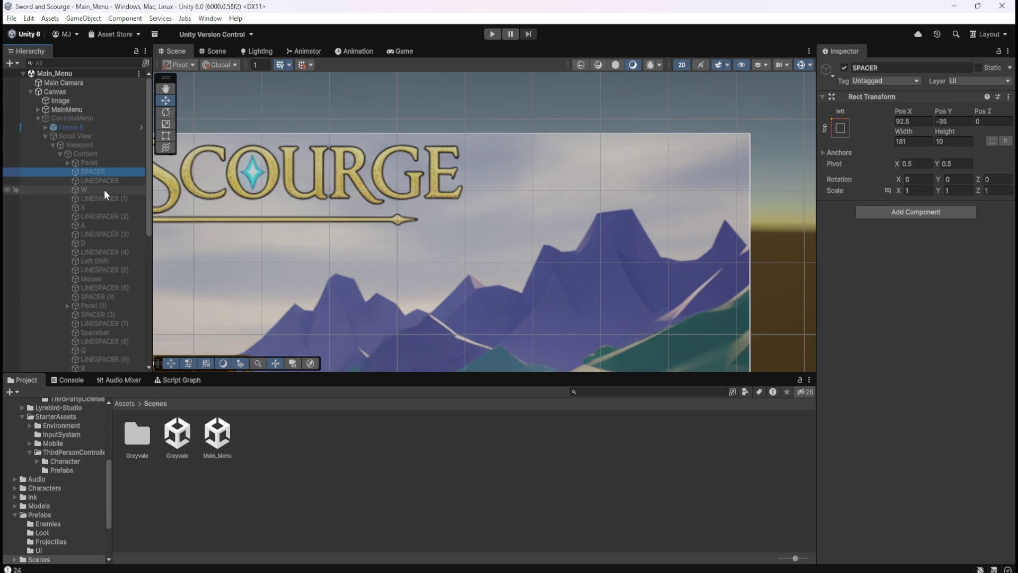
pyautogui.click(104, 189)
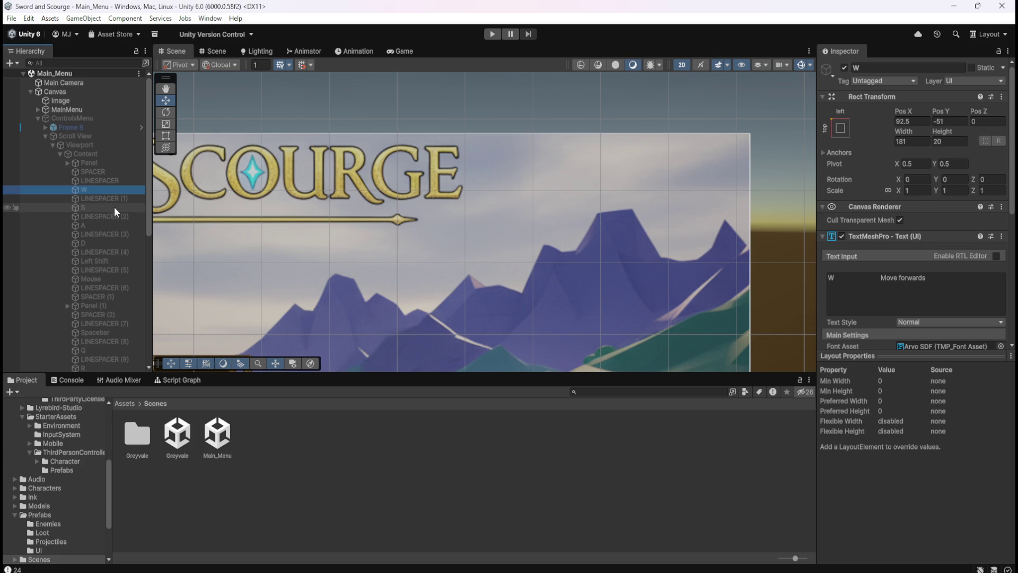
pyautogui.click(113, 207)
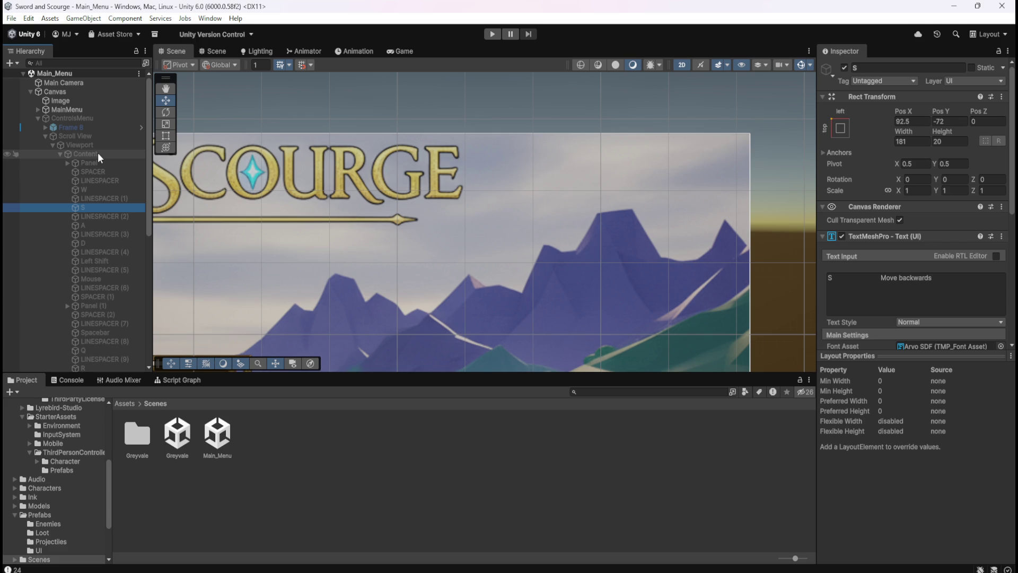
pyautogui.click(97, 223)
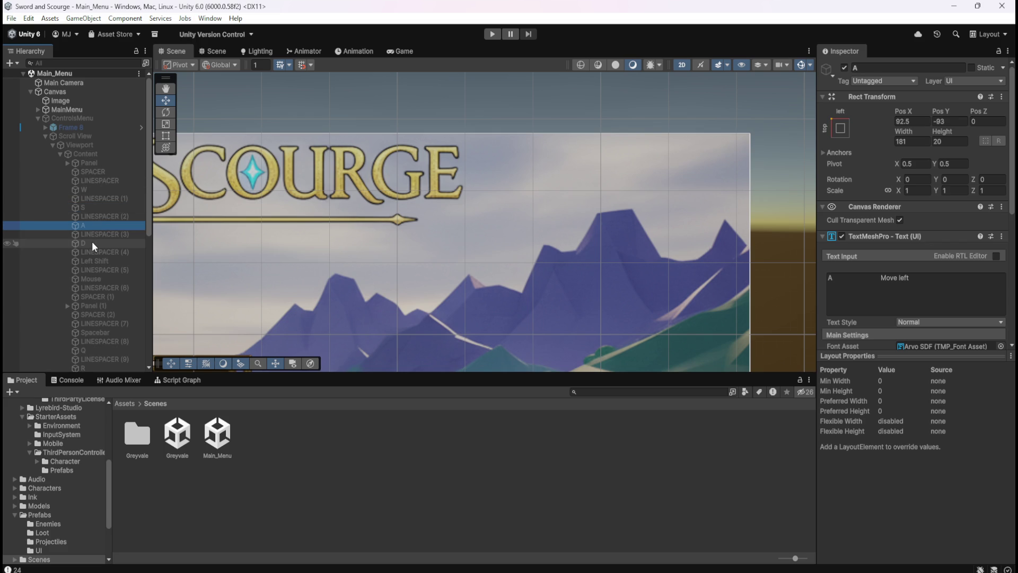
pyautogui.click(92, 244)
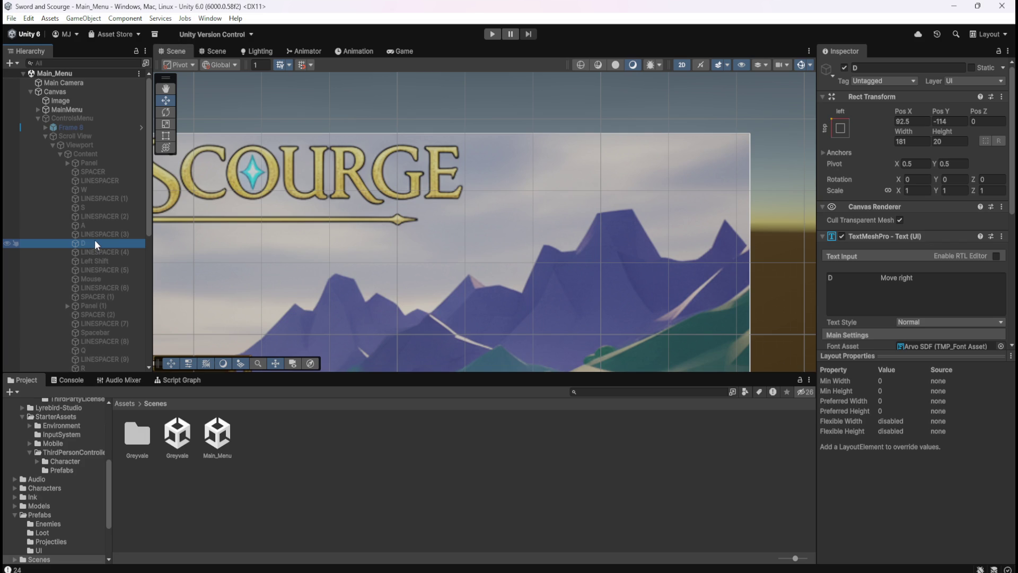
pyautogui.scroll(-3, 912, 292)
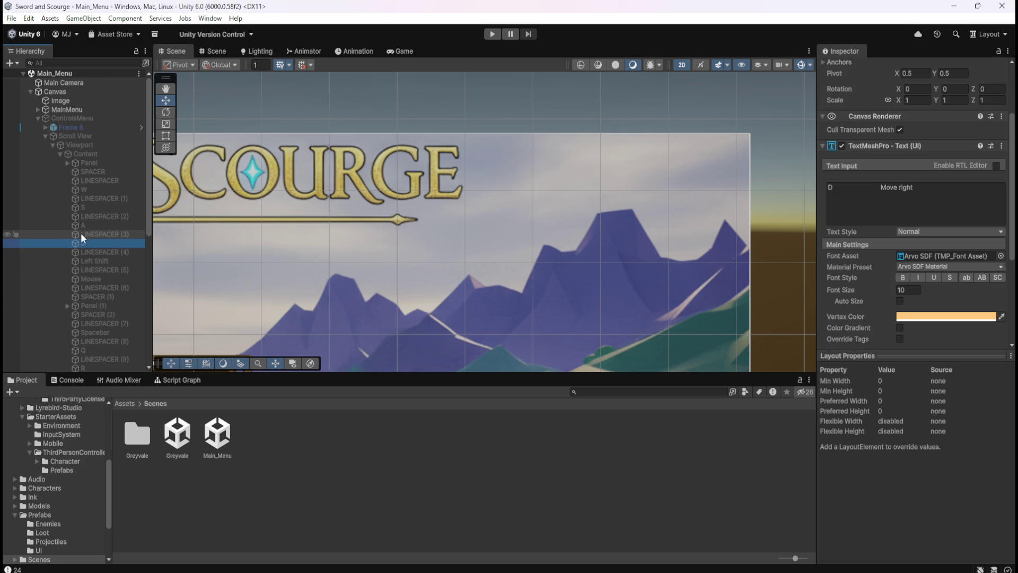
pyautogui.scroll(-5, 892, 310)
pyautogui.scroll(8, 892, 310)
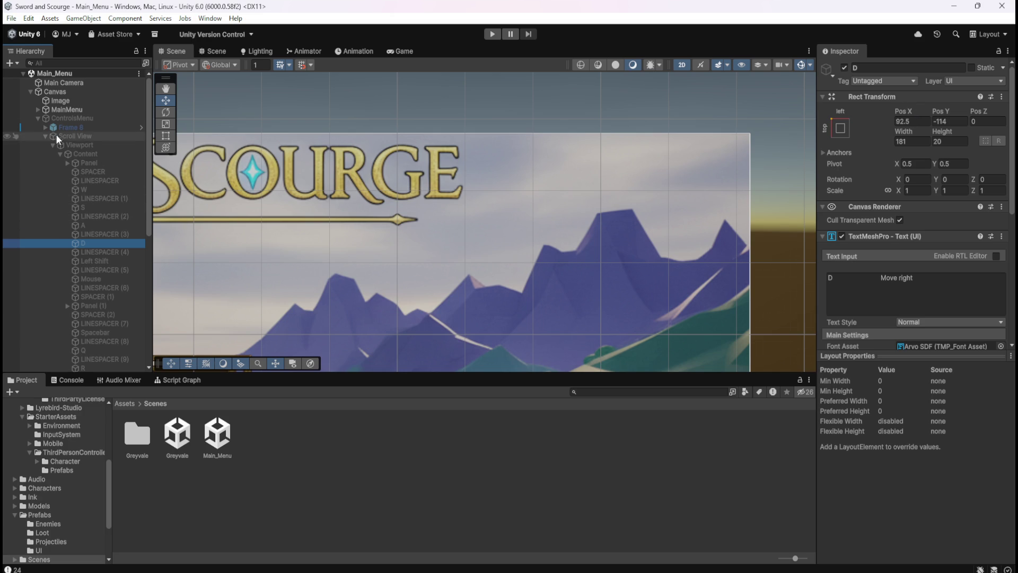
# Inspect the SPACER, W, S and Escape (Pause Game) control entries in the main menu list.
pyautogui.click(96, 171)
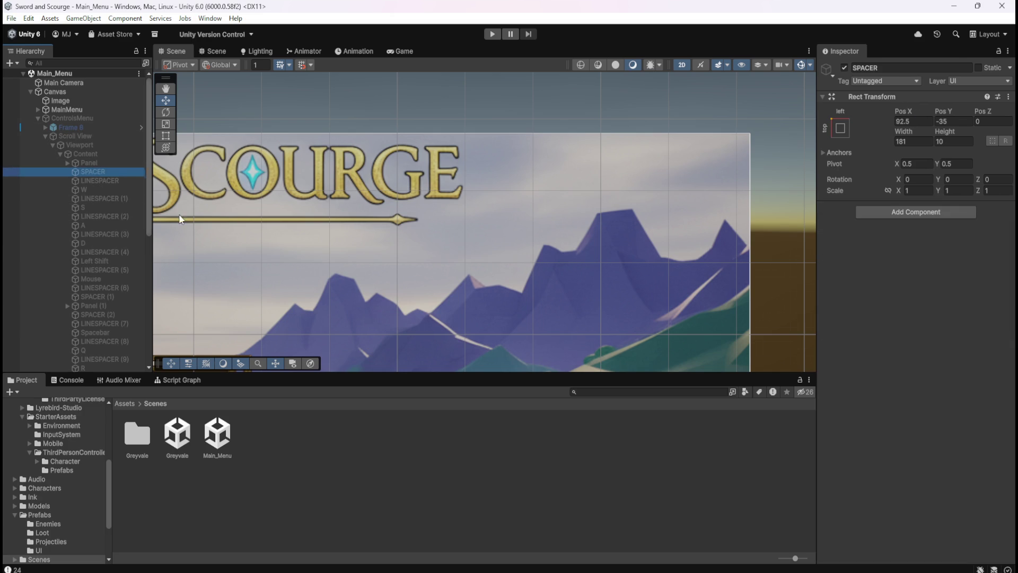
pyautogui.scroll(-3, 560, 174)
pyautogui.scroll(-6, 643, 170)
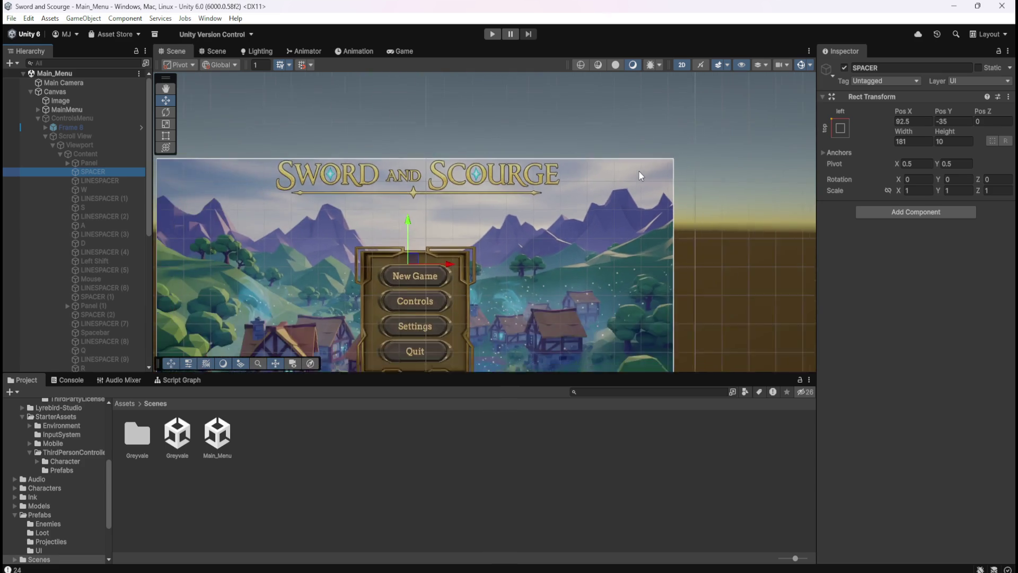
pyautogui.scroll(3, 509, 325)
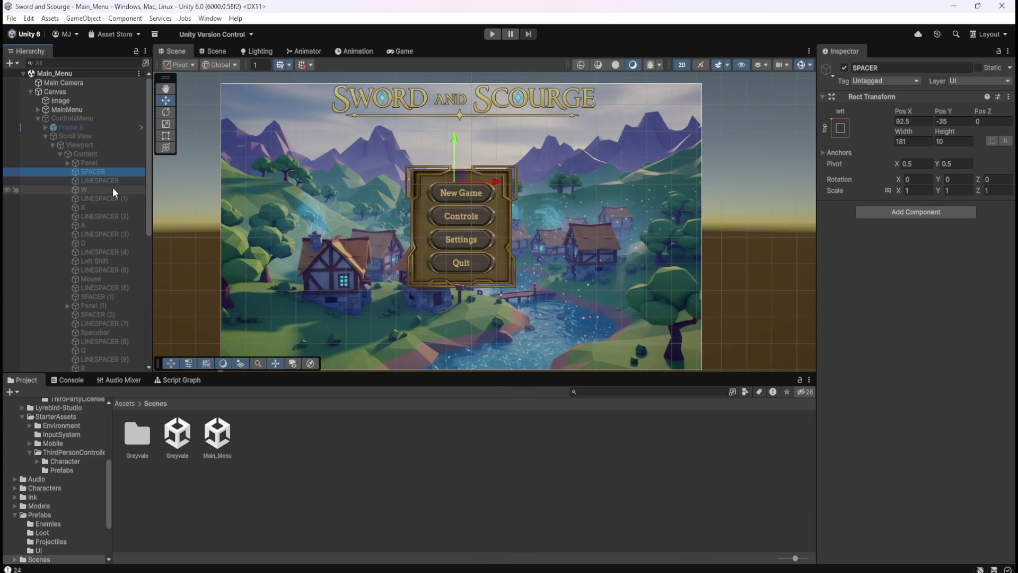
pyautogui.click(96, 190)
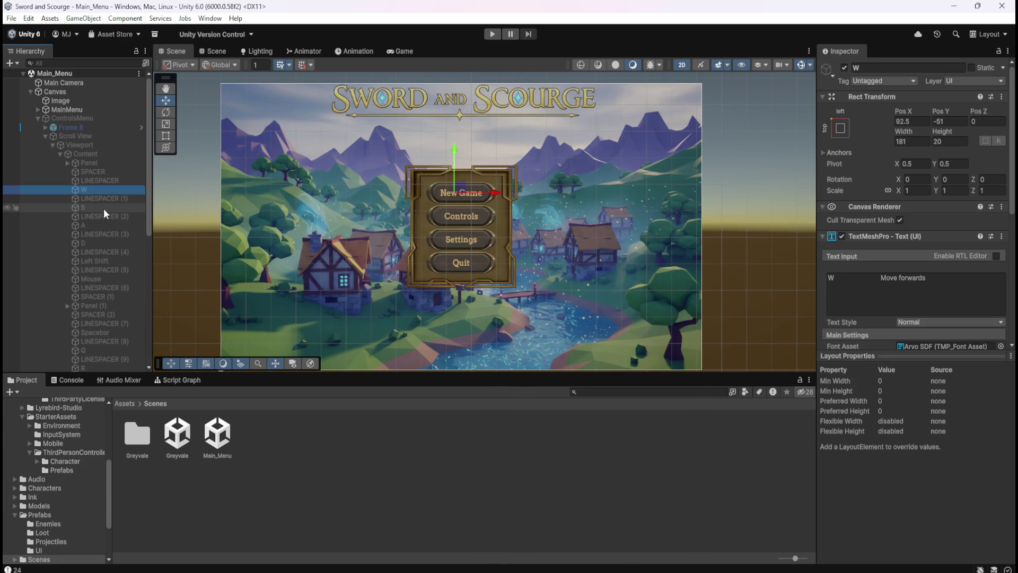
pyautogui.click(103, 207)
pyautogui.scroll(-5, 107, 291)
pyautogui.scroll(-3, 109, 297)
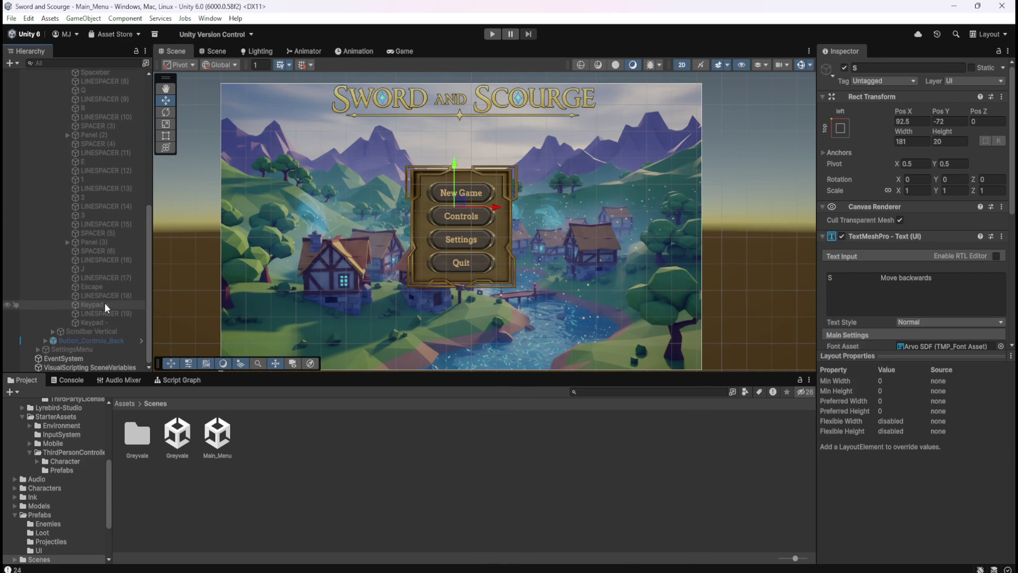
pyautogui.click(104, 286)
# Inspect the J, 3, 2, 1 and E control entries, then open the Greyvale scene.
pyautogui.scroll(-5, 453, 186)
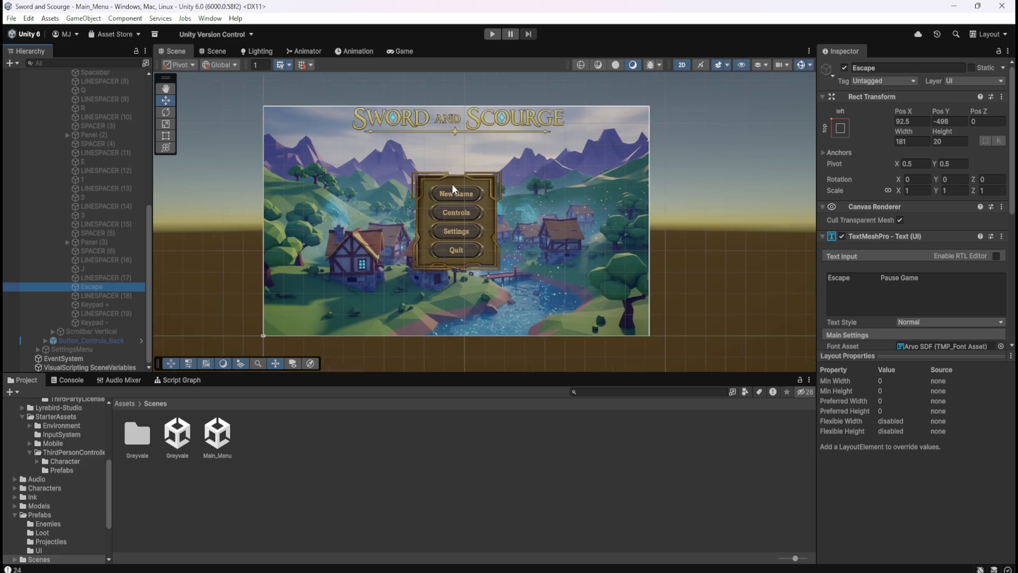
pyautogui.scroll(3, 458, 191)
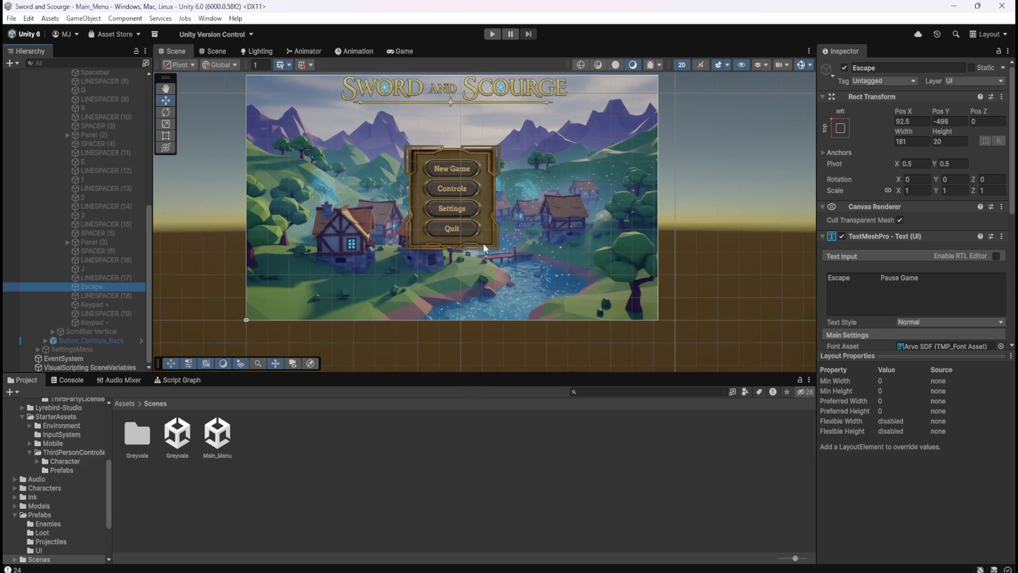
pyautogui.scroll(-4, 481, 253)
pyautogui.scroll(2, 478, 307)
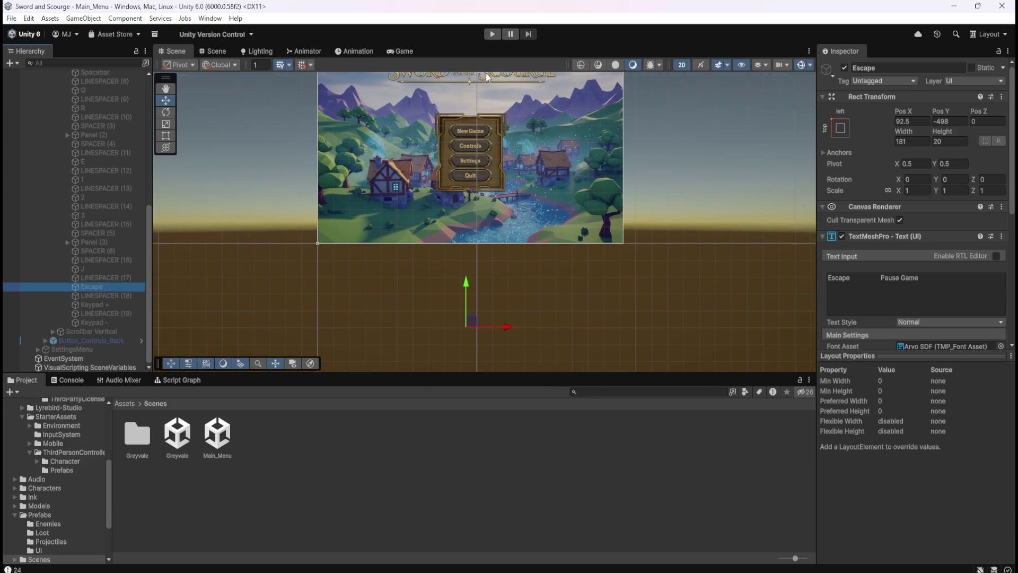
pyautogui.scroll(3, 503, 119)
pyautogui.scroll(2, 503, 118)
pyautogui.scroll(-3, 538, 317)
pyautogui.scroll(1, 493, 187)
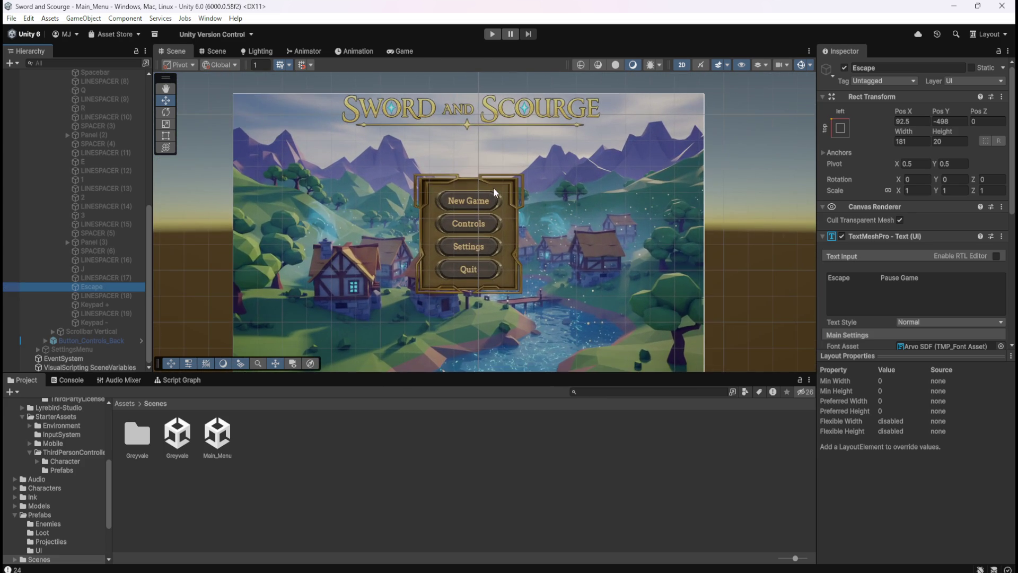
pyautogui.click(105, 268)
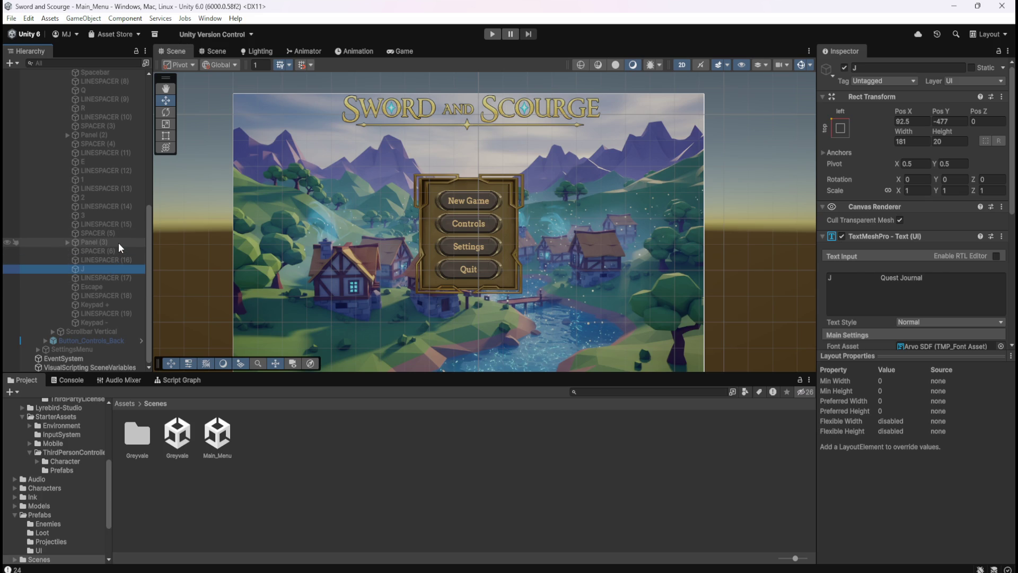
pyautogui.click(110, 215)
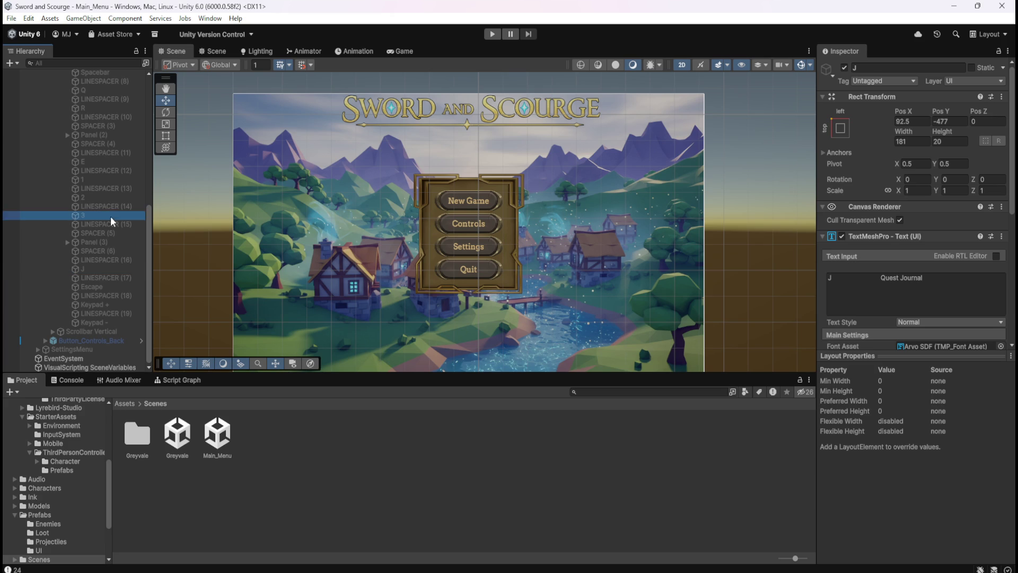
pyautogui.click(116, 196)
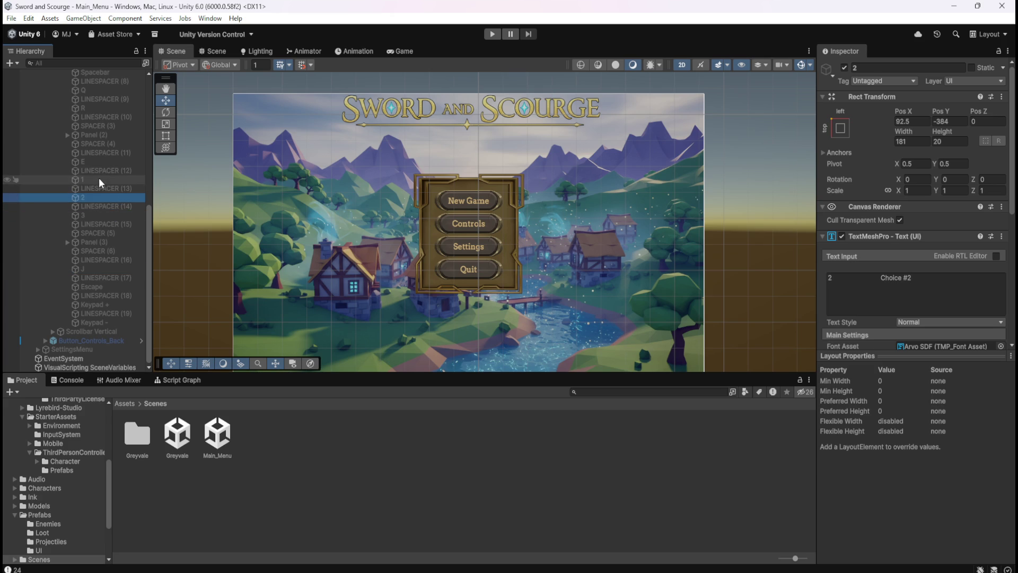
pyautogui.click(99, 179)
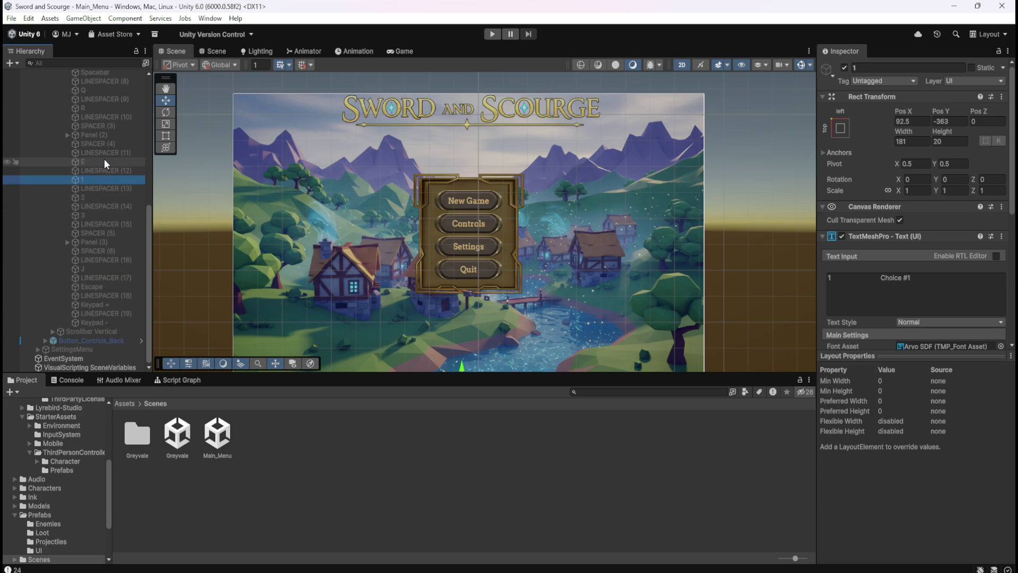
pyautogui.click(104, 162)
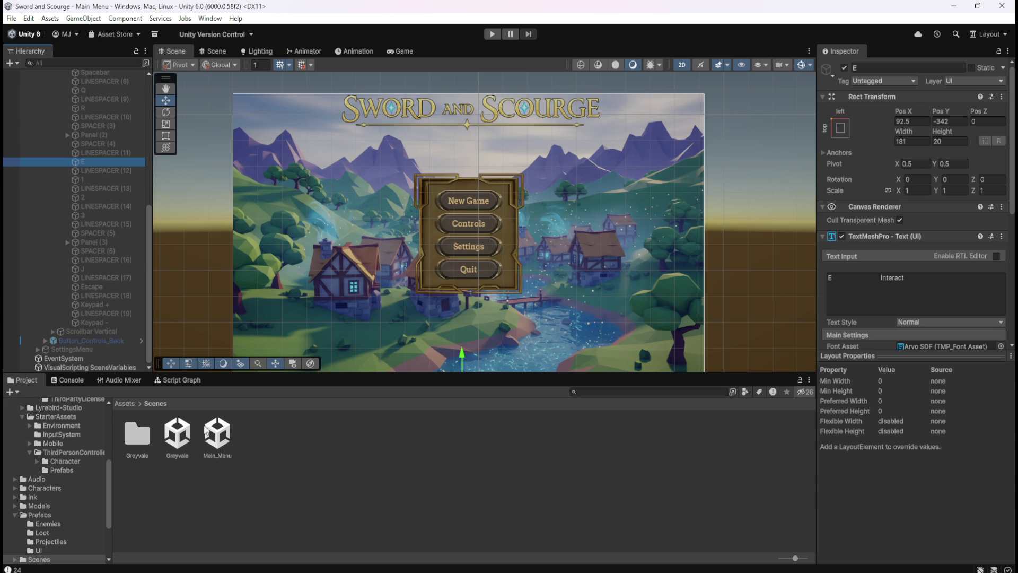
pyautogui.doubleClick(184, 433)
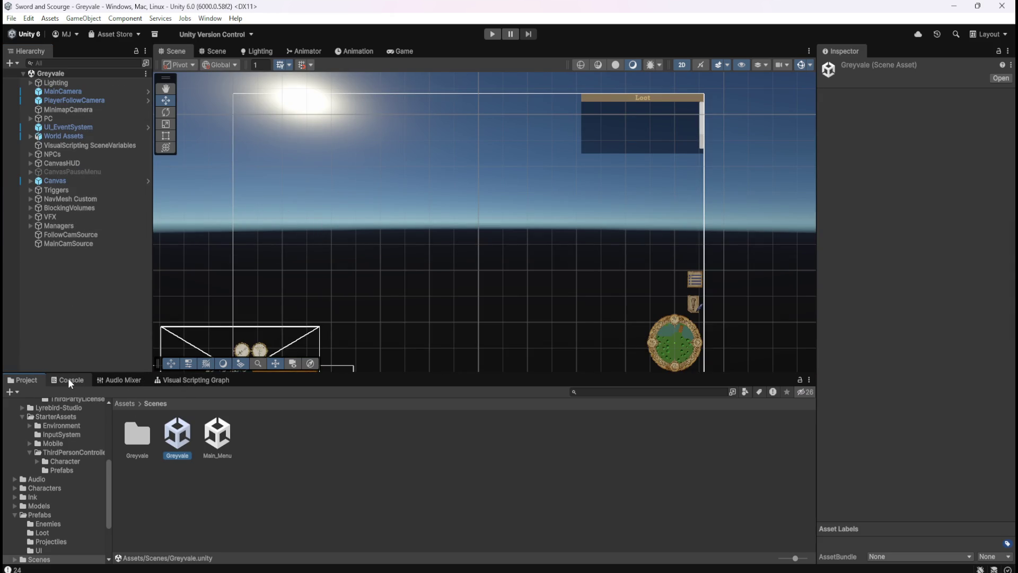
pyautogui.click(125, 403)
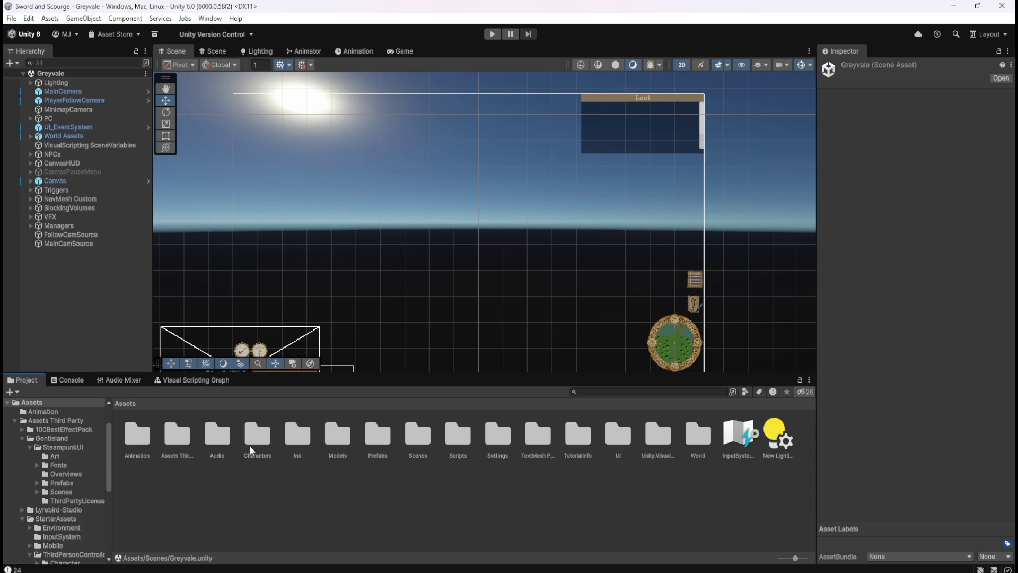
pyautogui.doubleClick(376, 436)
pyautogui.doubleClick(257, 434)
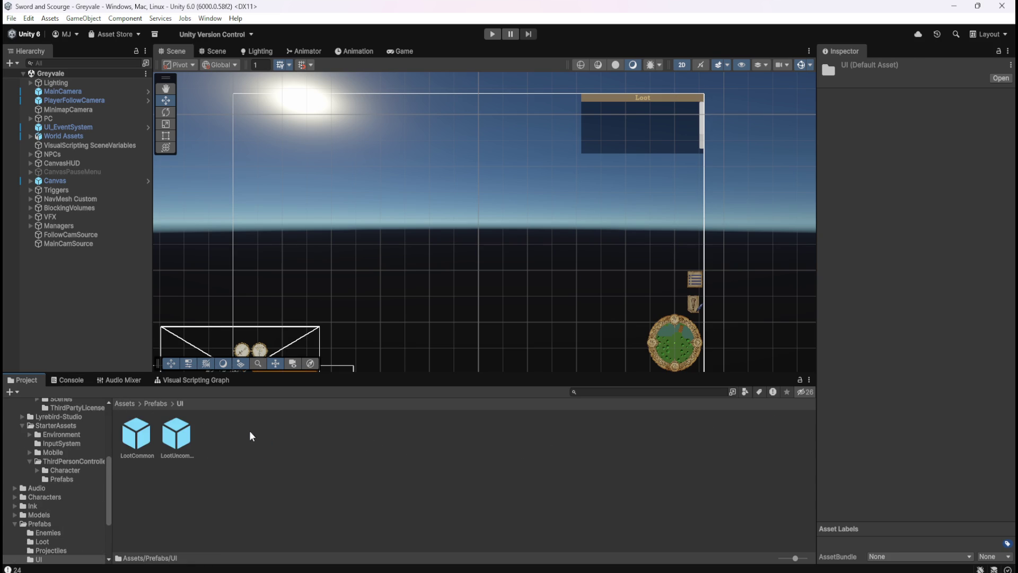
pyautogui.doubleClick(136, 434)
pyautogui.click(78, 89)
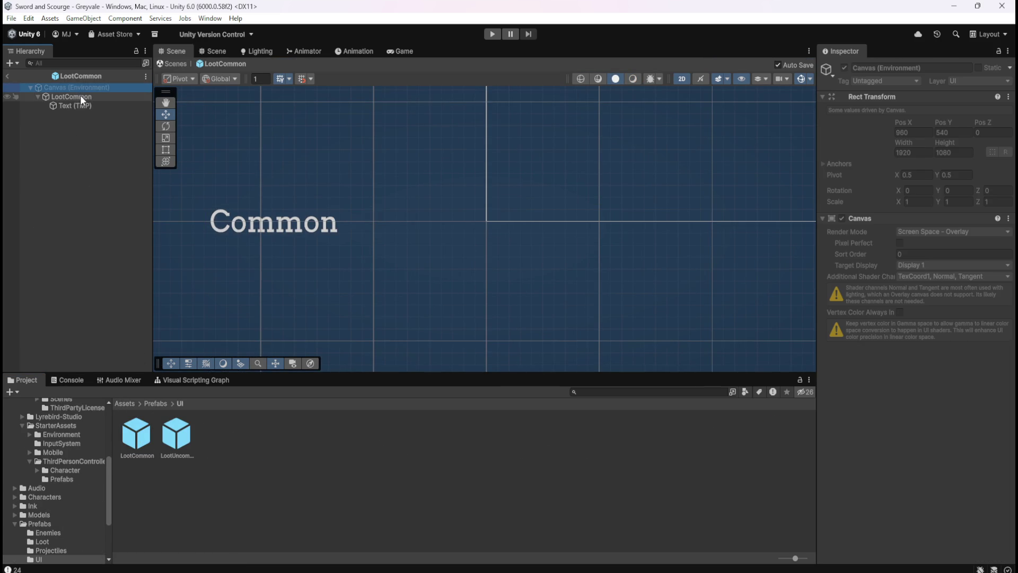
pyautogui.click(86, 96)
pyautogui.click(94, 88)
pyautogui.click(84, 98)
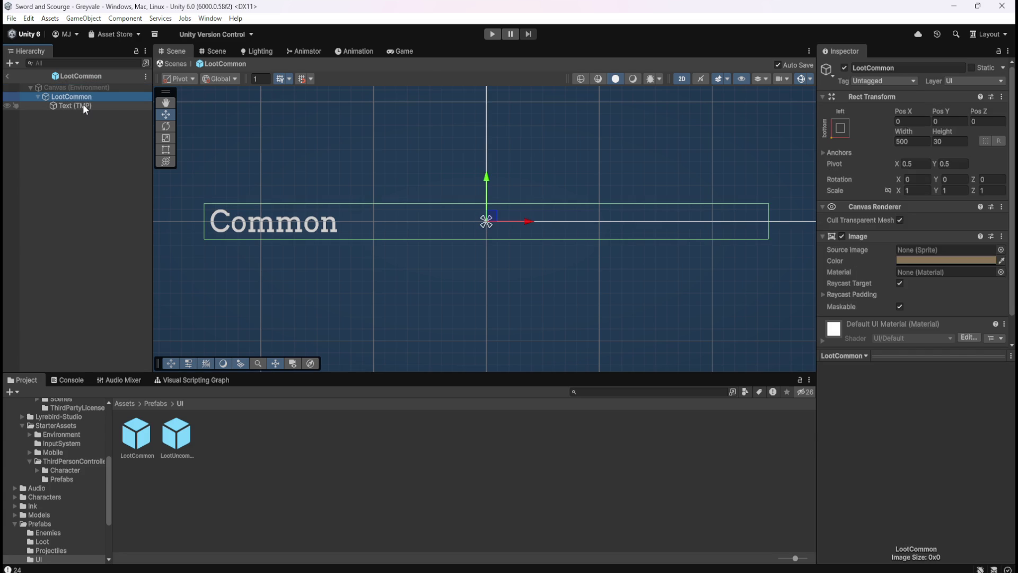
pyautogui.click(82, 105)
pyautogui.click(88, 97)
pyautogui.click(81, 107)
pyautogui.click(89, 96)
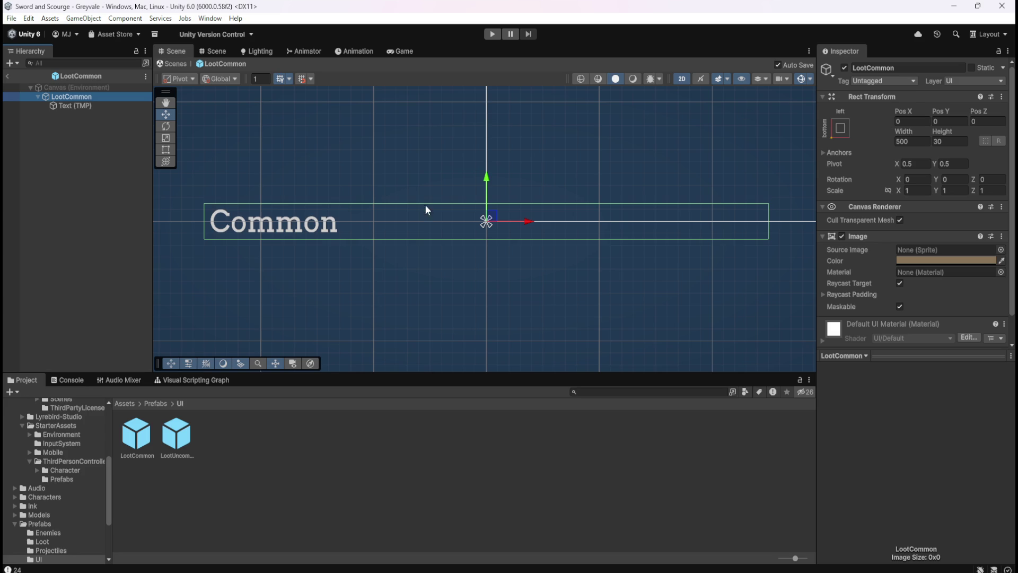
pyautogui.click(7, 75)
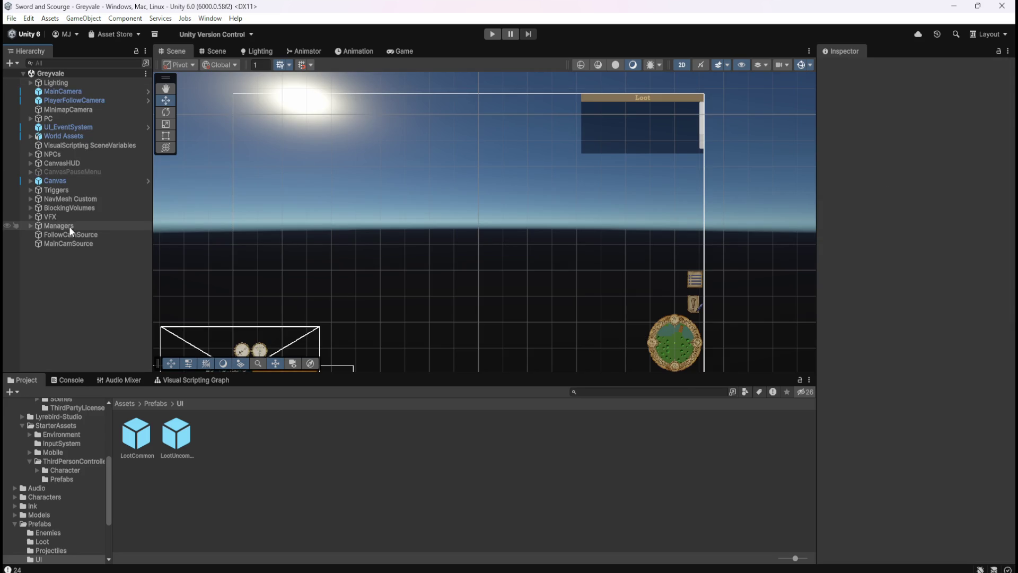
# Expand CanvasHUD, select LootBrowser, and try a larger Vertical Layout Group spacing before undoing it.
pyautogui.click(30, 162)
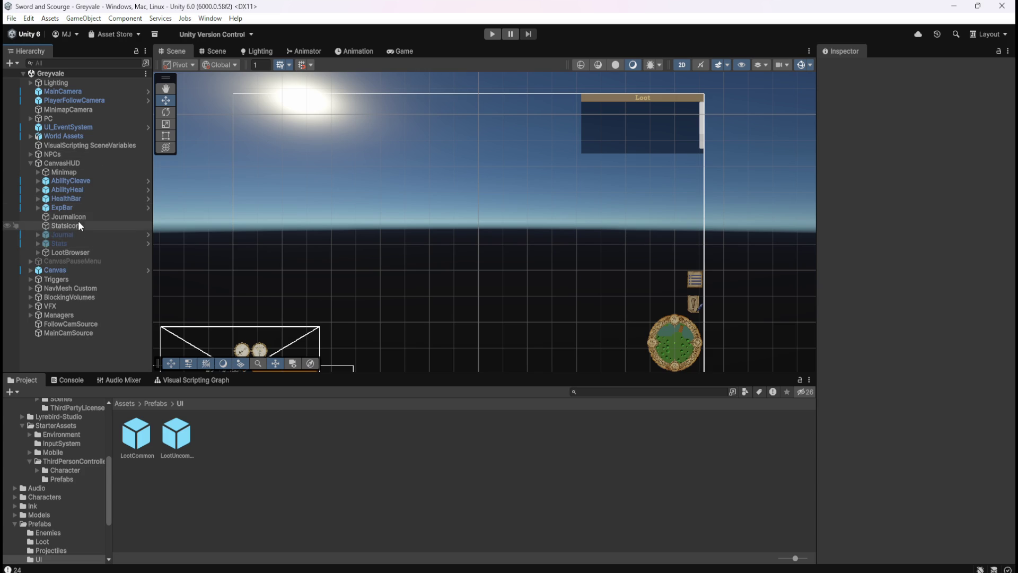
pyautogui.click(62, 251)
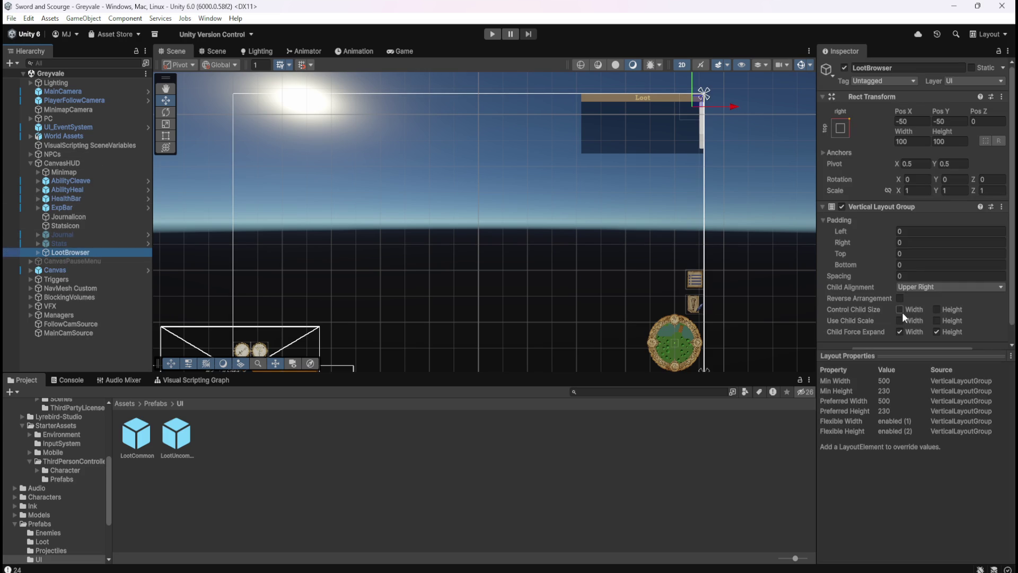
pyautogui.scroll(-1, 883, 308)
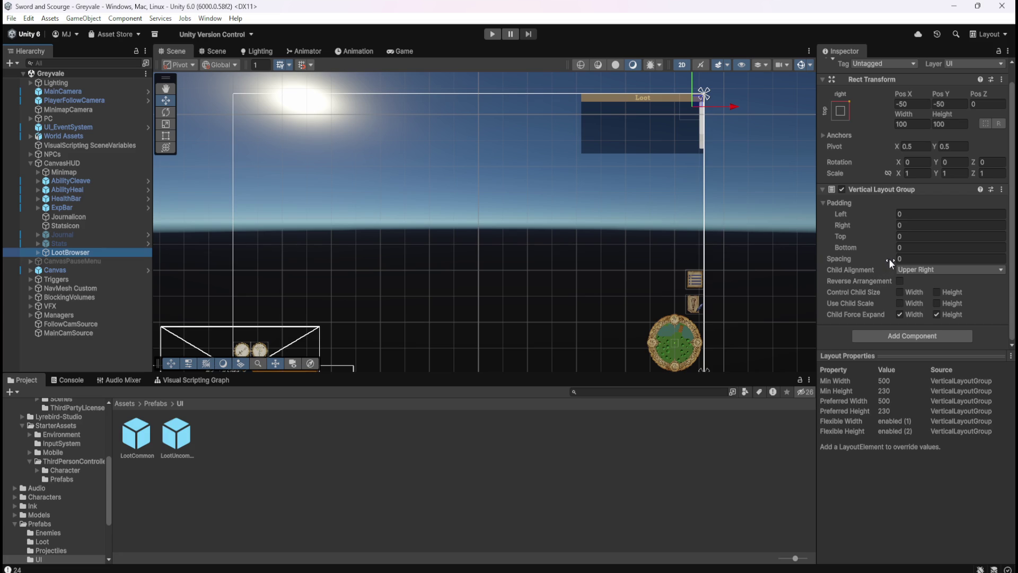
pyautogui.moveTo(888, 259)
pyautogui.mouseDown()
pyautogui.moveTo(985, 266)
pyautogui.moveTo(953, 260)
pyautogui.mouseUp()
pyautogui.hotkey('ctrl', 'z')
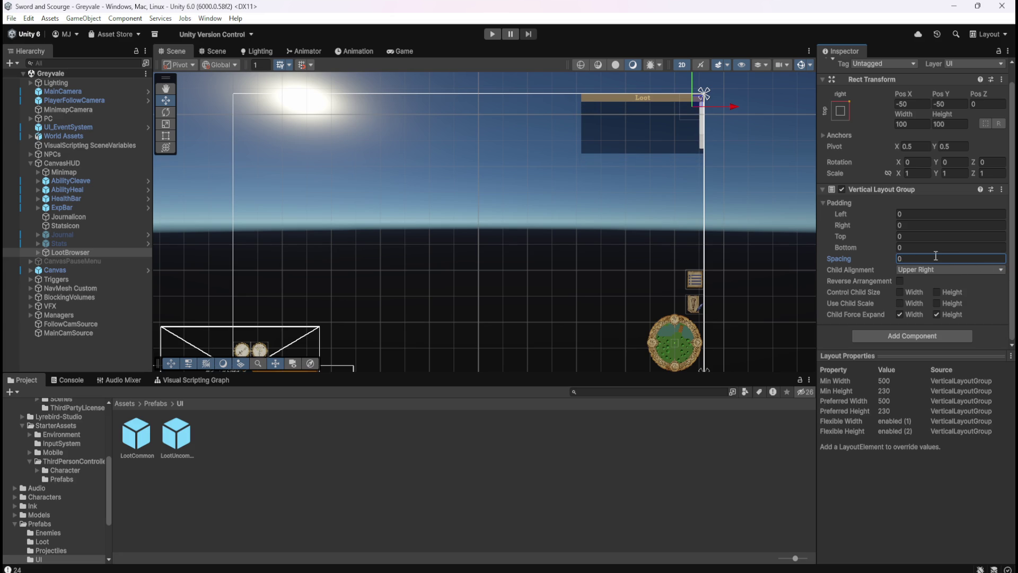
# Expand LootBrowser, review the Scroll View, and preview extra LootBrowser spacing before undoing it.
pyautogui.click(38, 253)
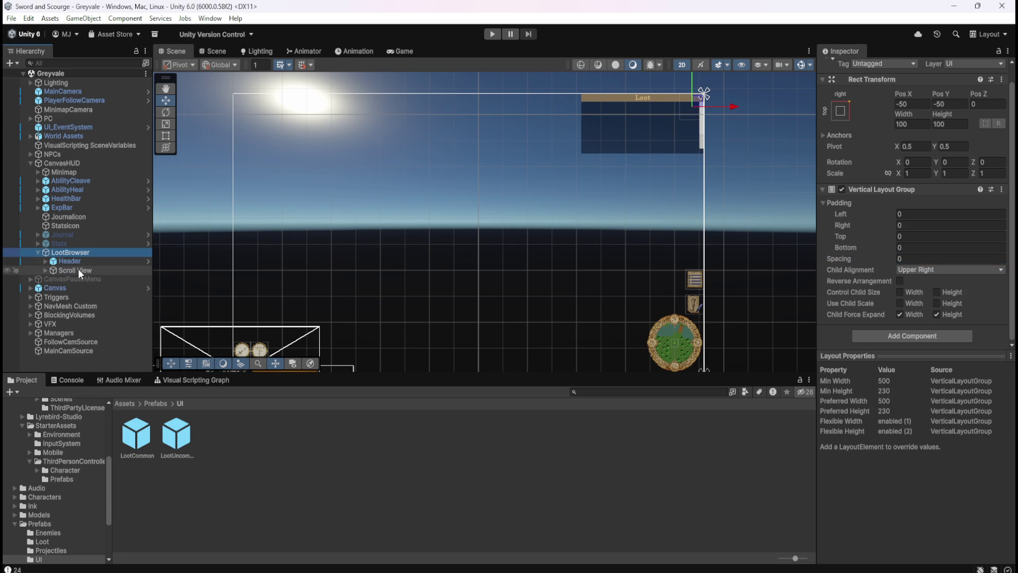
pyautogui.click(78, 269)
pyautogui.scroll(-6, 854, 292)
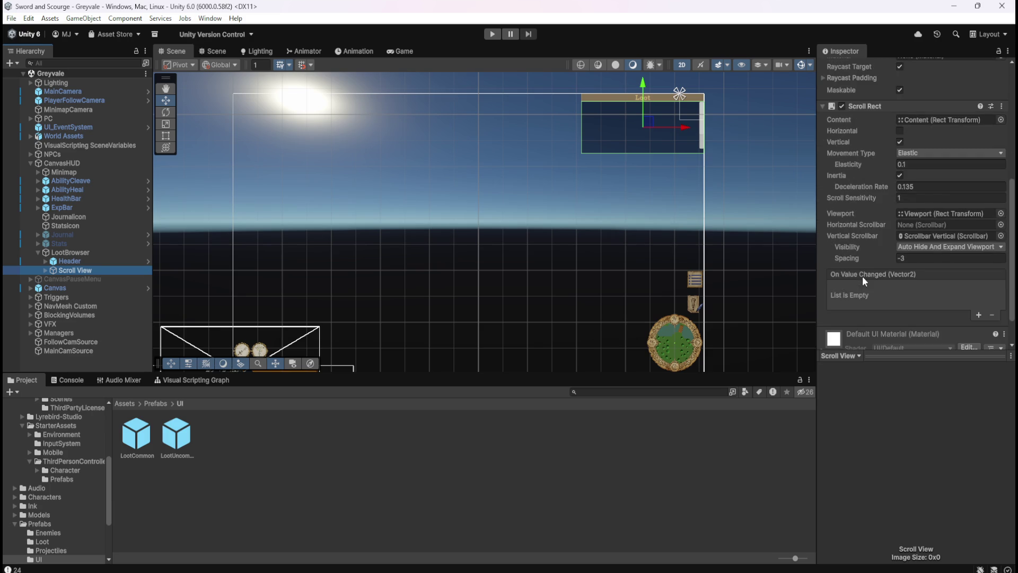
pyautogui.scroll(3, 868, 281)
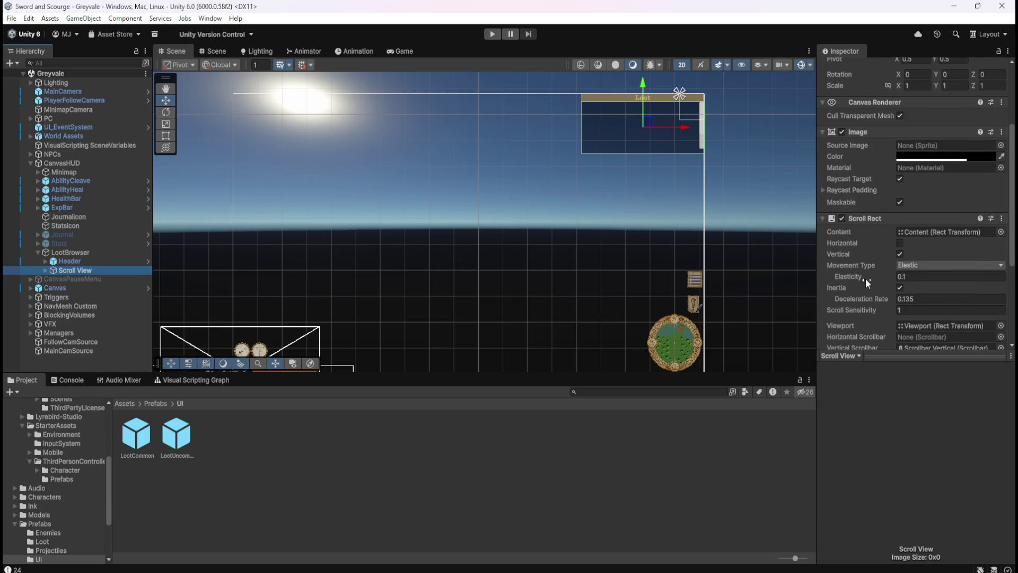
pyautogui.scroll(-1, 865, 278)
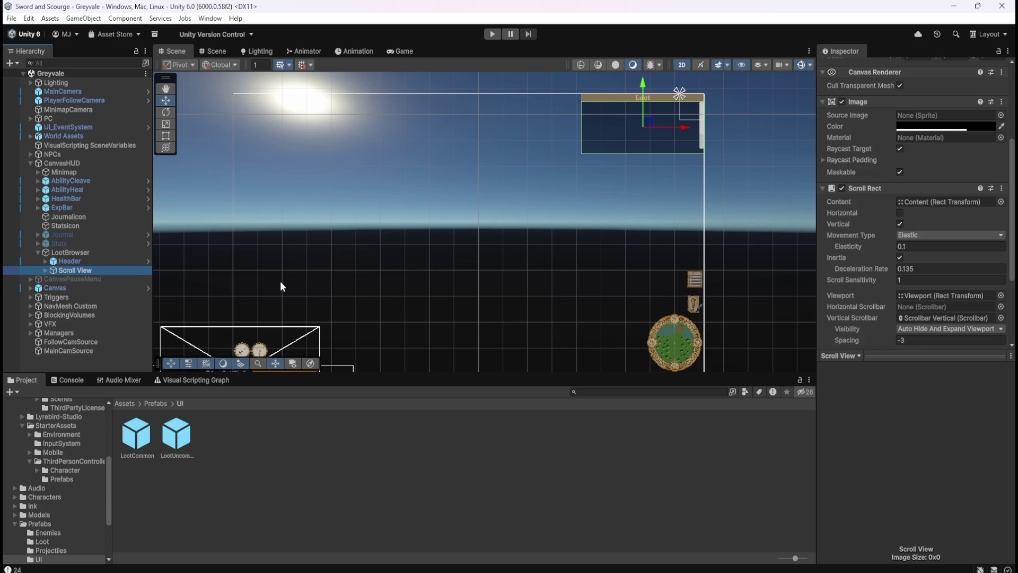
pyautogui.click(101, 254)
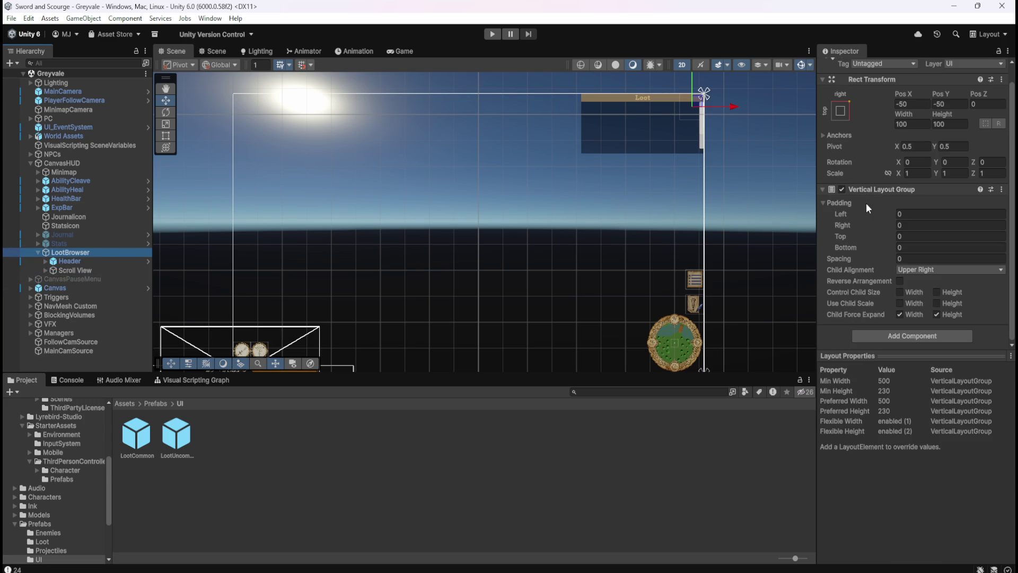
pyautogui.moveTo(870, 259)
pyautogui.mouseDown()
pyautogui.moveTo(994, 263)
pyautogui.moveTo(321, 288)
pyautogui.moveTo(572, 284)
pyautogui.moveTo(399, 285)
pyautogui.mouseUp()
pyautogui.hotkey('ctrl', 'z')
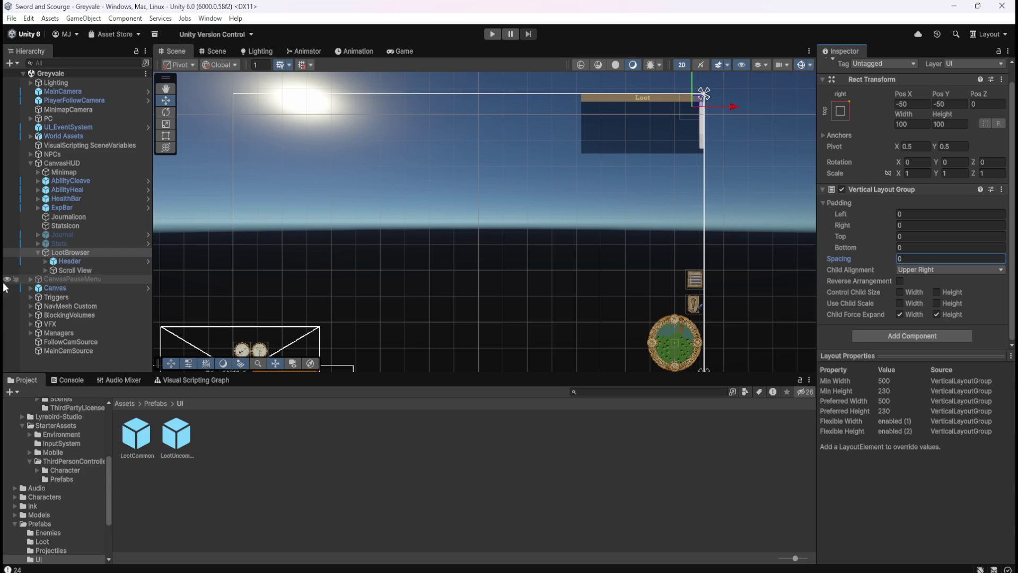
# Expand Scroll View and Viewport and select the Content object.
pyautogui.click(70, 271)
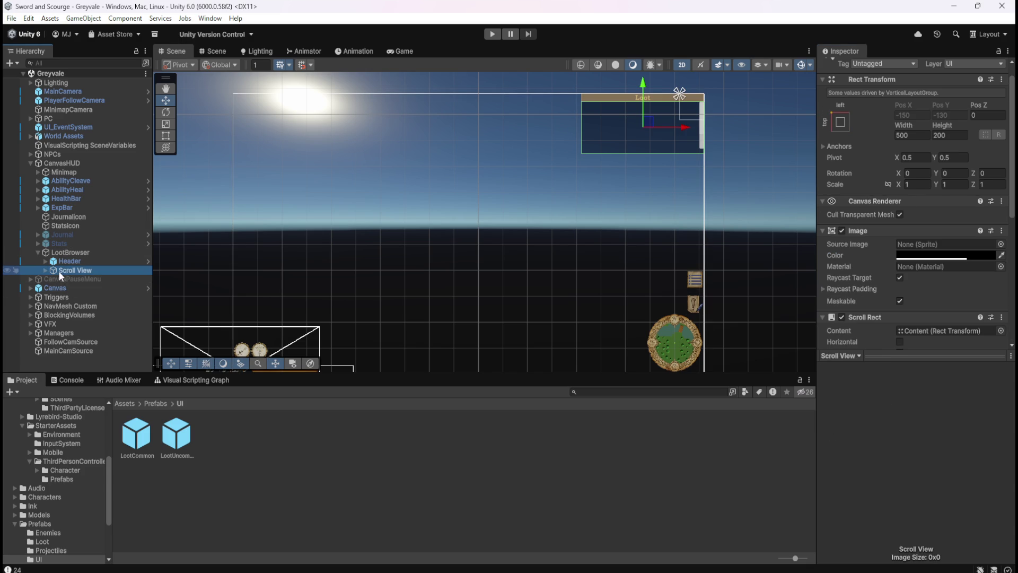
pyautogui.click(46, 270)
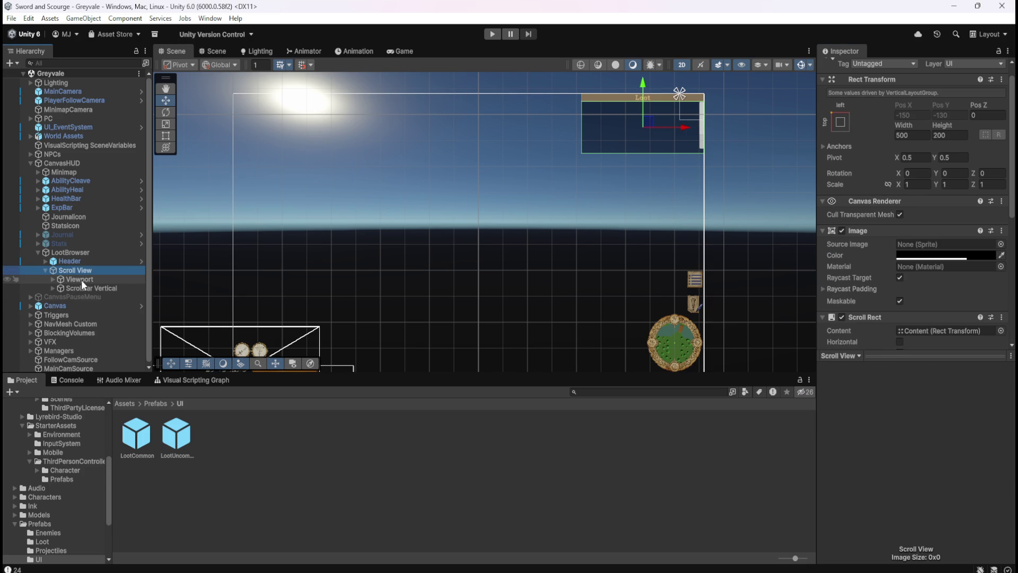
pyautogui.click(52, 279)
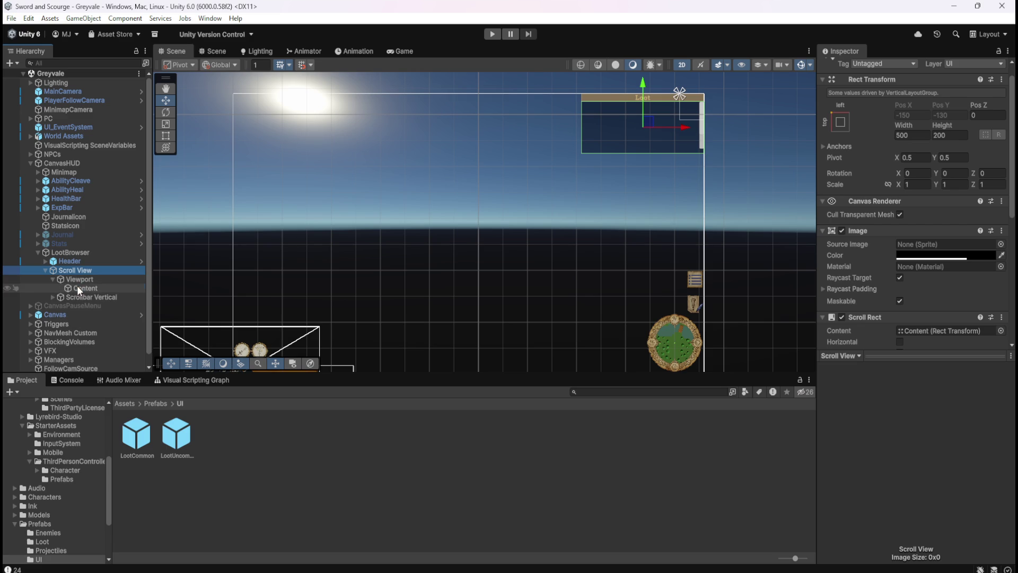
pyautogui.click(77, 287)
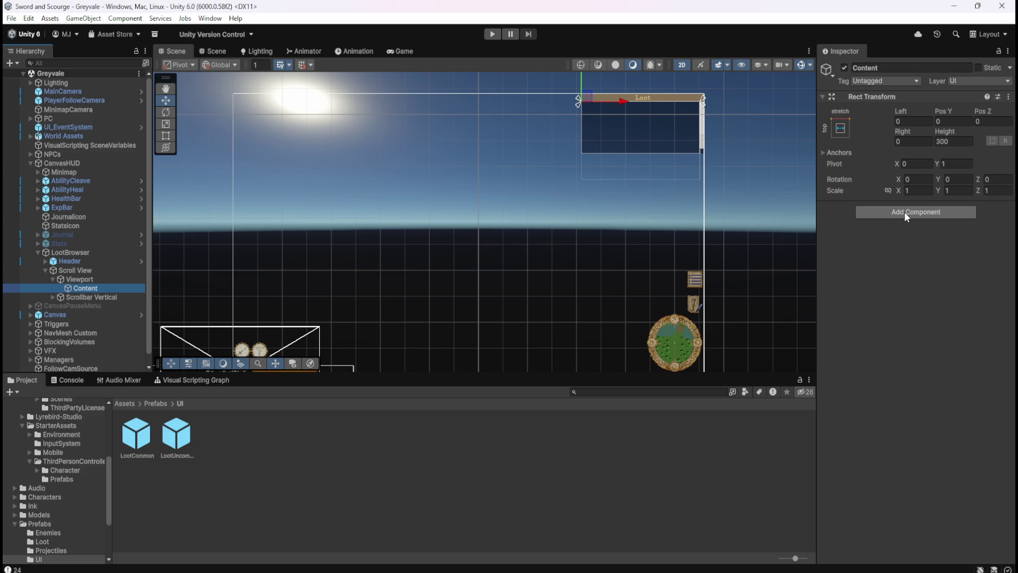
# Compare LootBrowser, Header, Scroll View and Content settings, ending with Content selected.
pyautogui.click(76, 252)
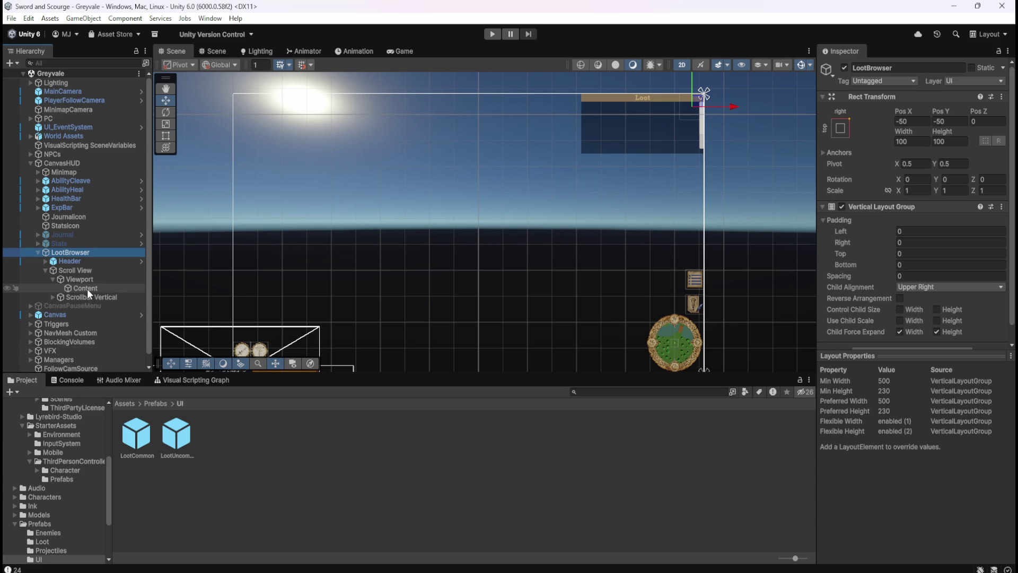
pyautogui.click(103, 263)
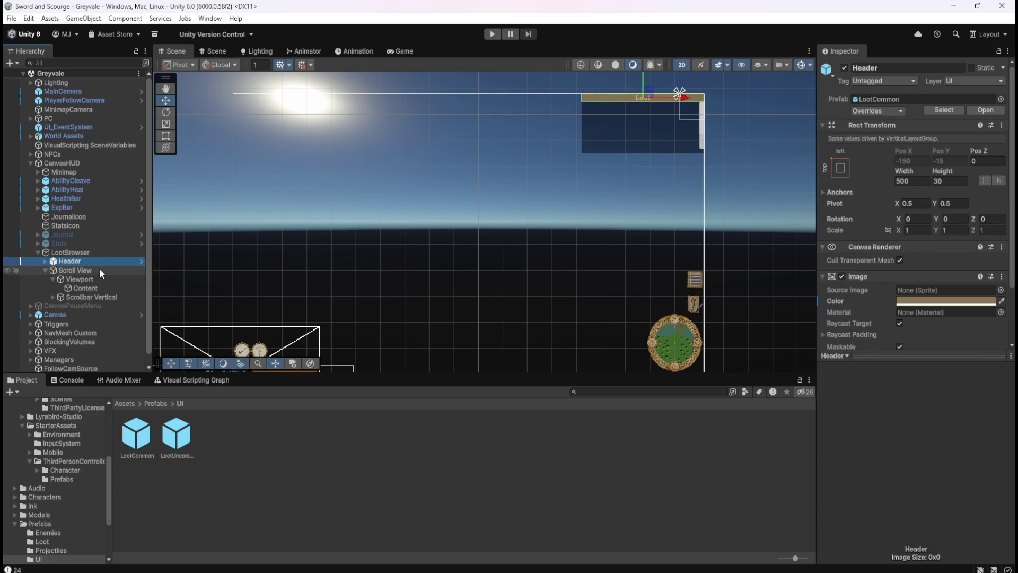
pyautogui.click(97, 269)
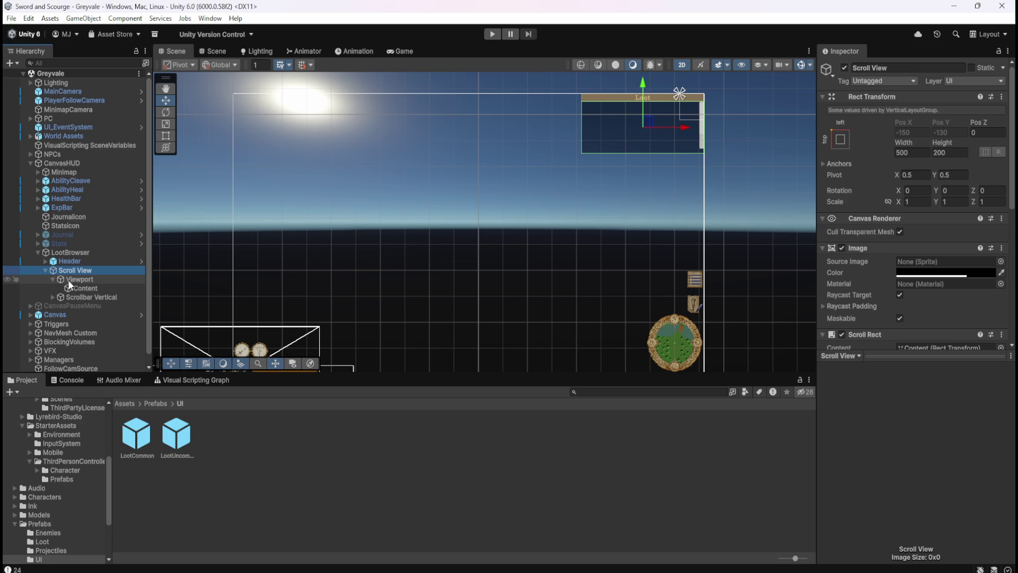
pyautogui.click(84, 284)
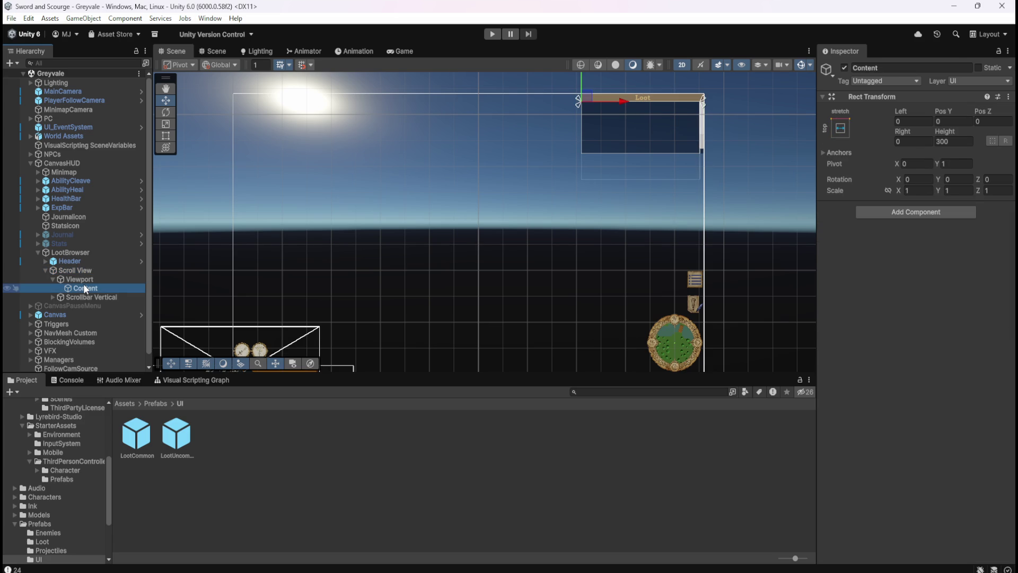
pyautogui.click(87, 251)
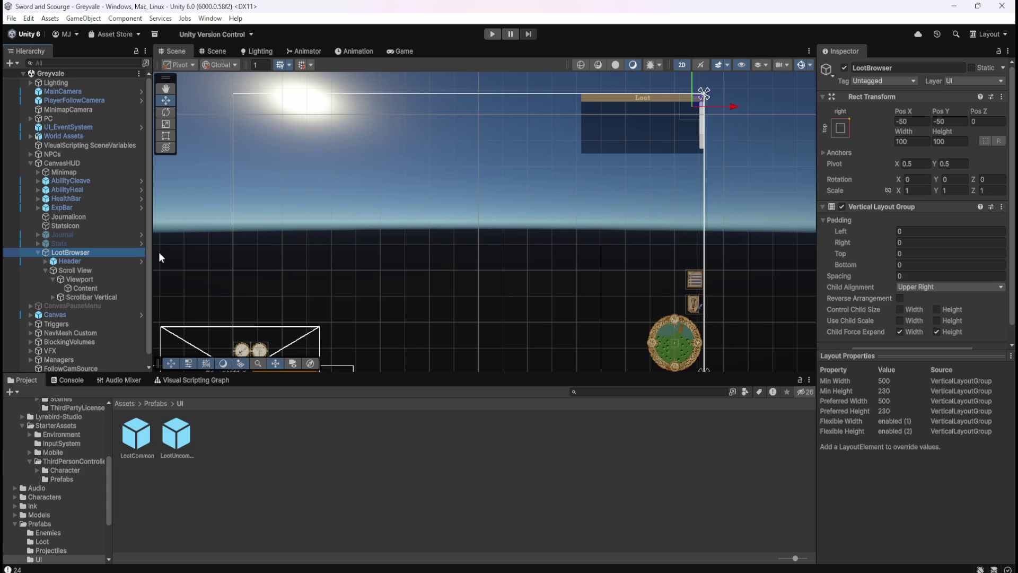
pyautogui.scroll(-1, 838, 255)
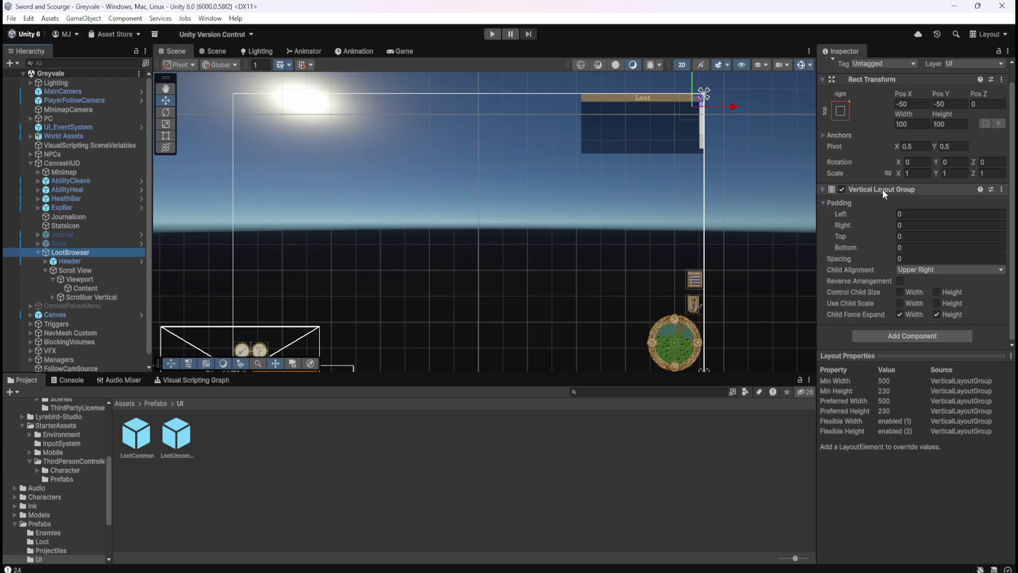
pyautogui.click(86, 288)
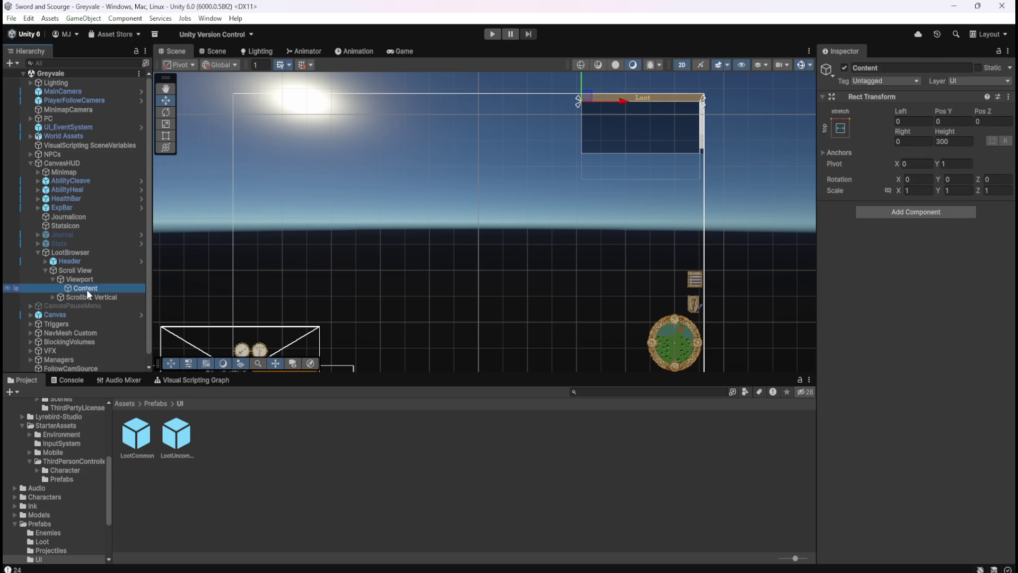
# Add a Vertical Layout Group to Content with Spacing 10 and Upper Right child alignment.
pyautogui.click(933, 212)
pyautogui.press('Return')
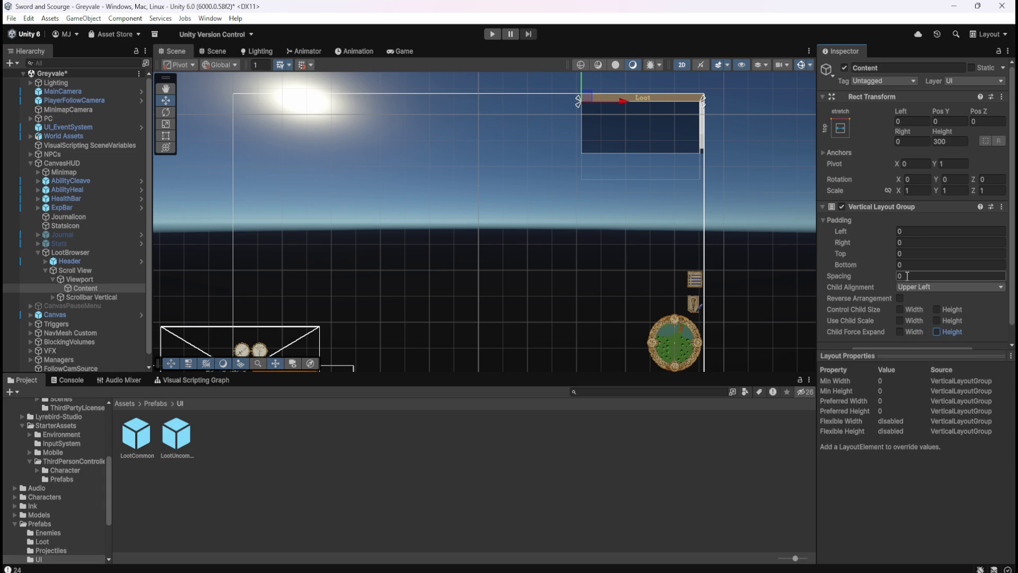
pyautogui.moveTo(856, 275); pyautogui.dragTo(988, 277)
pyautogui.click(934, 277)
pyautogui.write('10')
pyautogui.click(936, 287)
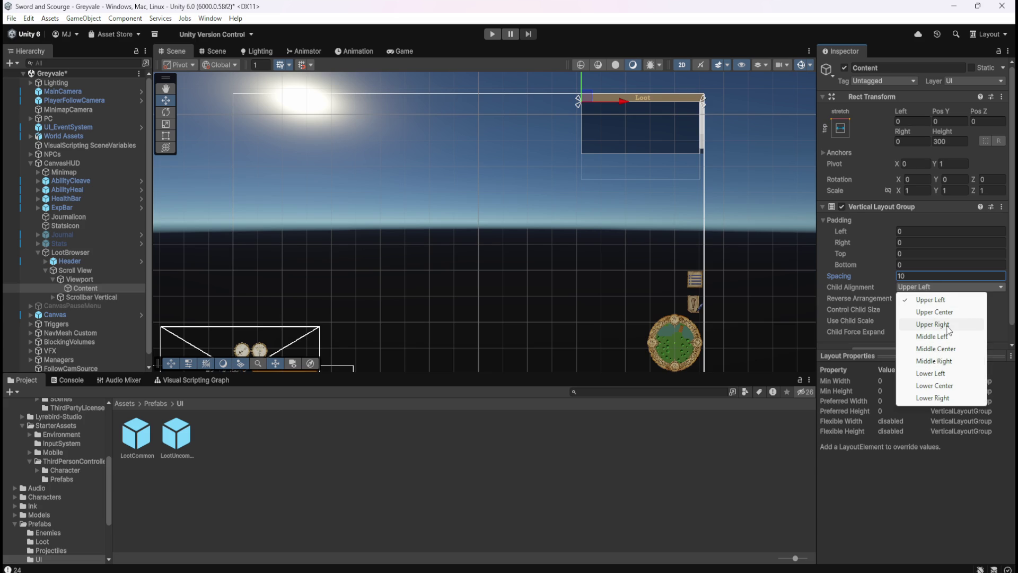
pyautogui.click(949, 325)
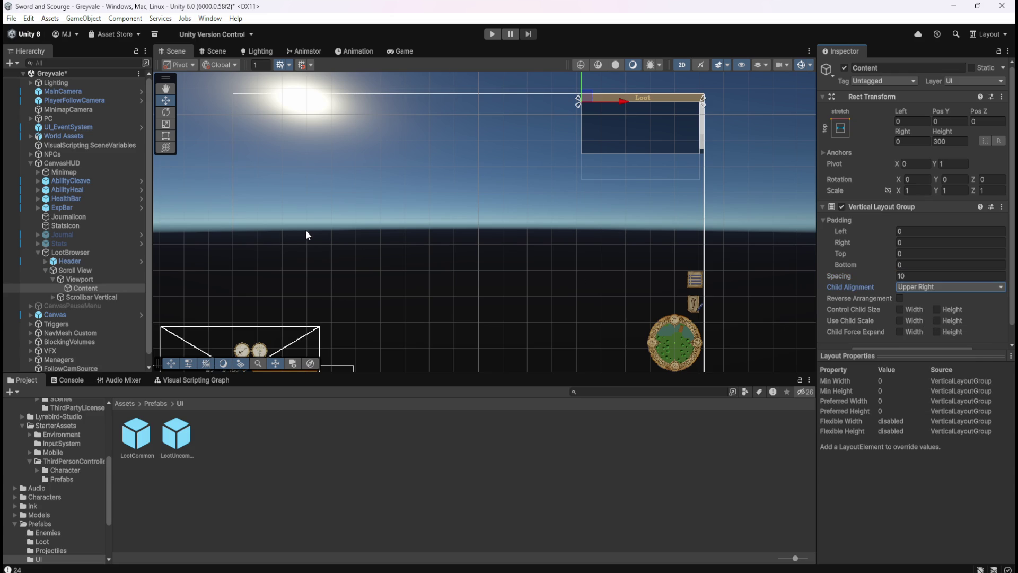
# Compare Content's layout with LootBrowser's, then start play mode to test the loot list.
pyautogui.click(67, 253)
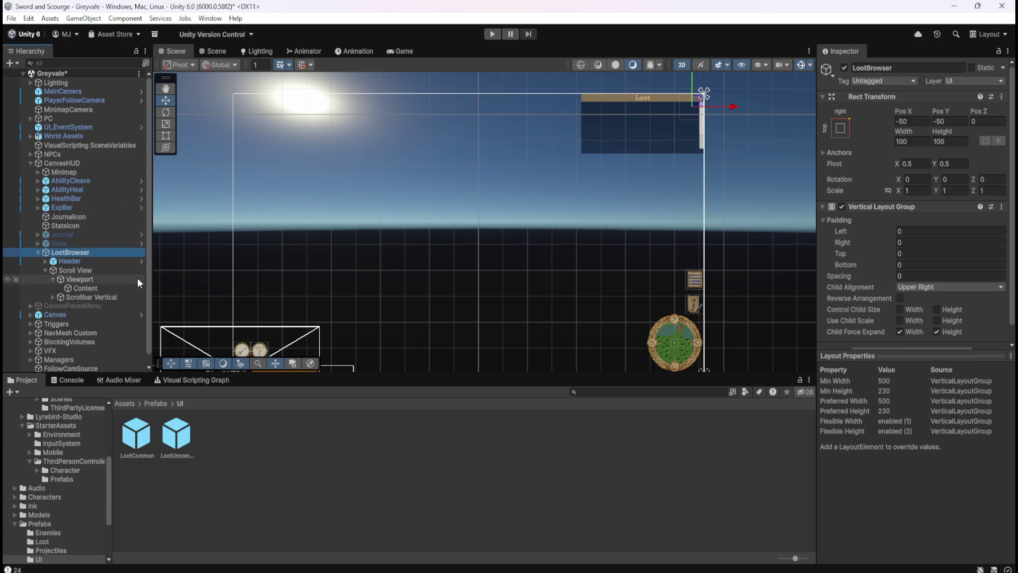
pyautogui.click(91, 288)
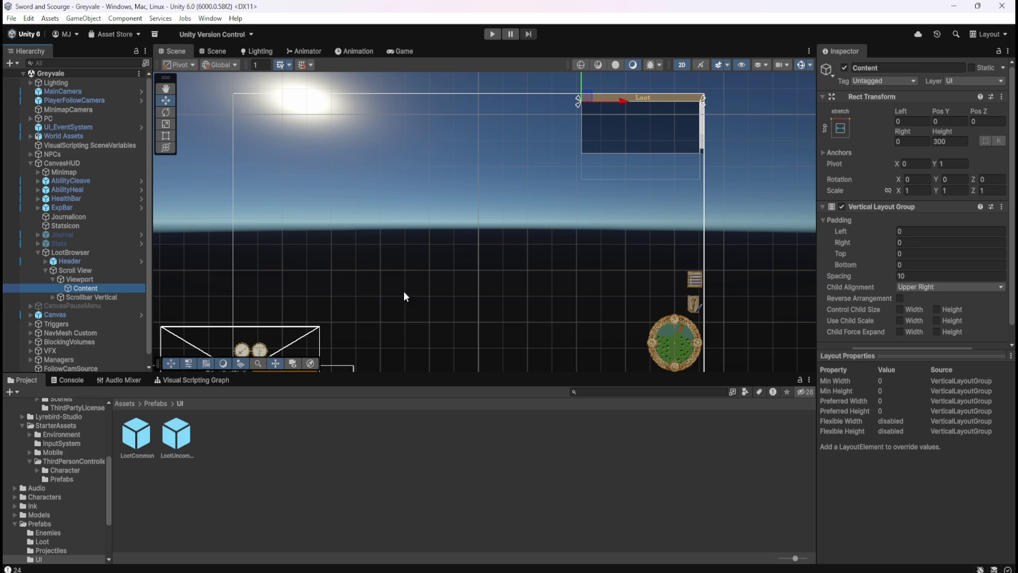
pyautogui.click(493, 34)
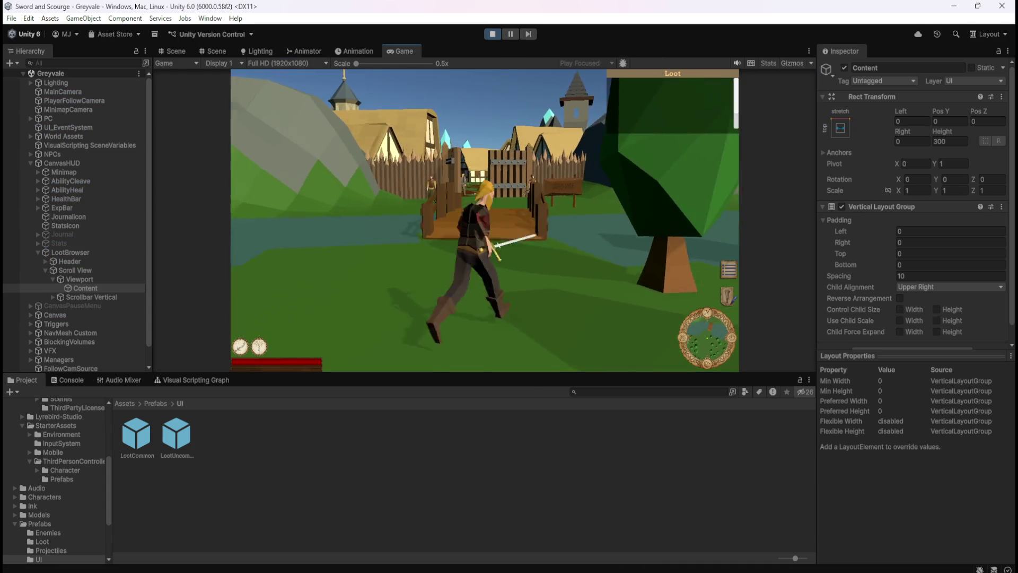
# Run the player through the village into the graveyard and collect five Bones loot entries.
pyautogui.press('w')
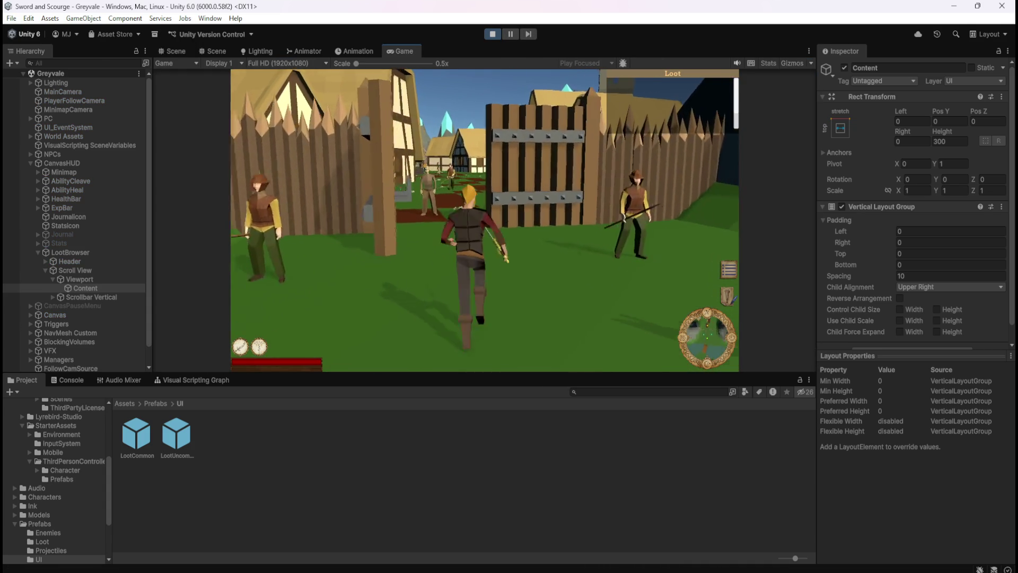
pyautogui.press('w')
pyautogui.press('w')
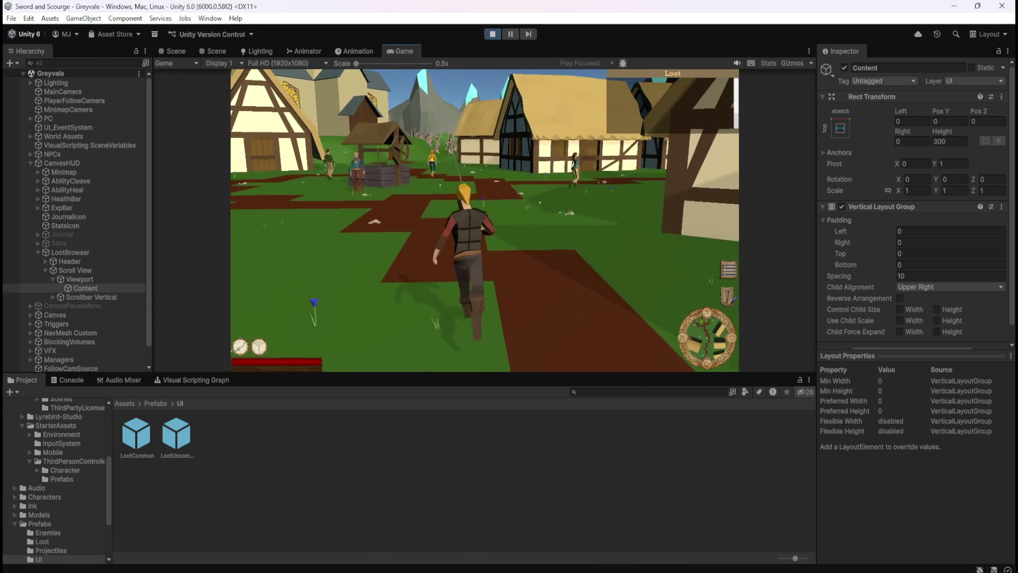
pyautogui.press('w')
pyautogui.press('w')
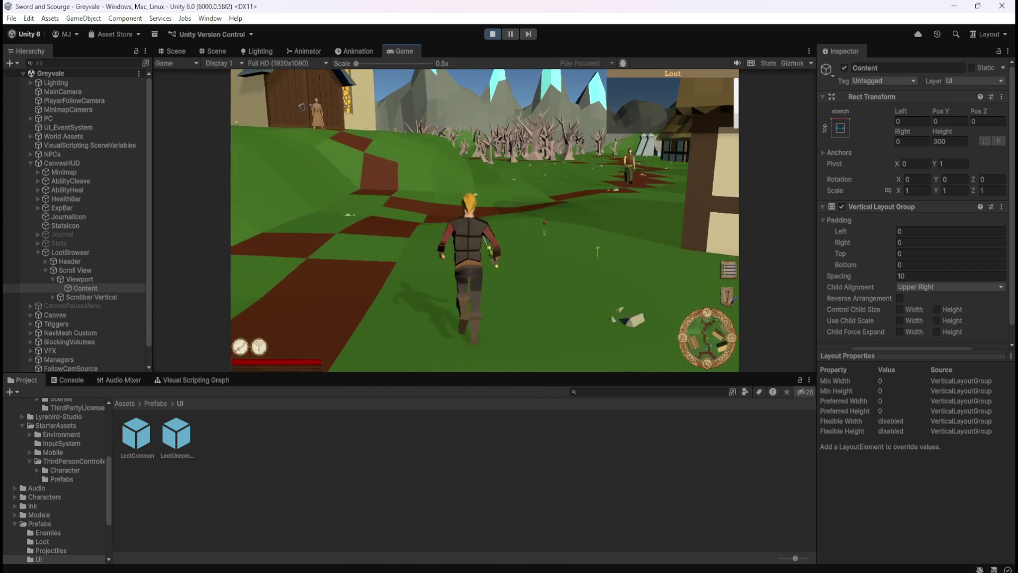
pyautogui.press('w')
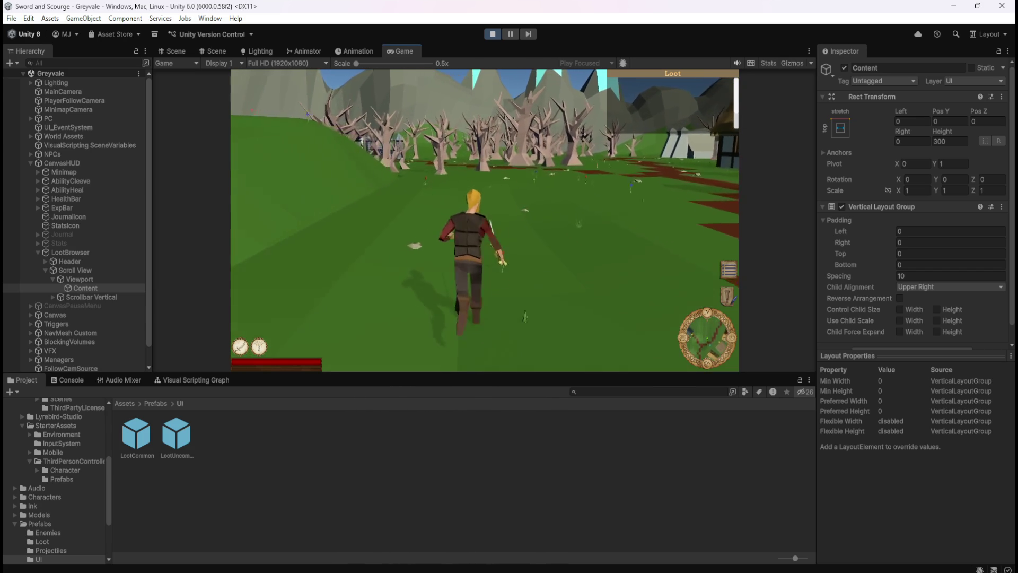
pyautogui.press('w')
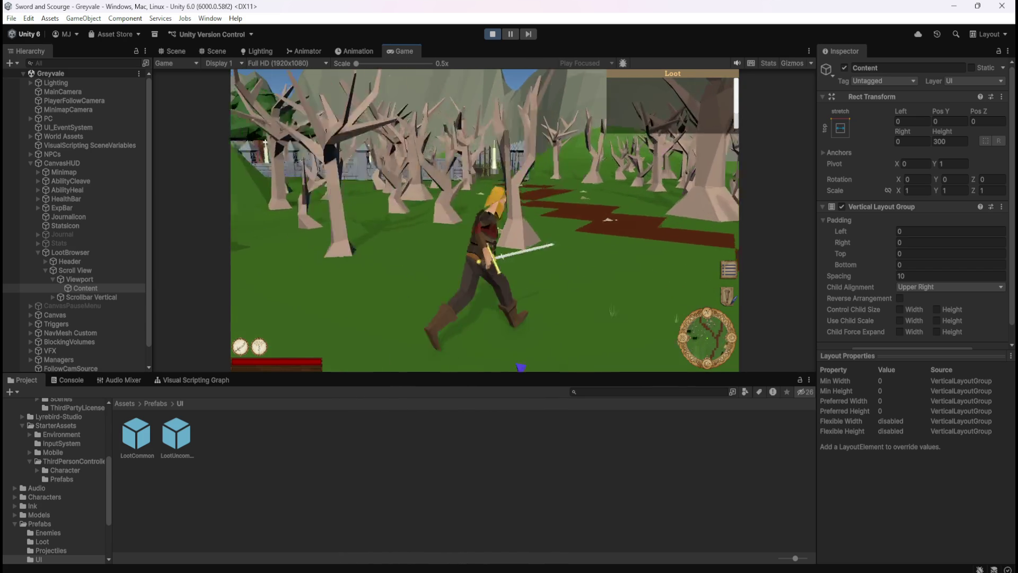
pyautogui.press('w')
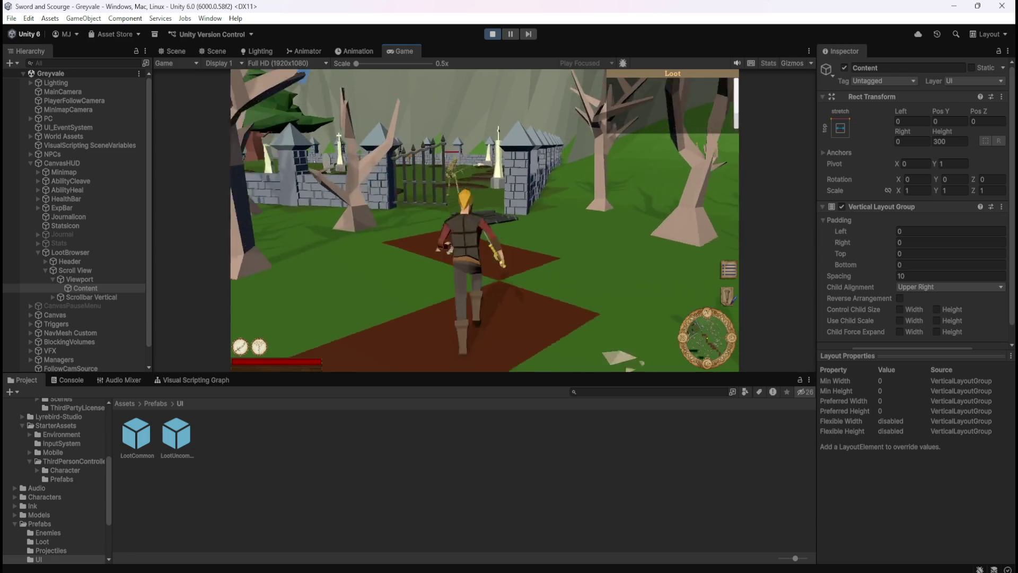
pyautogui.press('w')
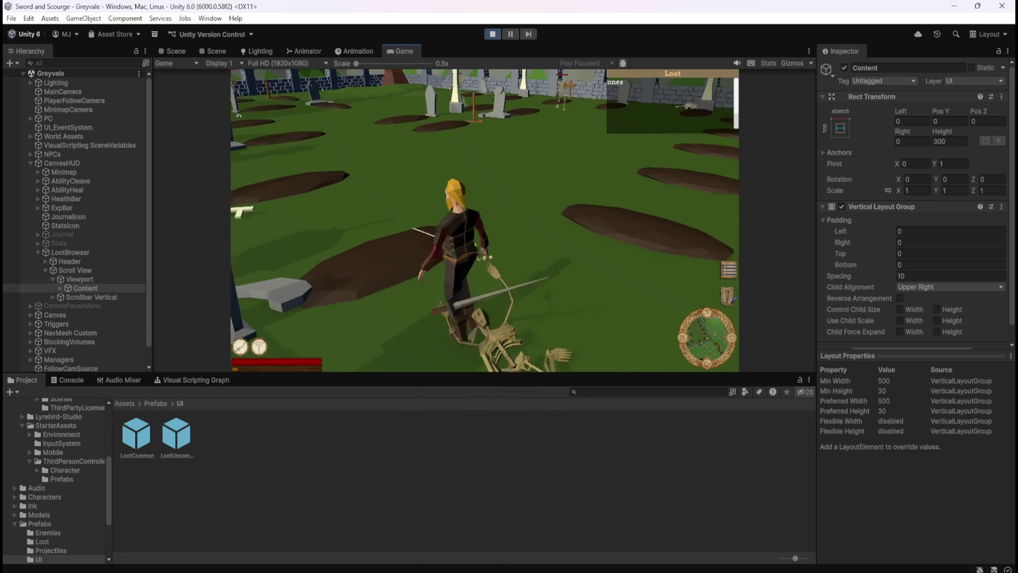
pyautogui.press('w')
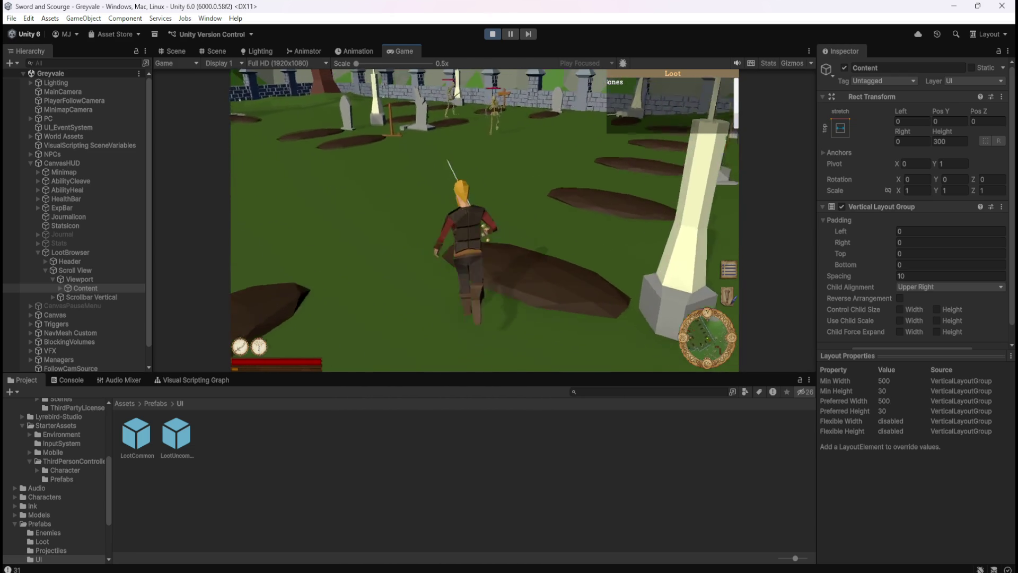
pyautogui.press('w')
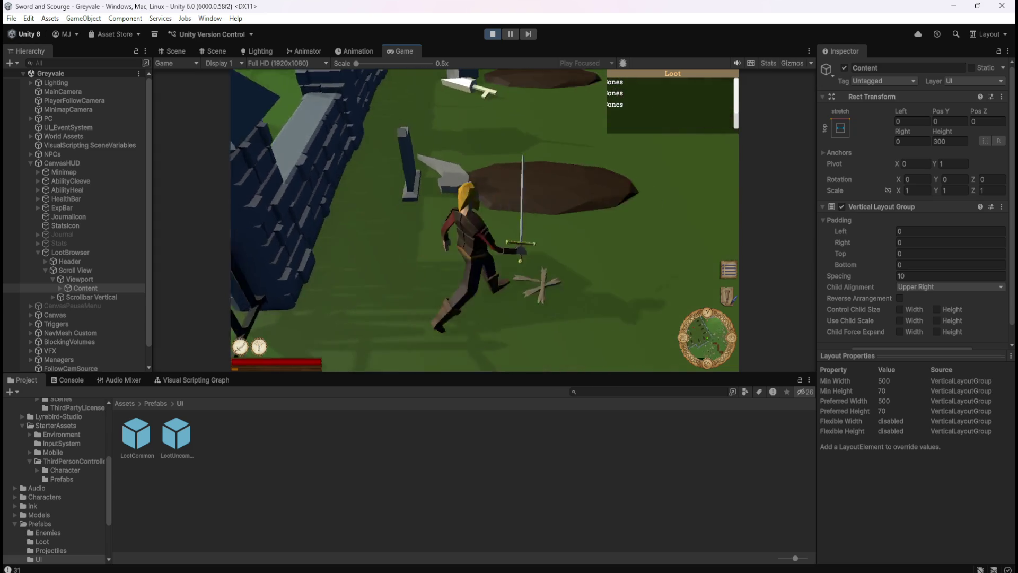
pyautogui.press('w')
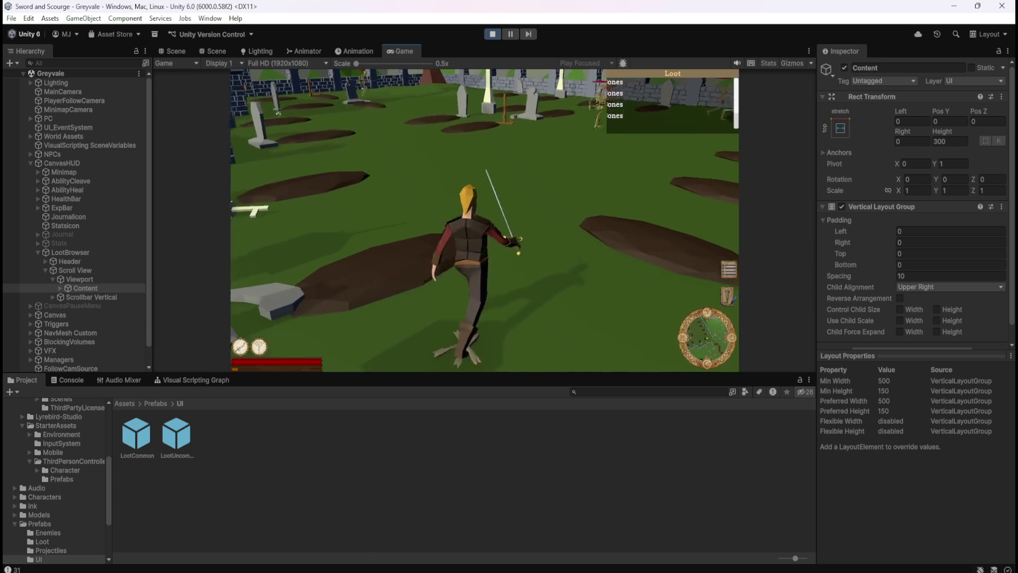
pyautogui.press('w')
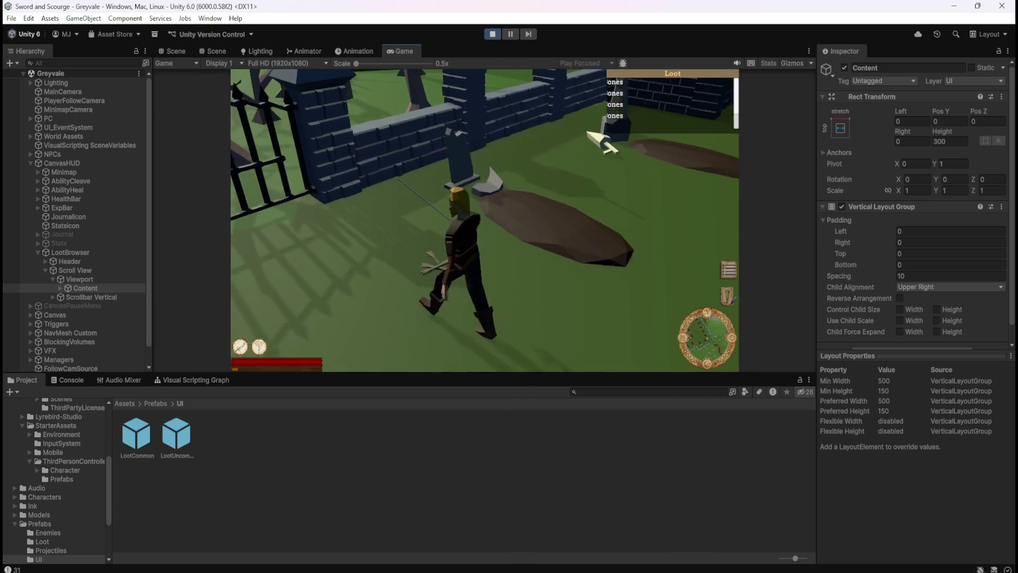
pyautogui.press('s')
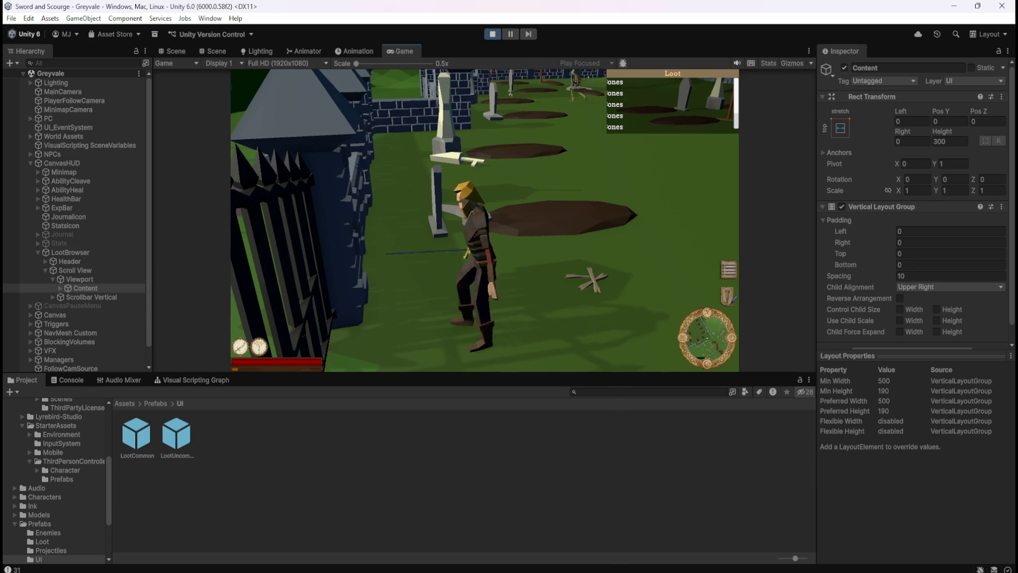
pyautogui.press('w')
pyautogui.press('a')
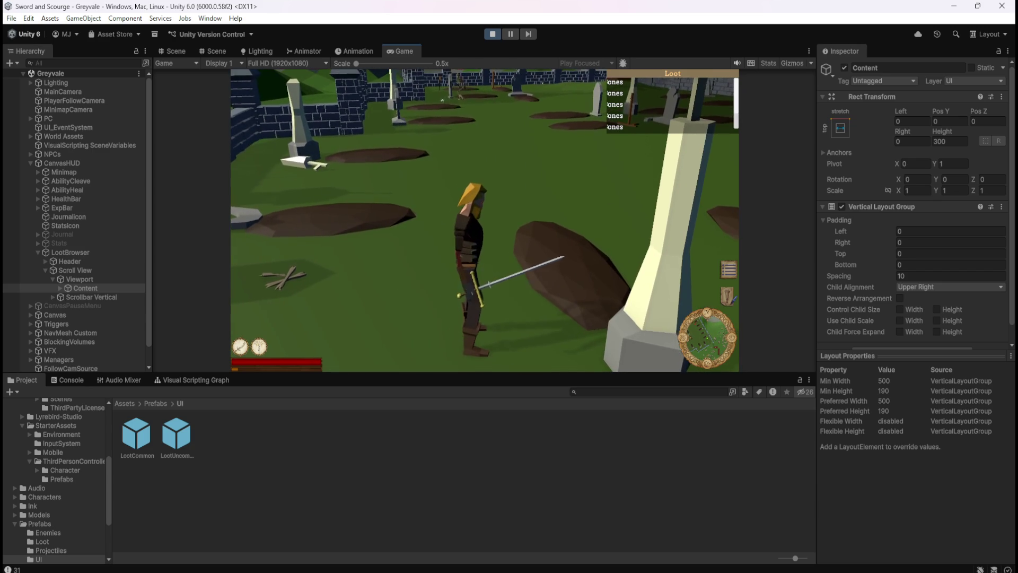
# Pause the game, expand Content in the Hierarchy and select the first LootCommon(Clone).
pyautogui.press('Escape')
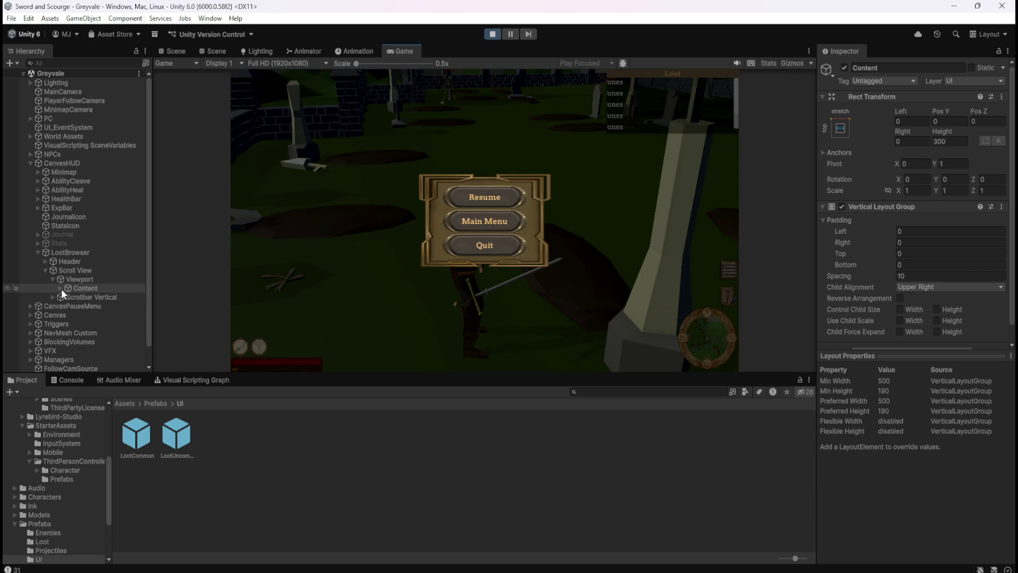
pyautogui.click(61, 289)
pyautogui.click(116, 298)
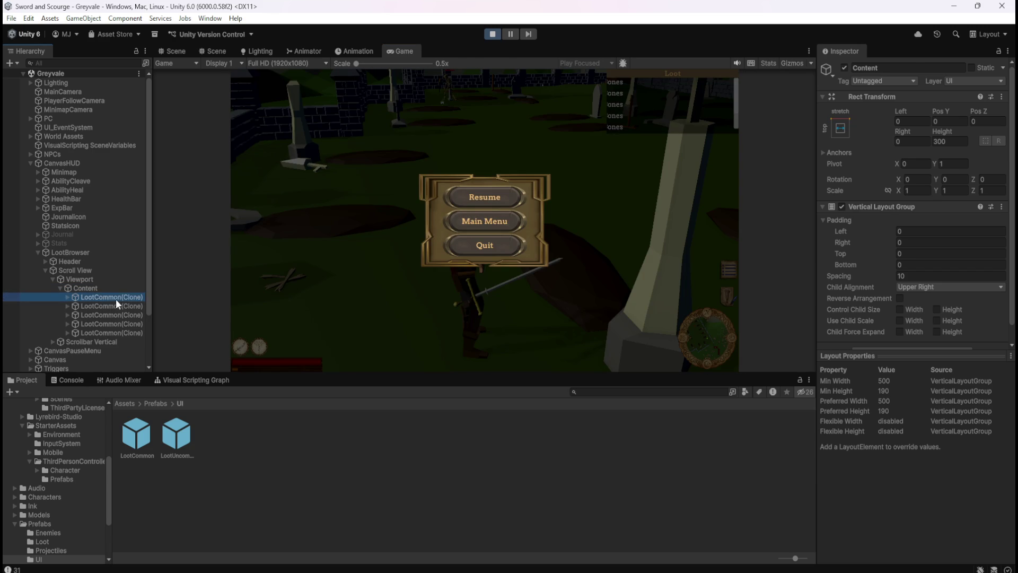
# Zoom around the Scene view to inspect the stacked Bones rows.
pyautogui.click(182, 49)
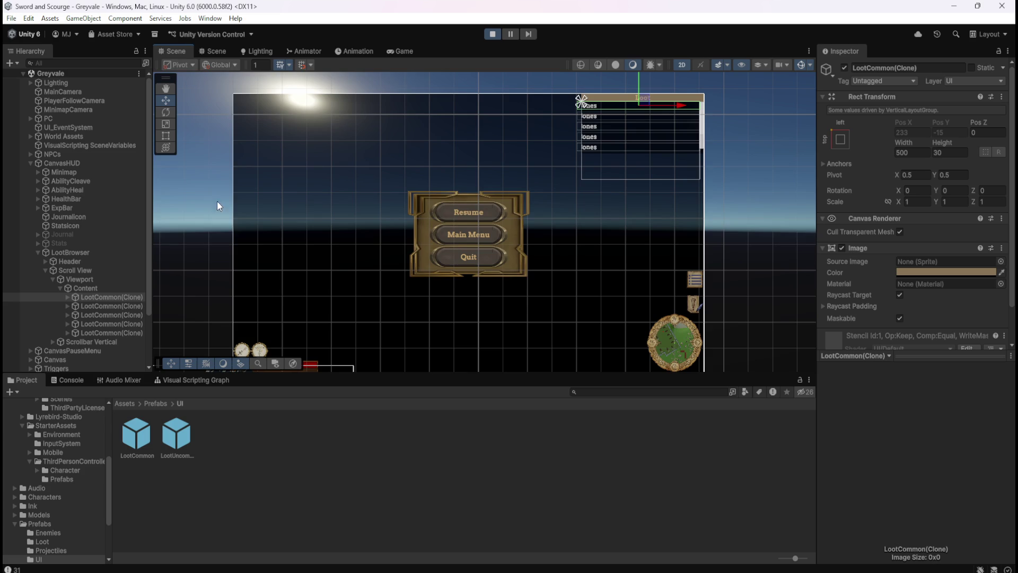
pyautogui.scroll(5, 699, 85)
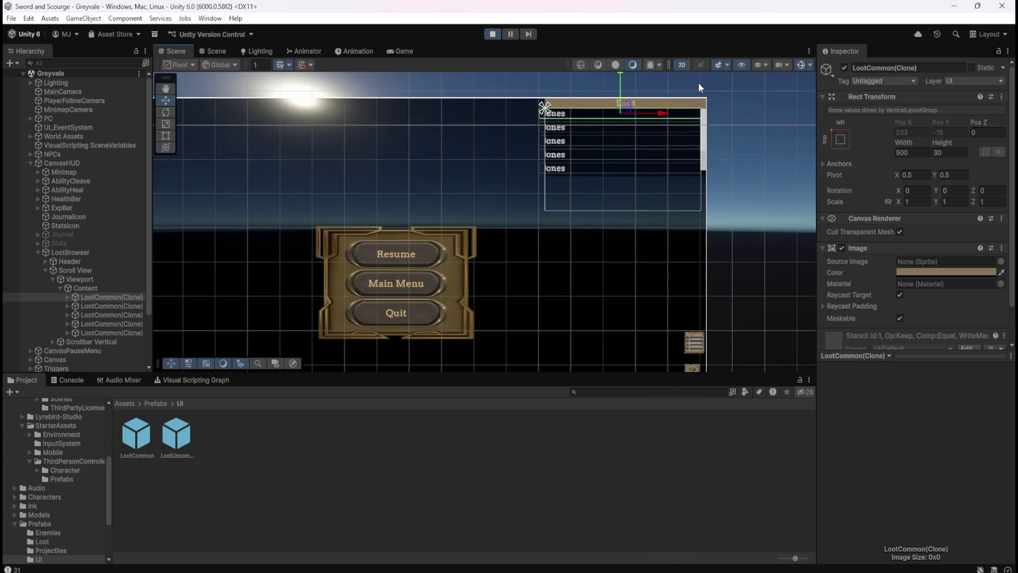
pyautogui.scroll(1, 682, 142)
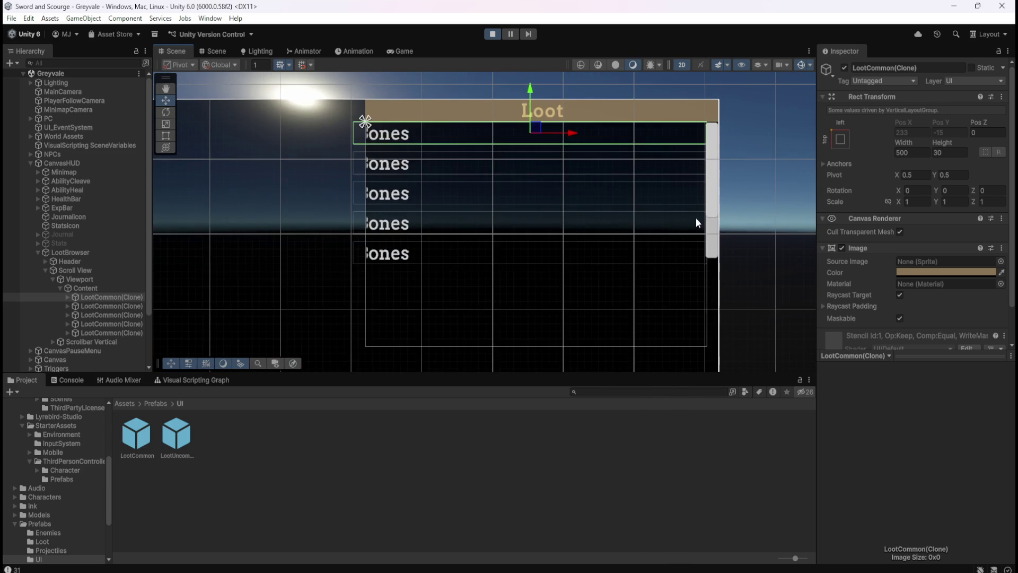
pyautogui.scroll(2, 677, 357)
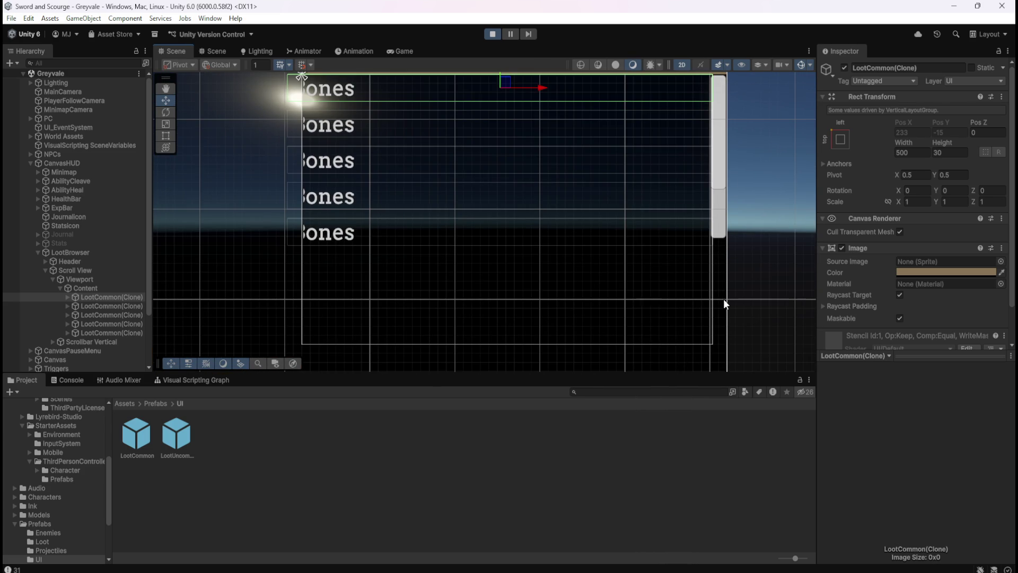
pyautogui.scroll(2, 723, 298)
pyautogui.scroll(-2, 724, 139)
pyautogui.scroll(-2, 724, 139)
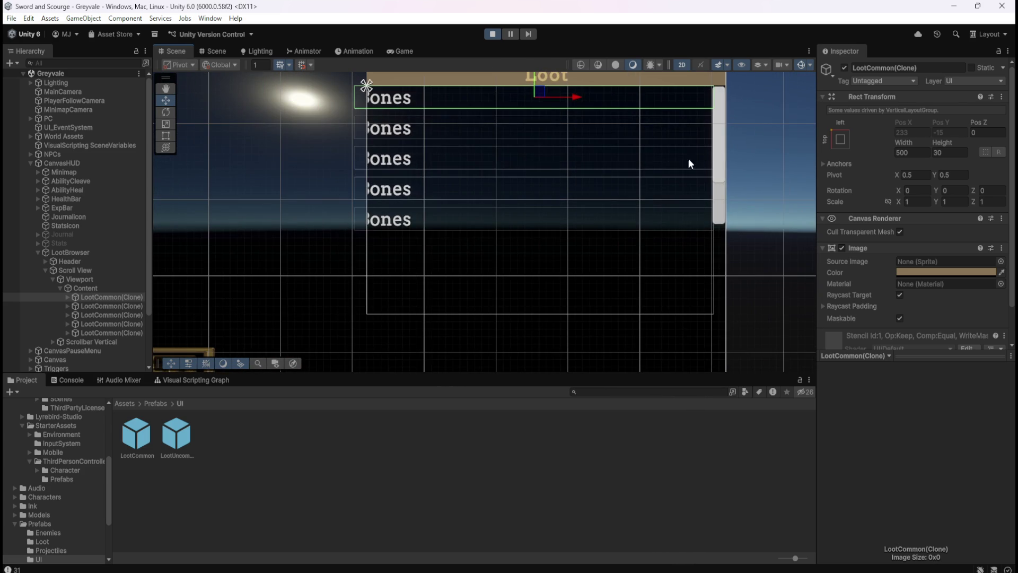
pyautogui.scroll(3, 701, 284)
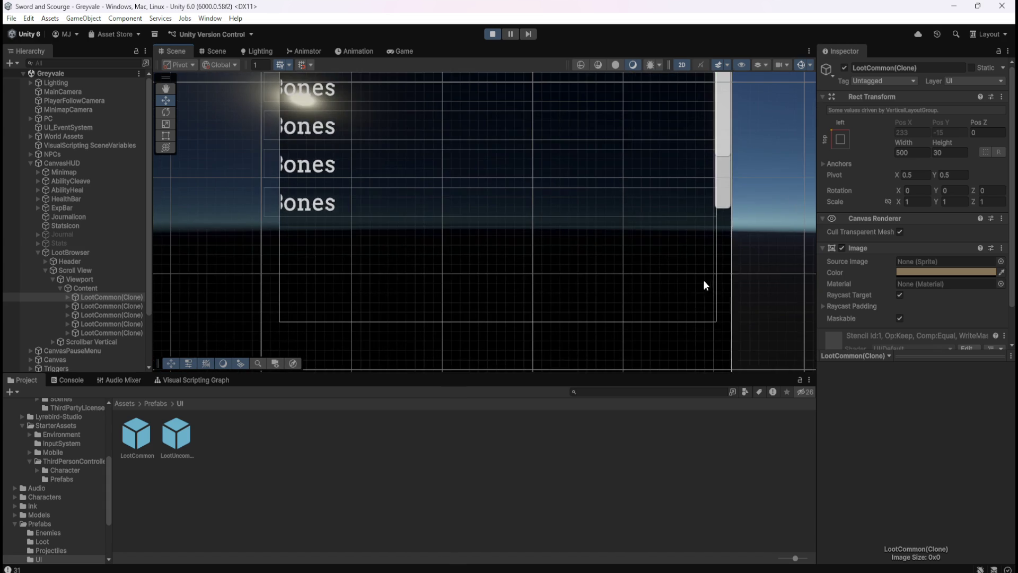
pyautogui.scroll(1, 694, 275)
pyautogui.scroll(-3, 720, 346)
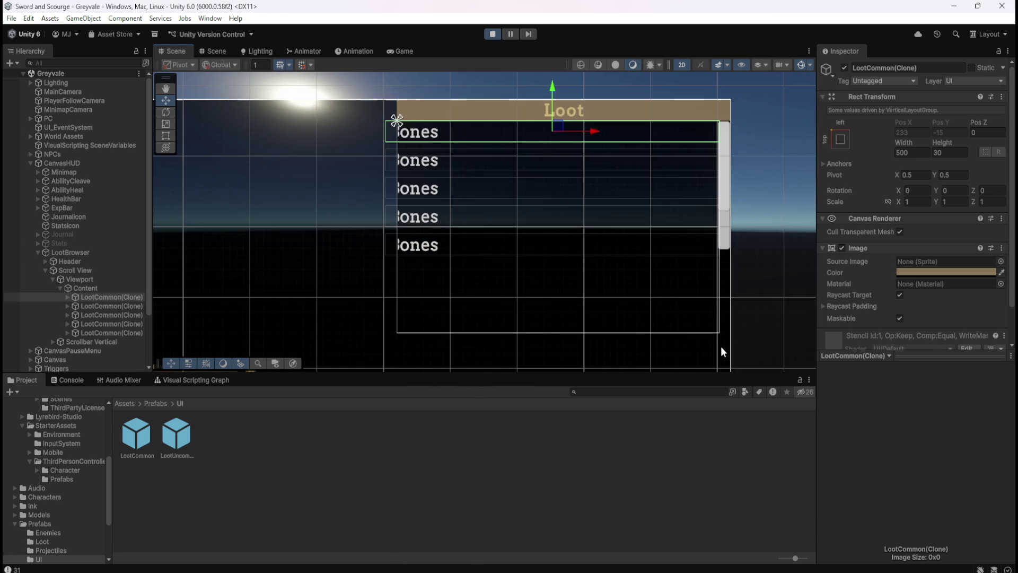
pyautogui.scroll(2, 684, 254)
pyautogui.scroll(3, 722, 307)
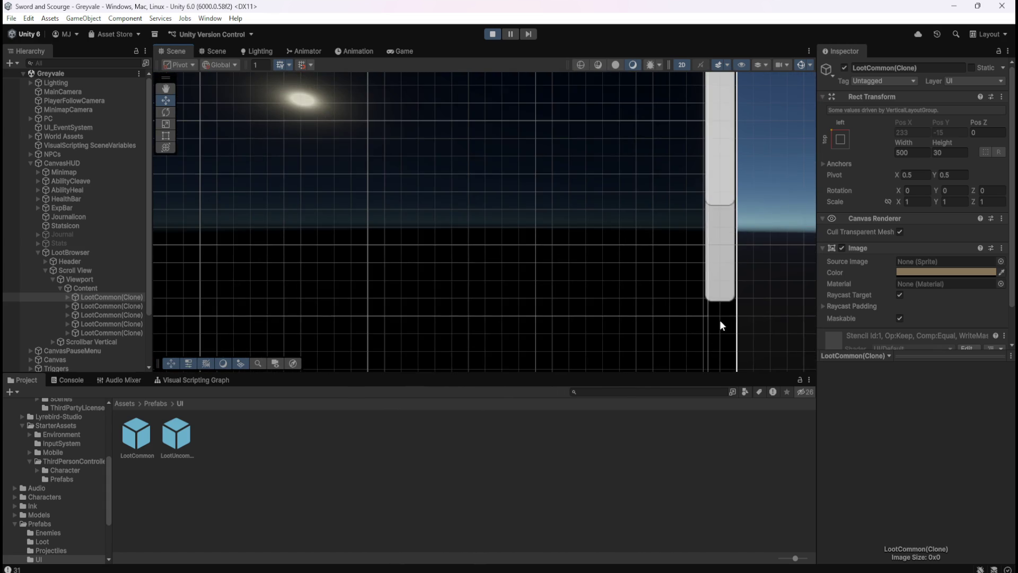
pyautogui.scroll(-3, 705, 292)
pyautogui.scroll(-2, 721, 130)
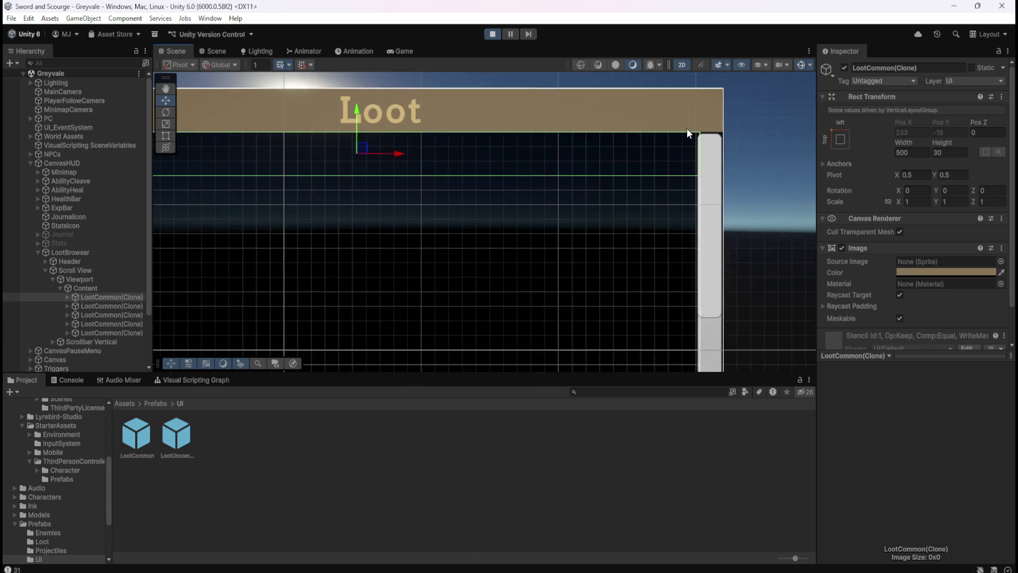
pyautogui.scroll(3, 695, 163)
pyautogui.scroll(-2, 710, 170)
pyautogui.scroll(3, 708, 137)
pyautogui.scroll(-3, 726, 174)
pyautogui.scroll(2, 740, 176)
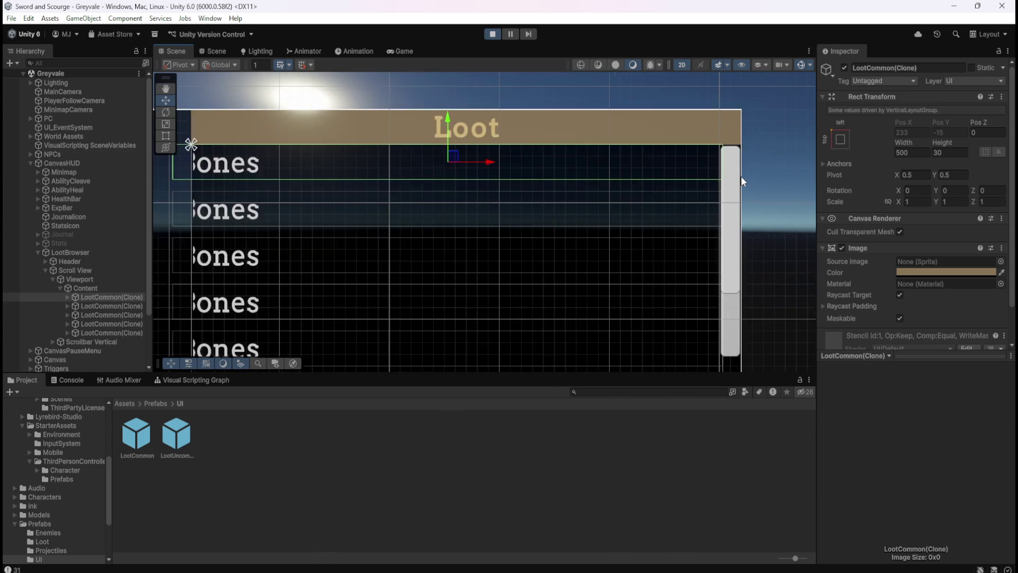
pyautogui.scroll(-2, 740, 176)
pyautogui.scroll(2, 421, 193)
pyautogui.scroll(1, 435, 192)
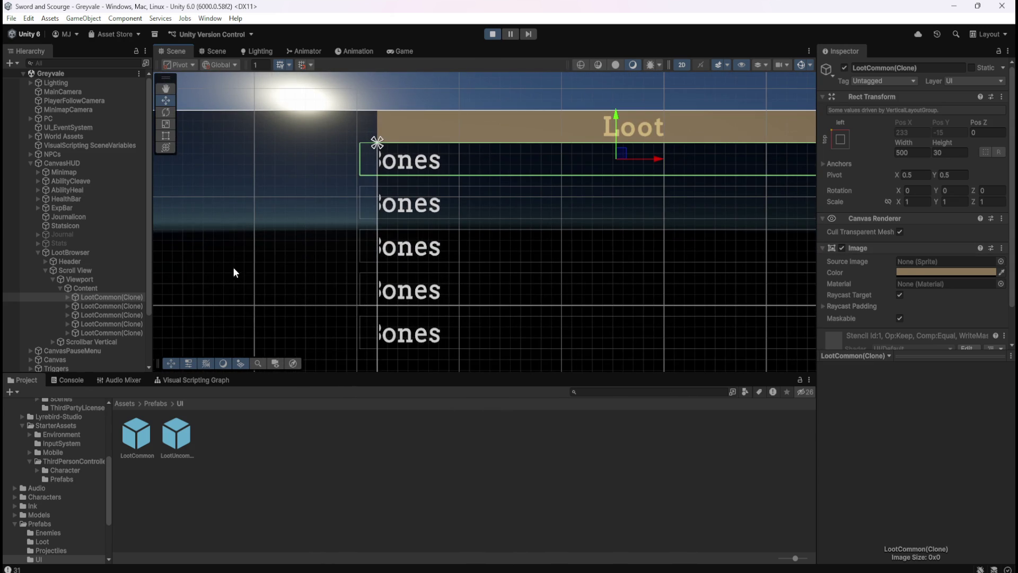
# On Content's Vertical Layout Group, enable Control Child Size for both width and height.
pyautogui.click(100, 289)
pyautogui.click(900, 332)
pyautogui.click(937, 332)
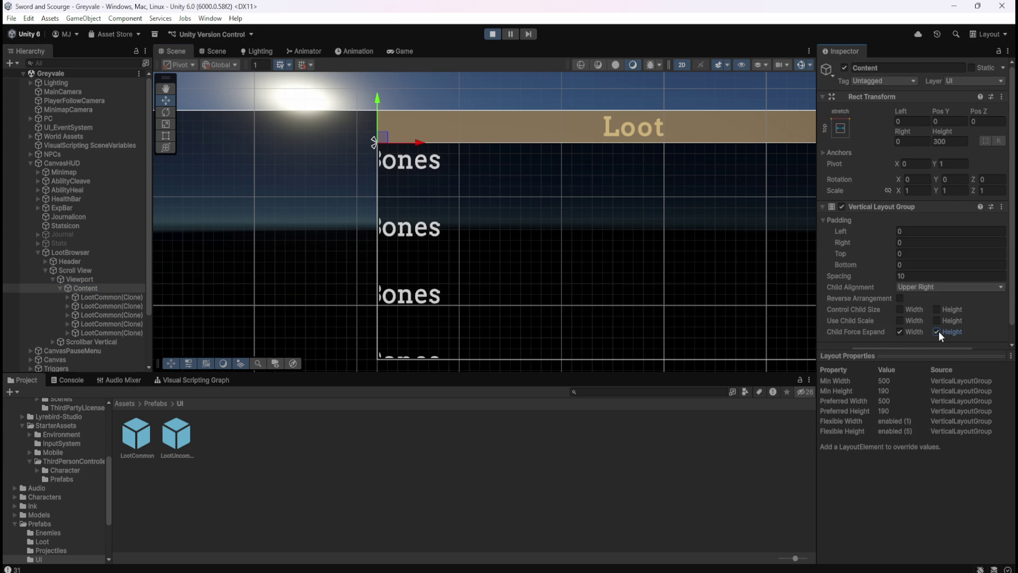
pyautogui.click(937, 331)
pyautogui.click(901, 332)
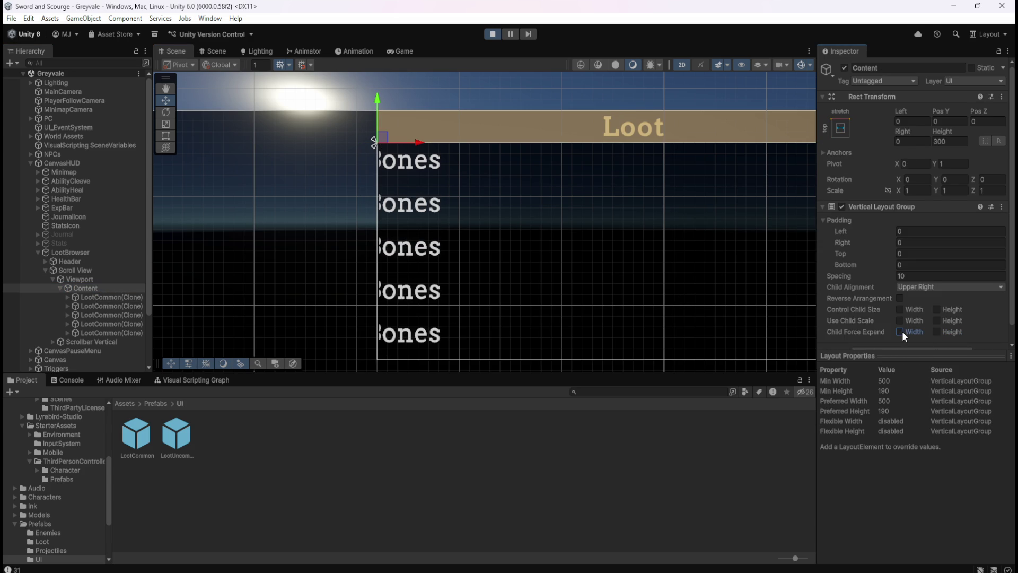
pyautogui.click(898, 319)
pyautogui.click(935, 309)
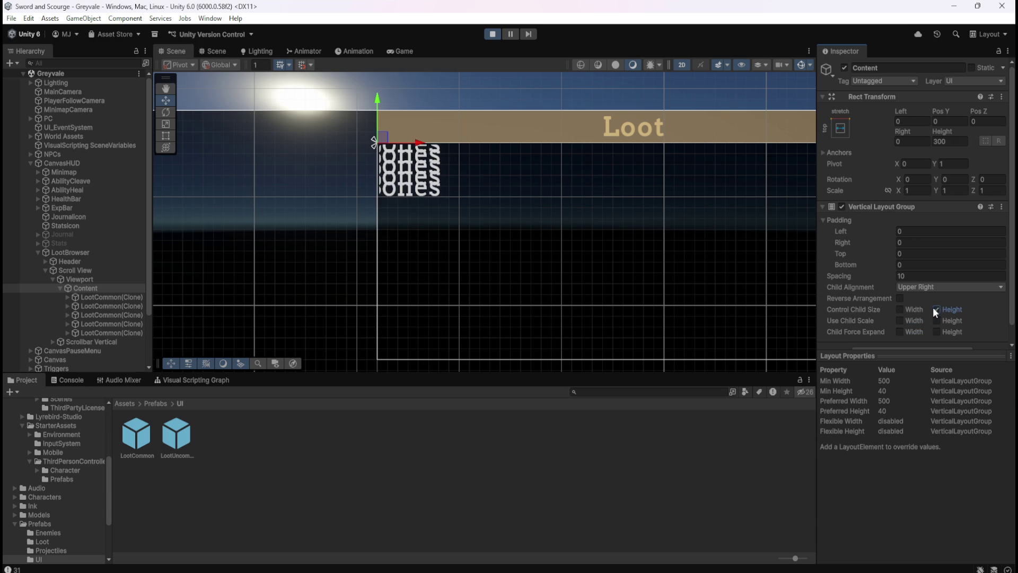
pyautogui.click(902, 309)
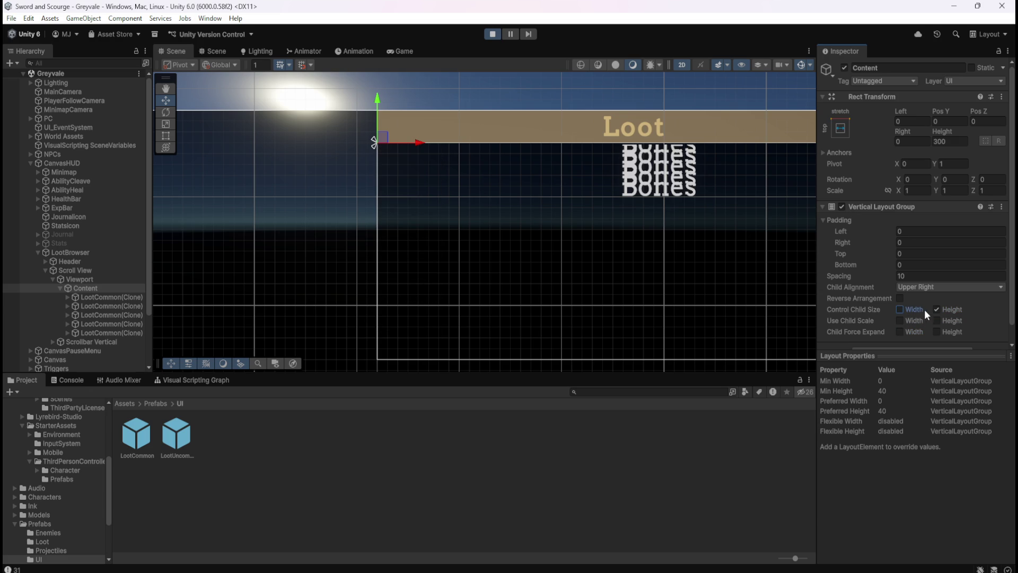
pyautogui.click(936, 309)
pyautogui.click(900, 332)
pyautogui.click(937, 332)
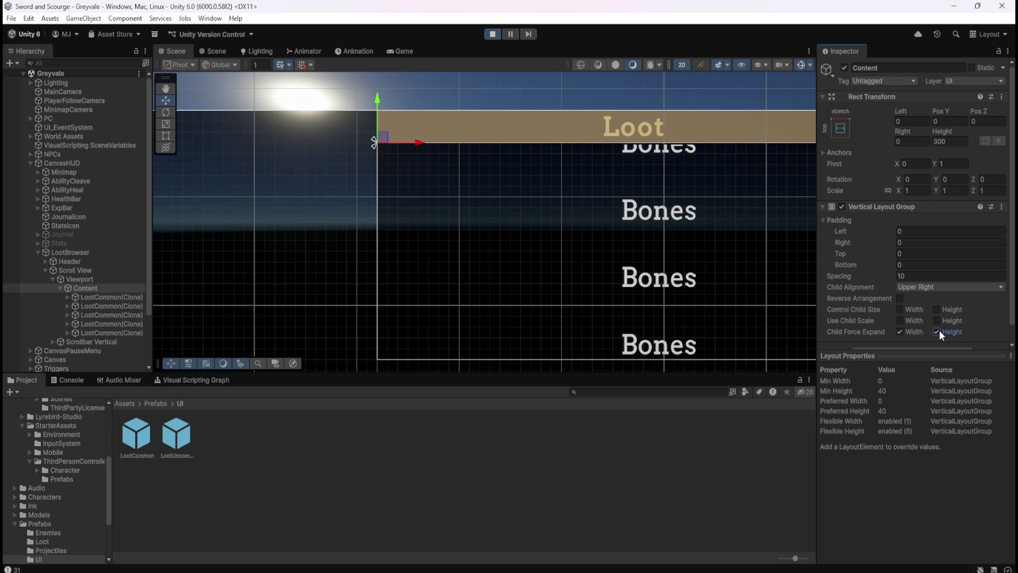
pyautogui.click(937, 309)
pyautogui.click(900, 309)
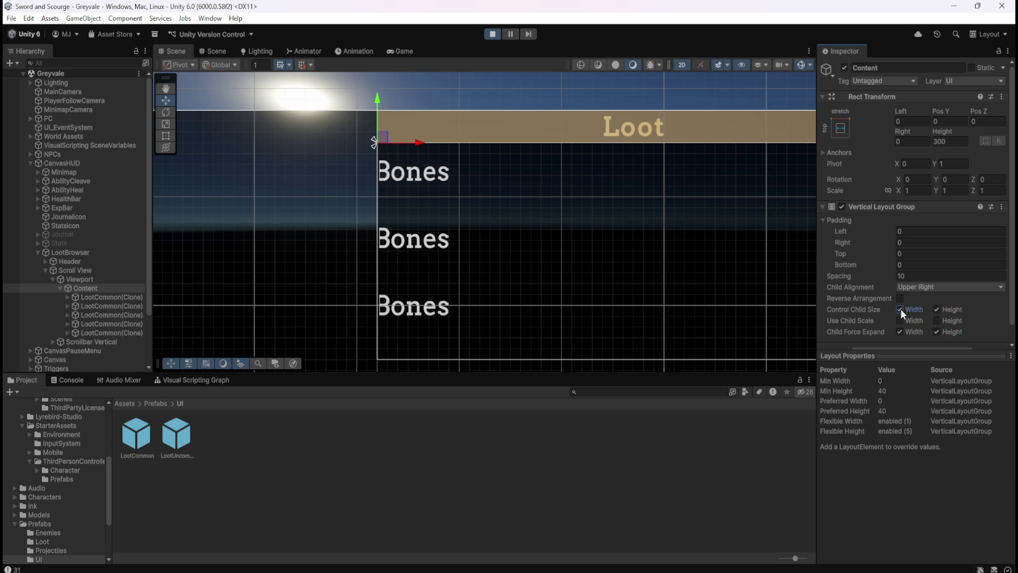
pyautogui.scroll(-3, 358, 237)
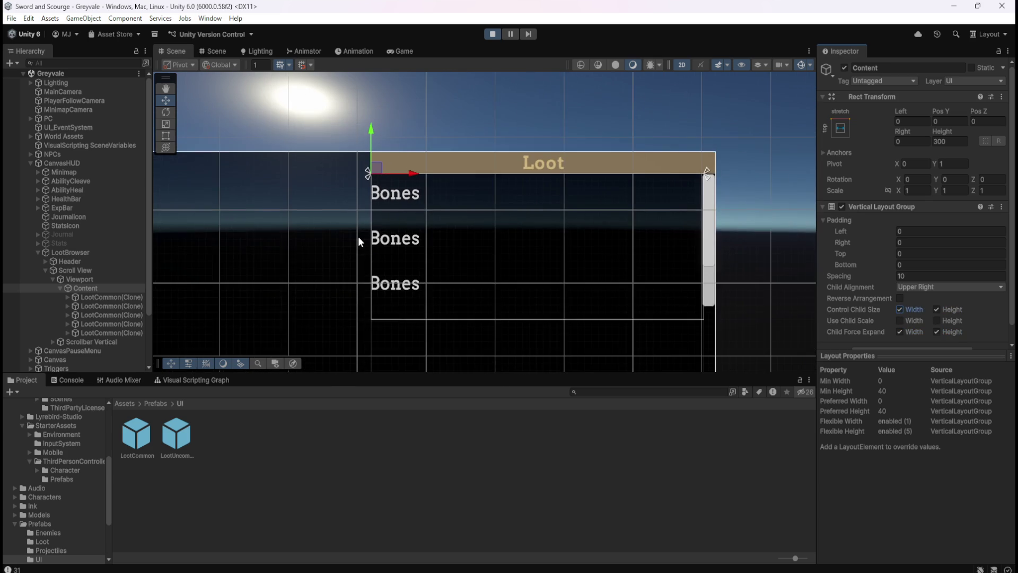
# Try Upper Left for Content's Child Alignment, then set it back to Upper Right.
pyautogui.click(115, 297)
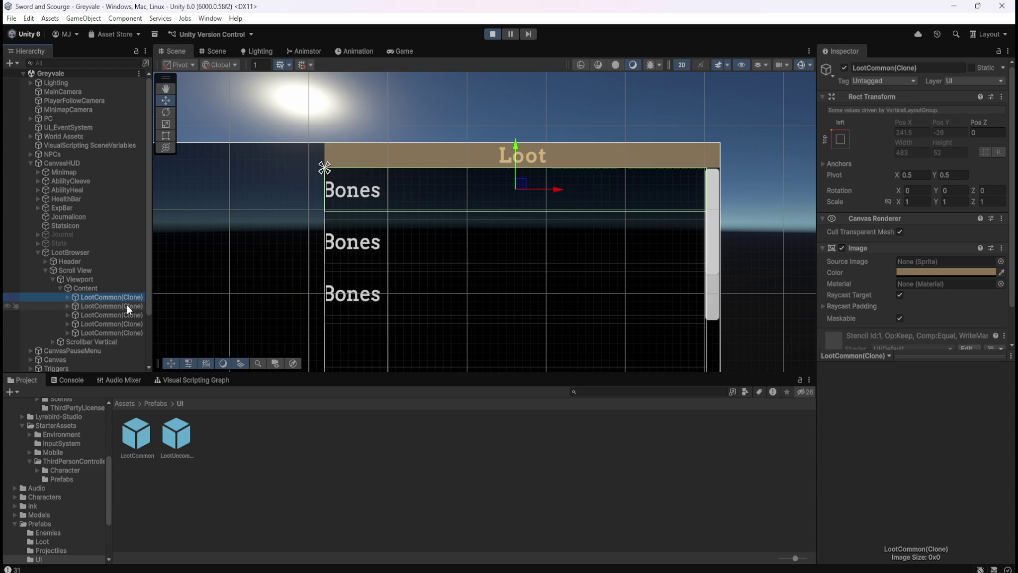
pyautogui.click(107, 288)
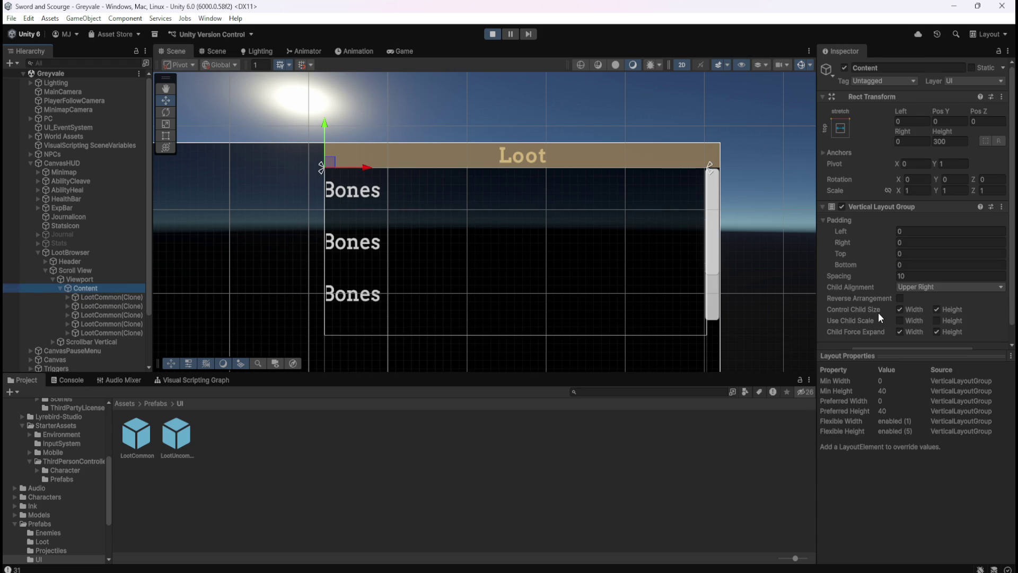
pyautogui.click(922, 286)
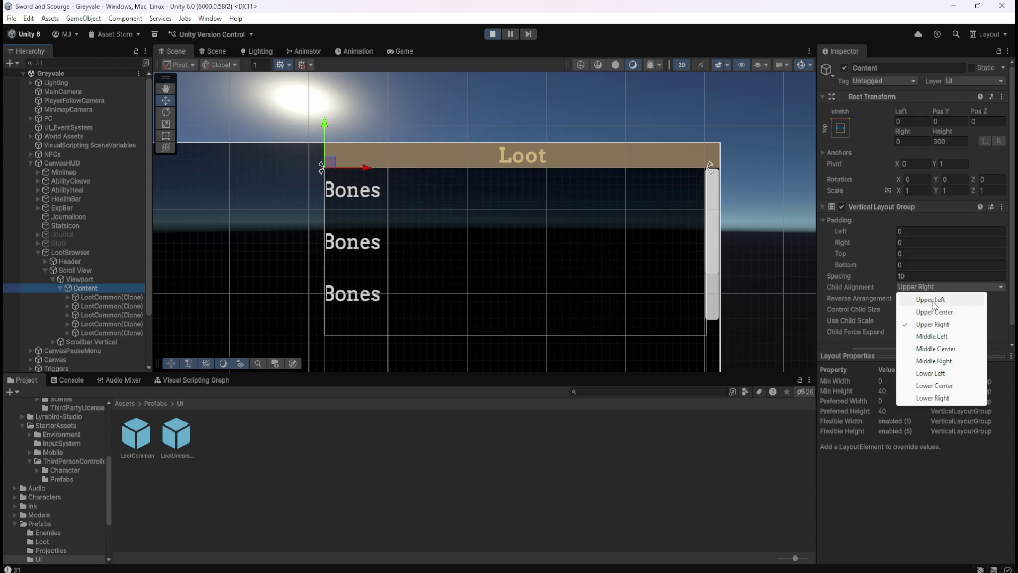
pyautogui.click(933, 300)
pyautogui.click(948, 289)
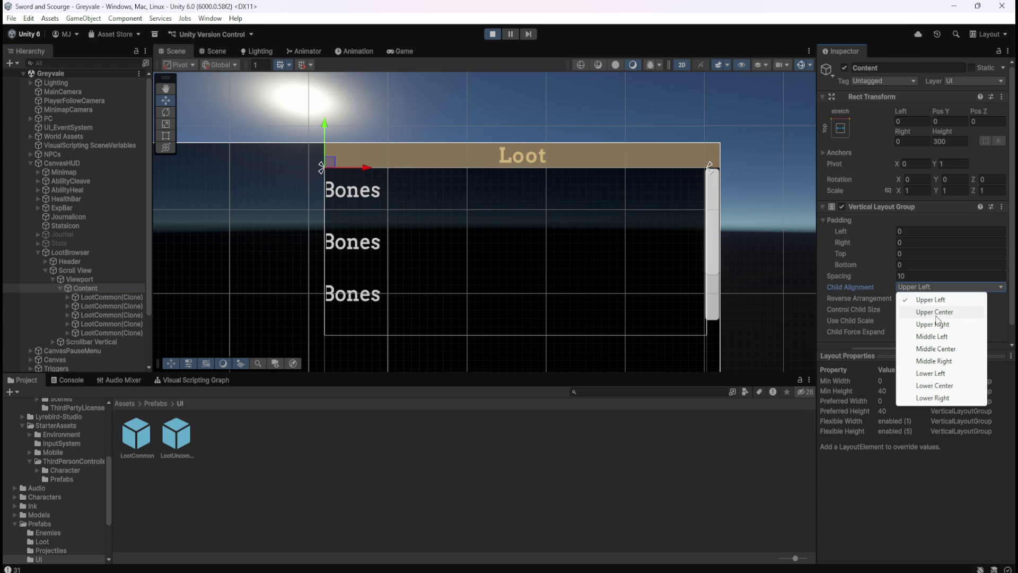
pyautogui.click(936, 323)
# Adjust Content's Spacing, untick Control Child Size width and height, then restart play mode.
pyautogui.moveTo(893, 275)
pyautogui.mouseDown()
pyautogui.moveTo(176, 287)
pyautogui.moveTo(934, 265)
pyautogui.moveTo(675, 289)
pyautogui.moveTo(698, 289)
pyautogui.moveTo(975, 275)
pyautogui.mouseUp()
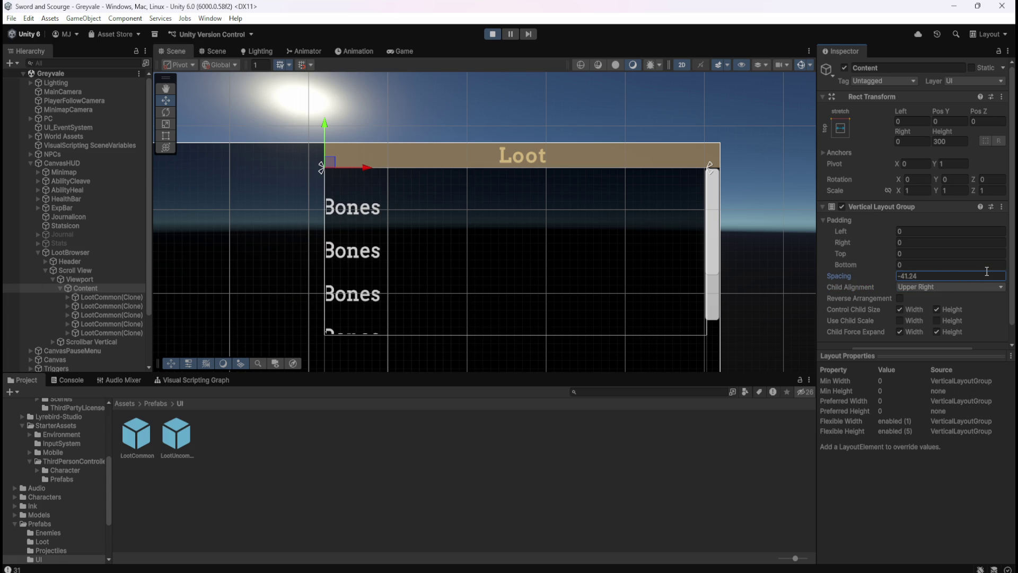
pyautogui.write('10')
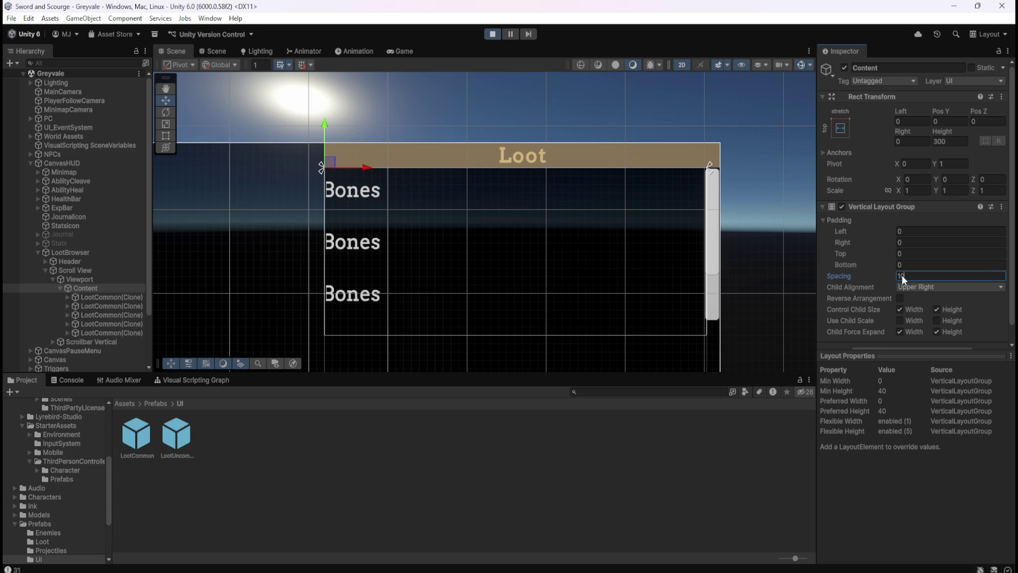
pyautogui.write('5')
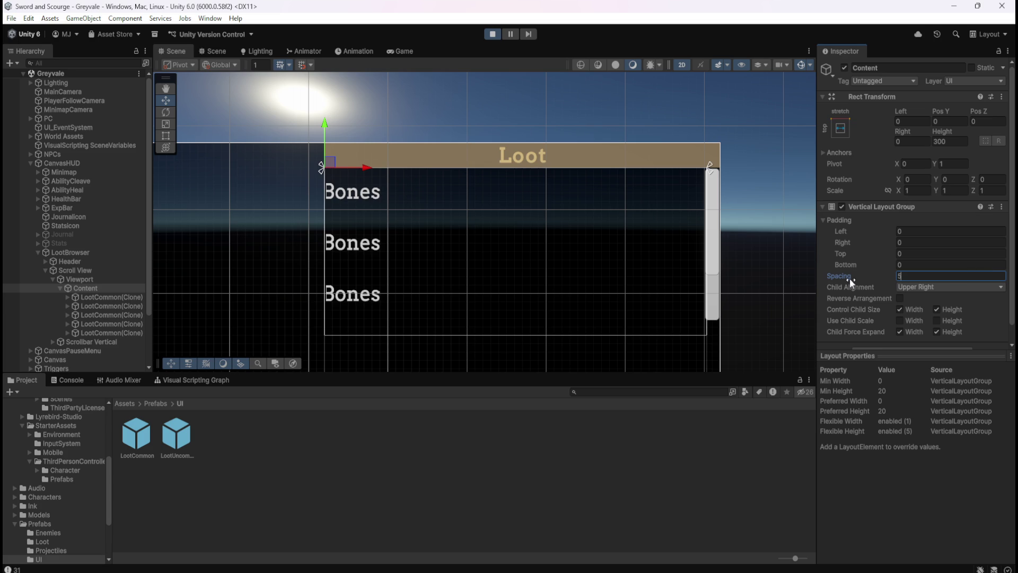
pyautogui.write('0')
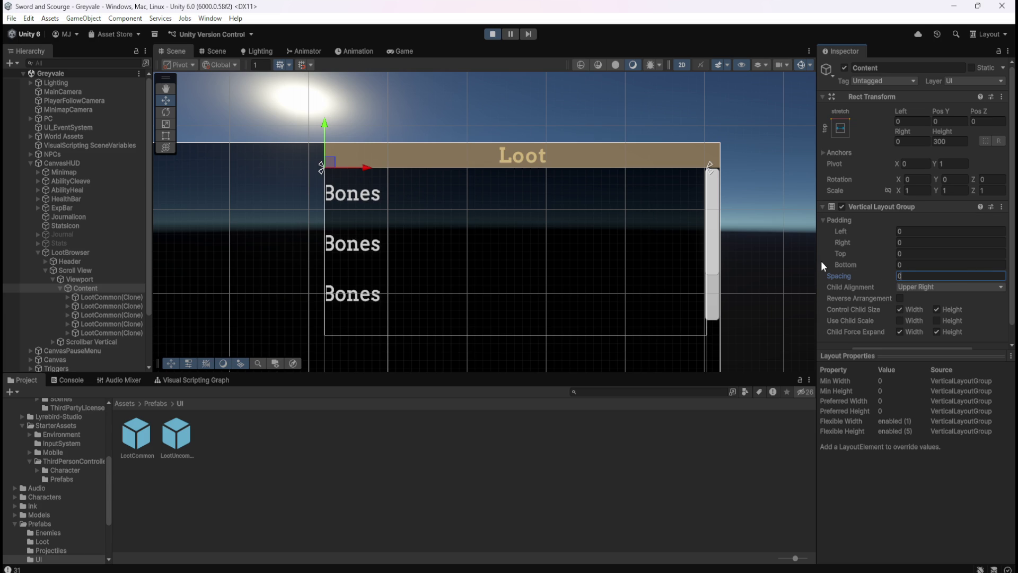
pyautogui.click(901, 310)
pyautogui.click(937, 309)
pyautogui.click(935, 320)
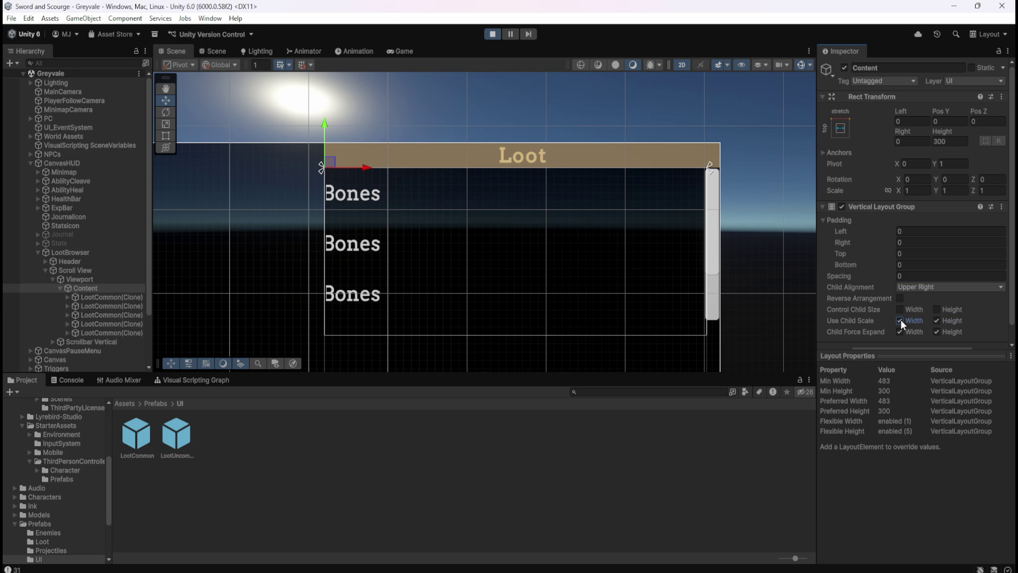
pyautogui.click(491, 34)
pyautogui.click(490, 34)
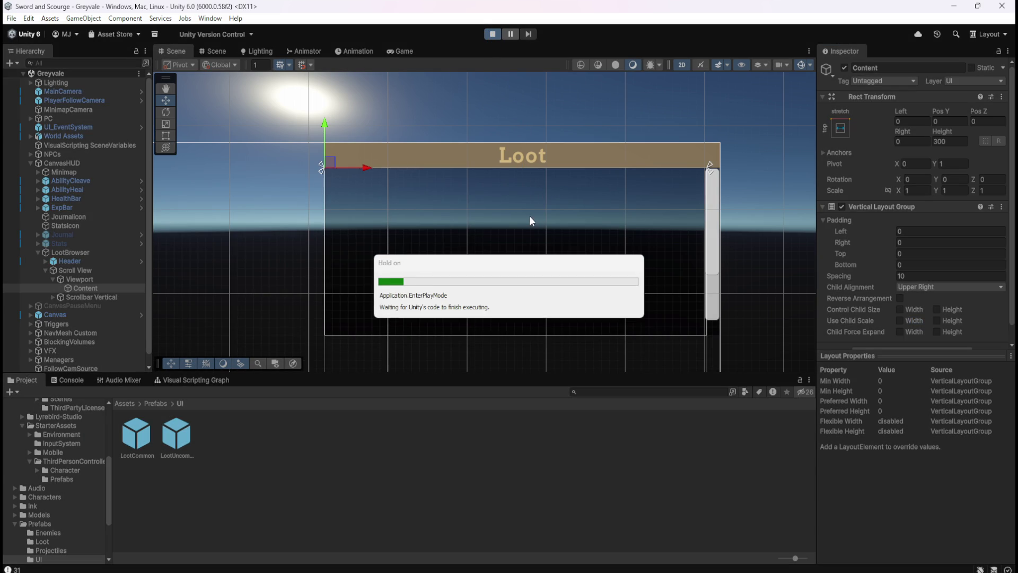
# Run the character across the bridge, through the village and forest into the graveyard.
pyautogui.press('w')
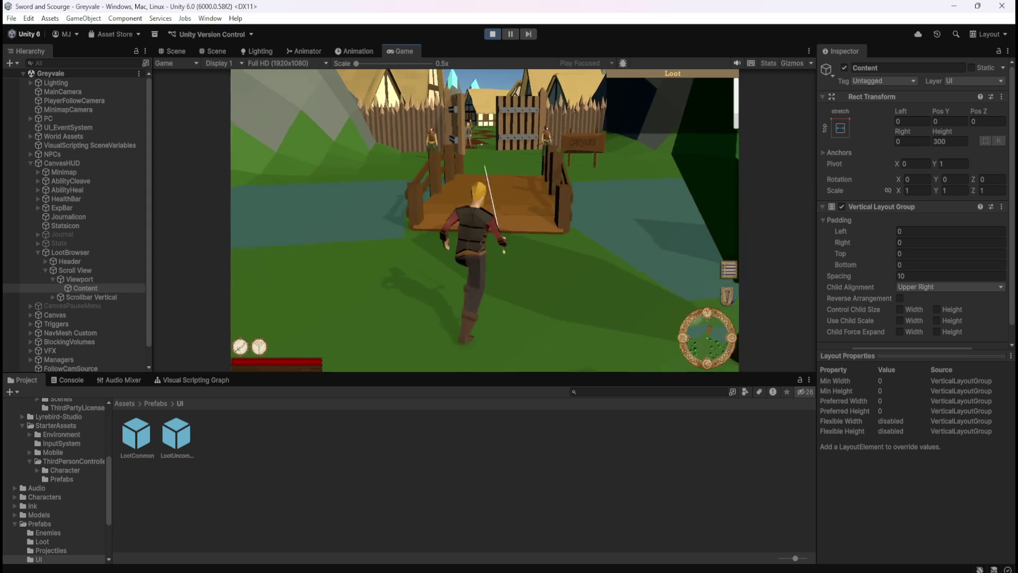
pyautogui.press('w')
pyautogui.press('w')
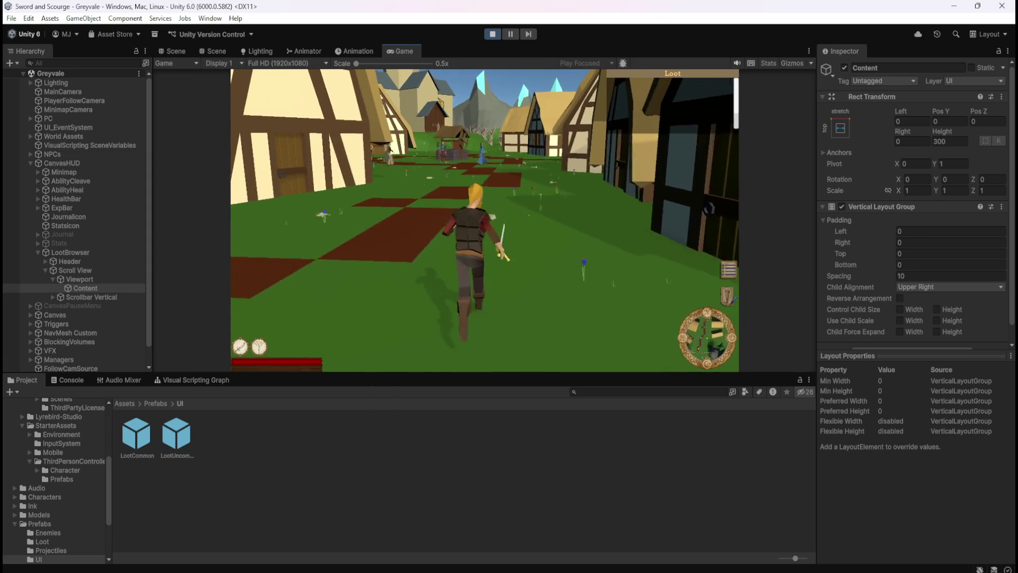
pyautogui.press('w')
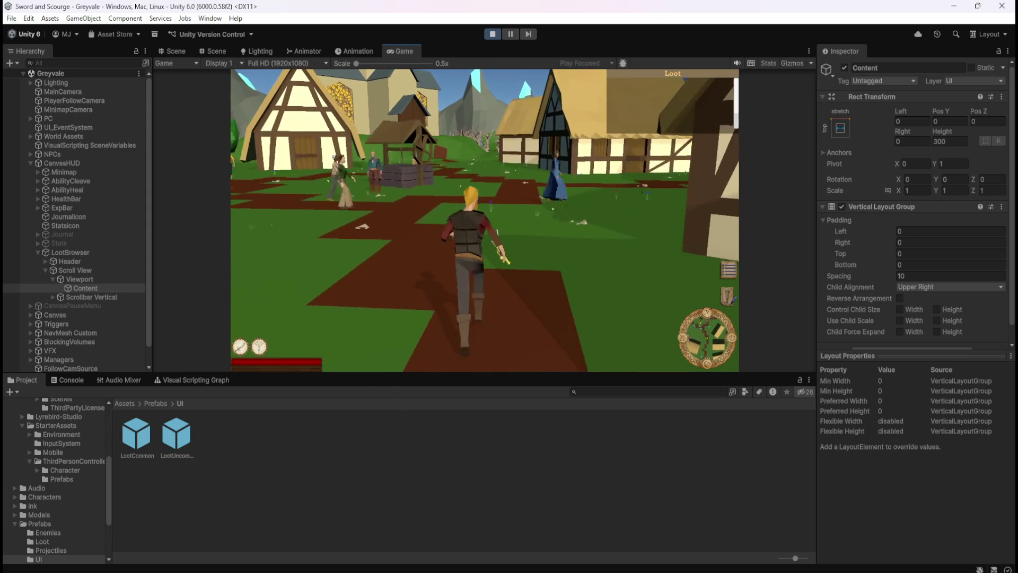
pyautogui.press('w')
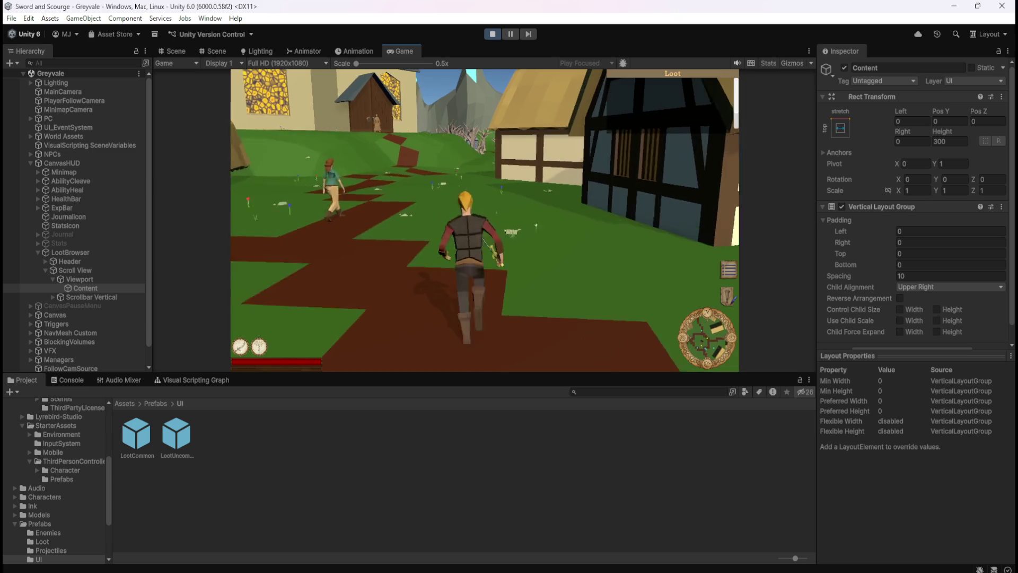
pyautogui.press('w')
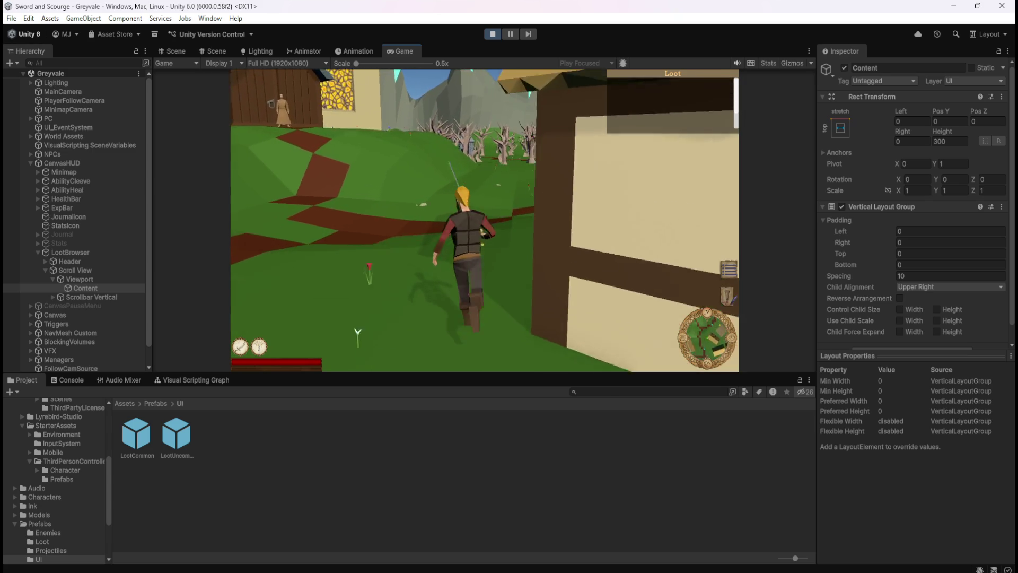
pyautogui.press('w')
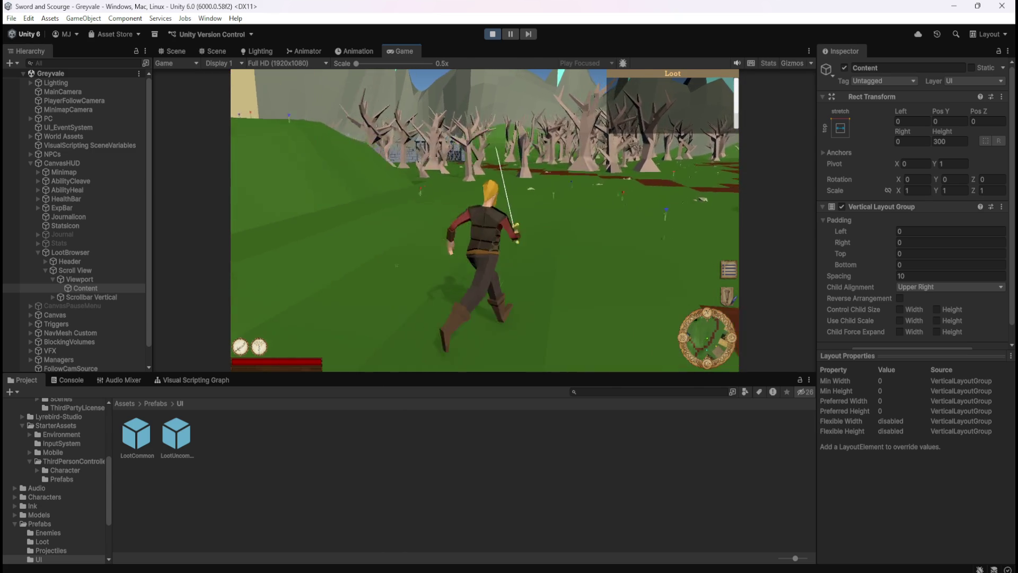
pyautogui.press('w')
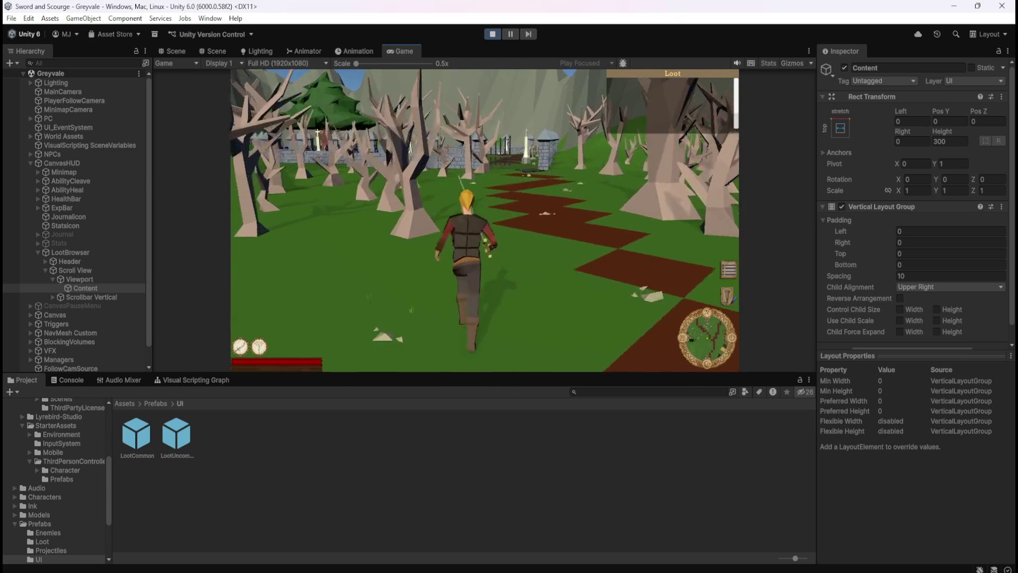
pyautogui.press('w')
pyautogui.press('w')
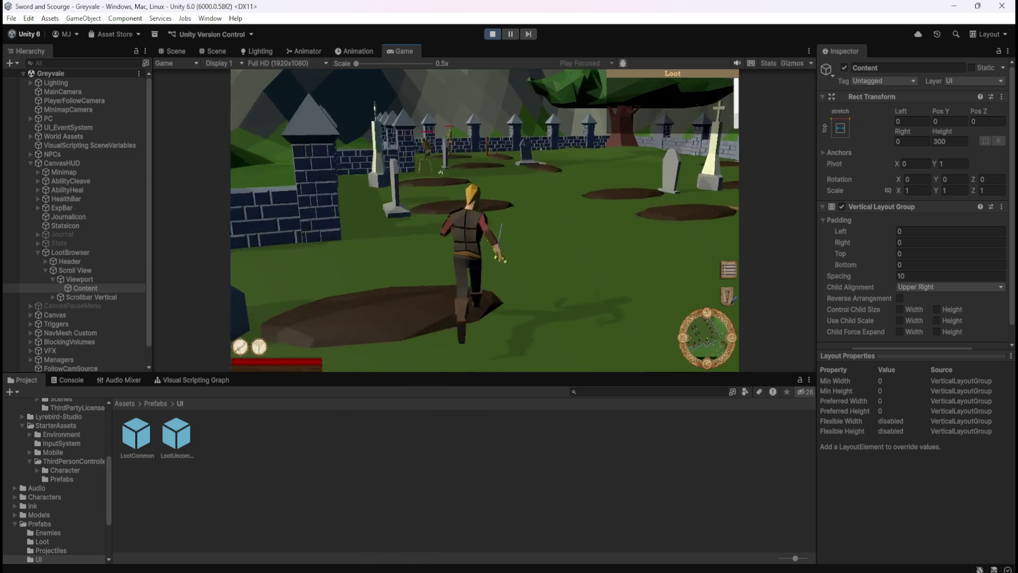
# Attack the skeletons to collect four Bones entries, then pause the game.
pyautogui.press('w')
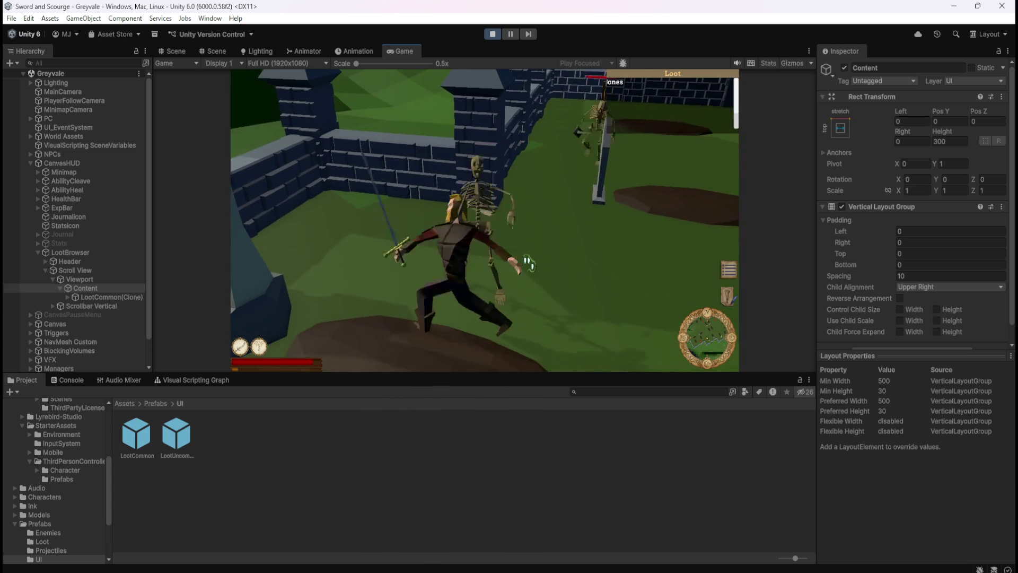
pyautogui.click(562, 274)
pyautogui.click(574, 280)
pyautogui.press('w')
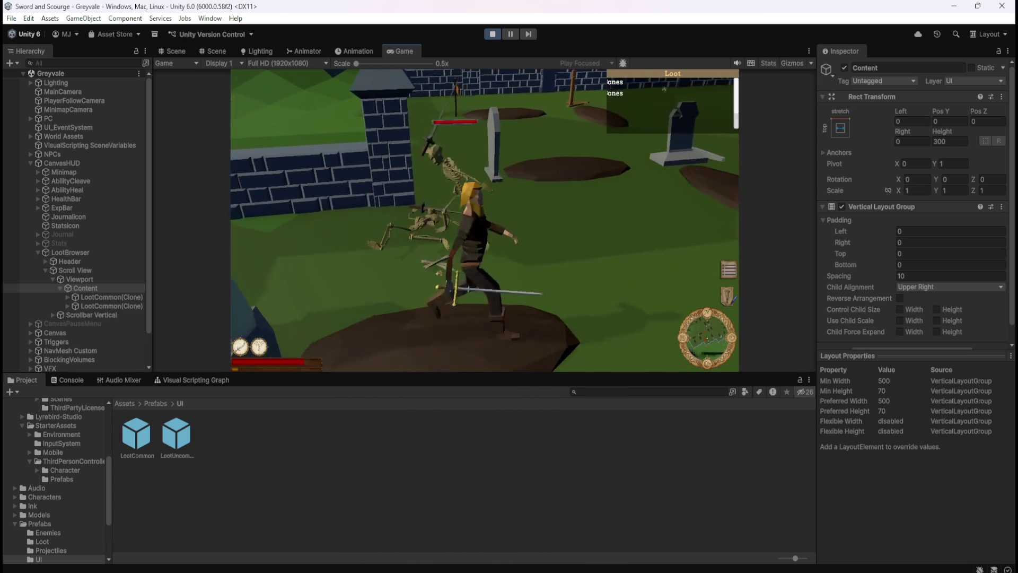
pyautogui.click(517, 258)
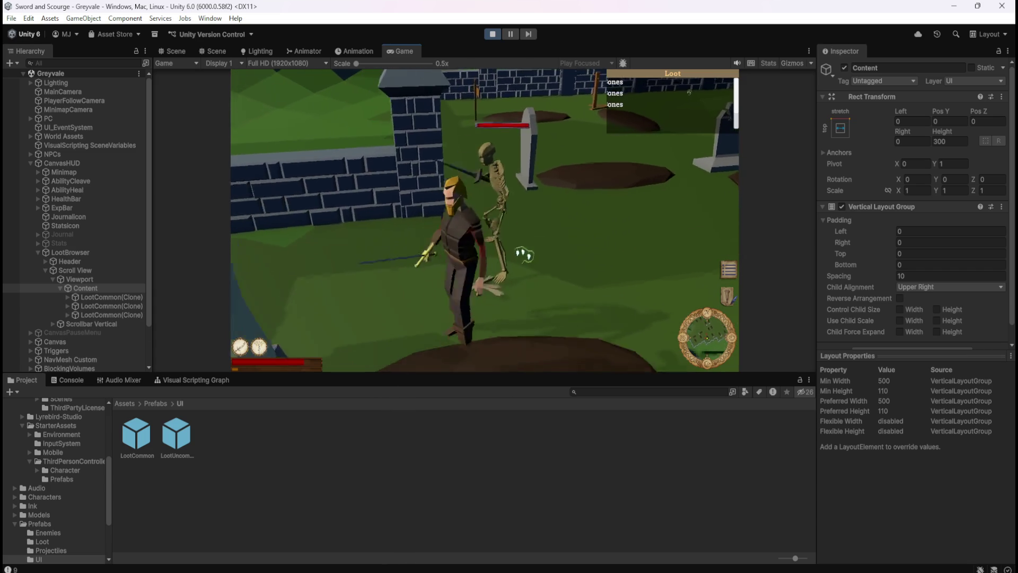
pyautogui.press('w')
pyautogui.click(553, 245)
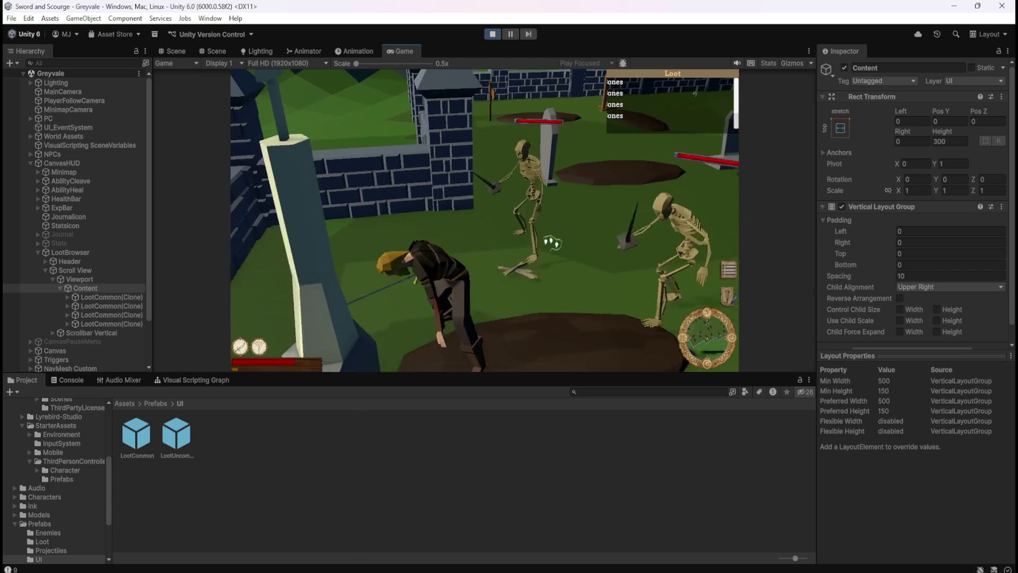
pyautogui.click(545, 227)
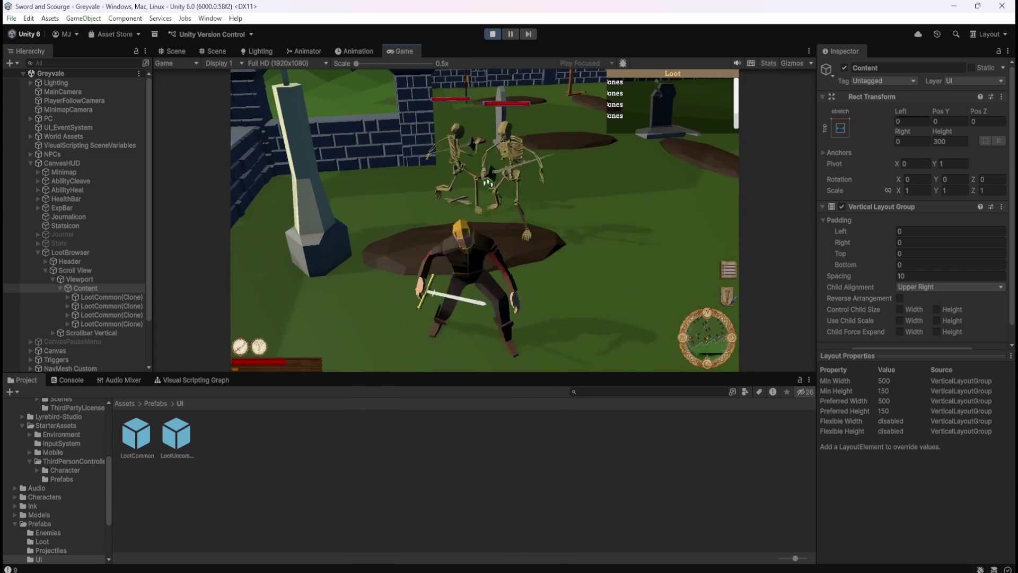
pyautogui.press('Escape')
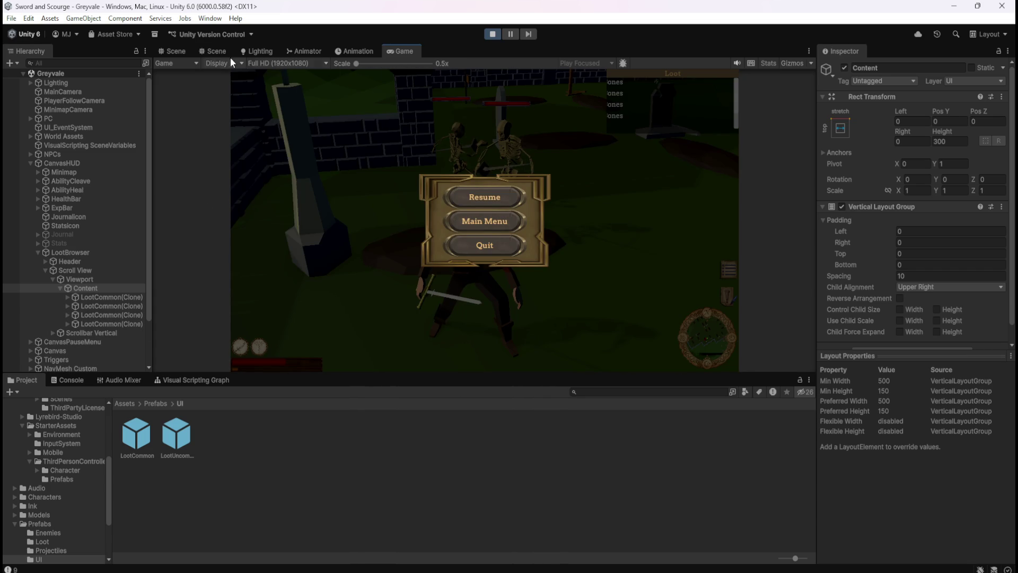
# In the Scene view, narrow the first LootCommon(Clone)'s Width from 500 toward 462.
pyautogui.click(177, 50)
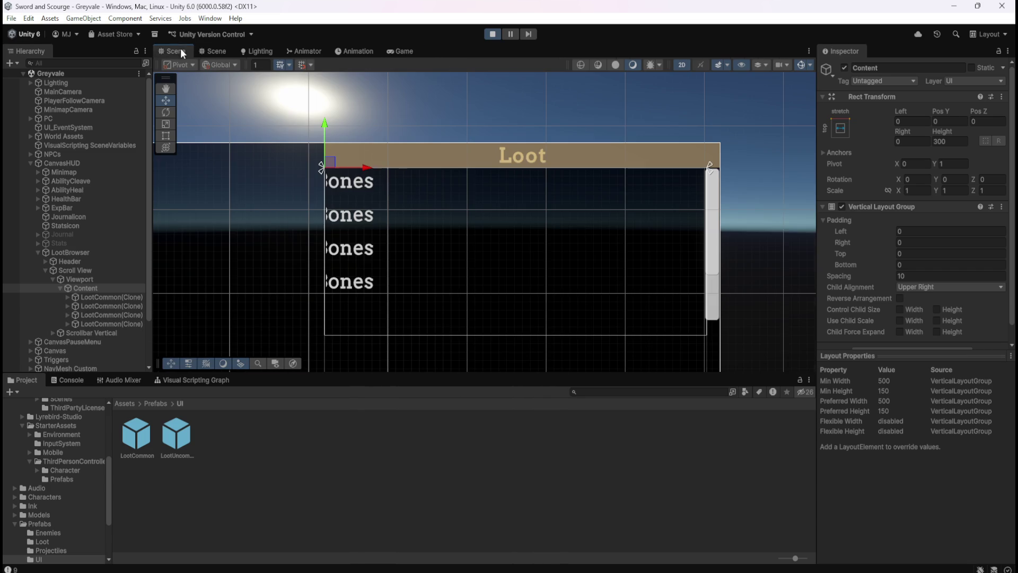
pyautogui.click(111, 299)
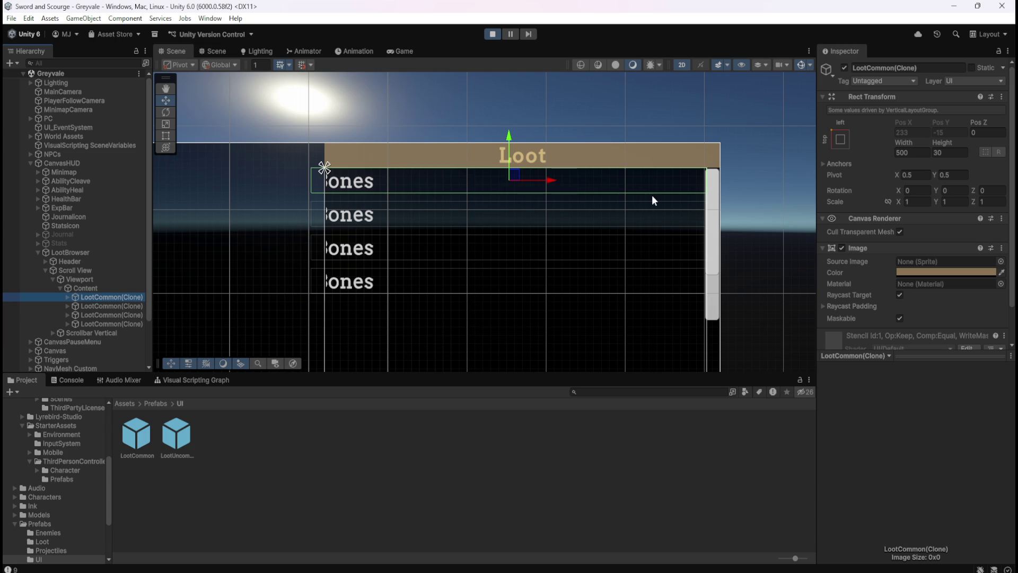
pyautogui.moveTo(909, 141)
pyautogui.mouseDown()
pyautogui.moveTo(672, 145)
pyautogui.moveTo(371, 129)
pyautogui.mouseUp()
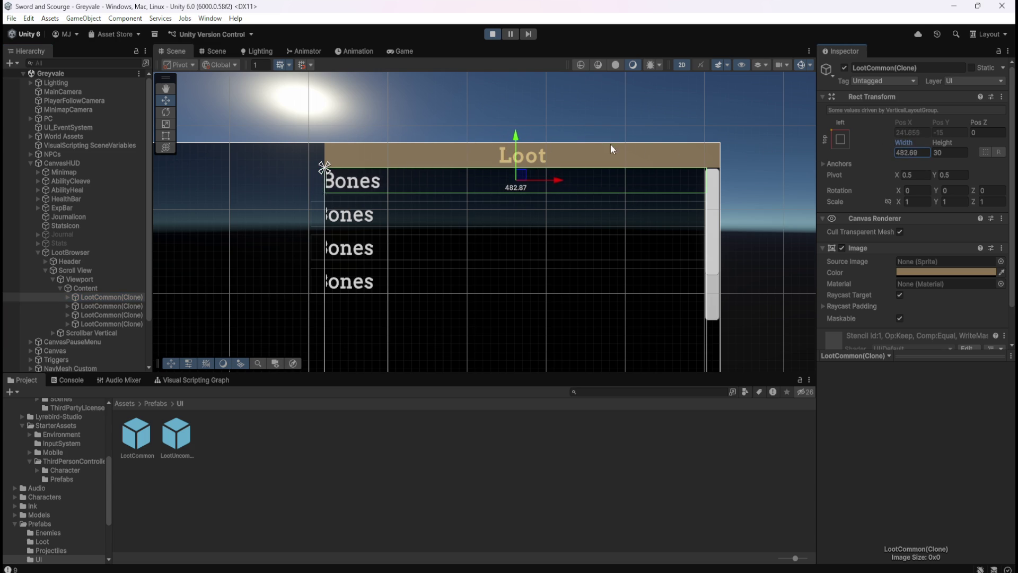
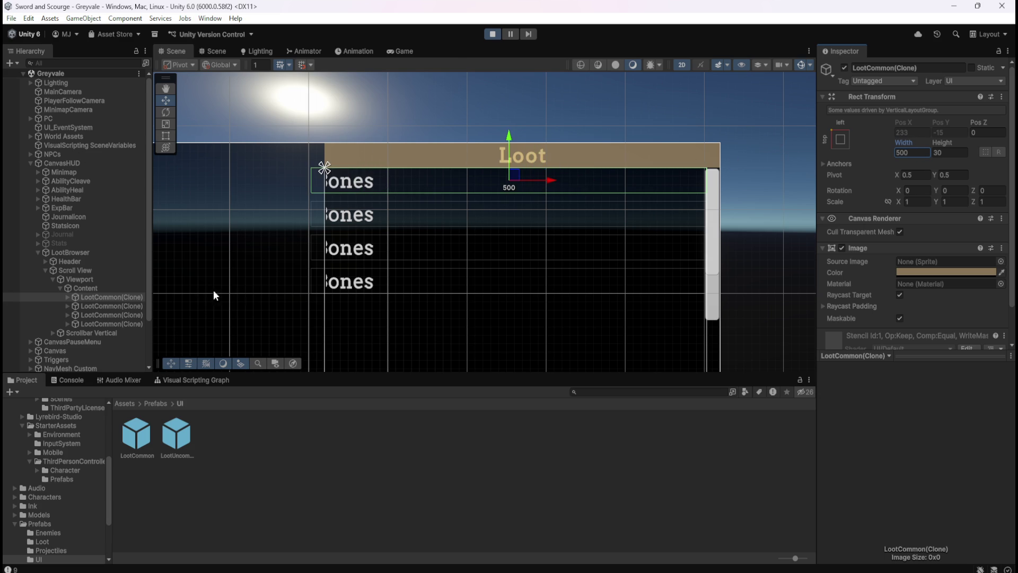
# Inspect the Content and Viewport objects' layout settings in the Inspector.
pyautogui.scroll(-2, 411, 215)
pyautogui.scroll(3, 460, 290)
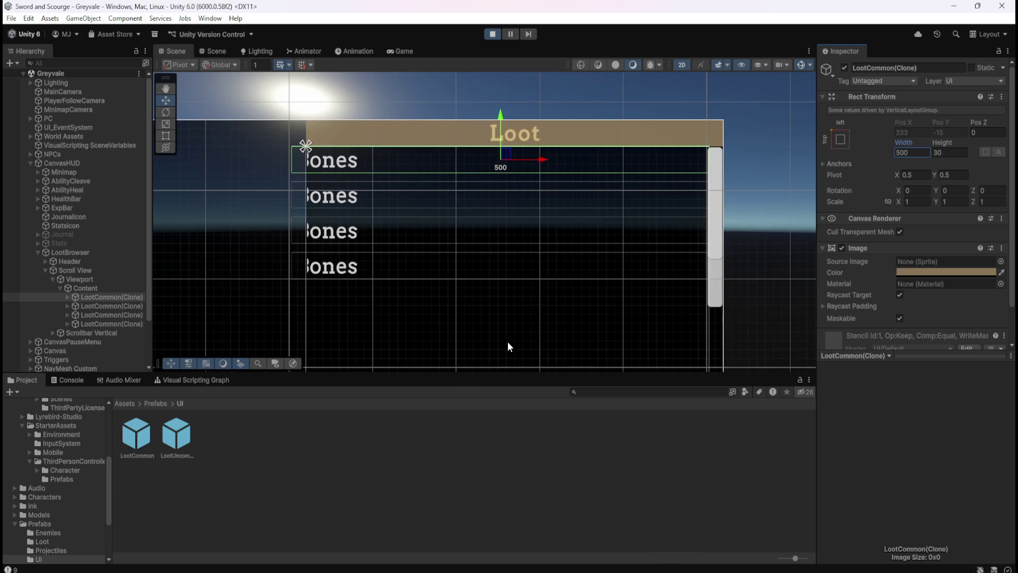
pyautogui.click(104, 288)
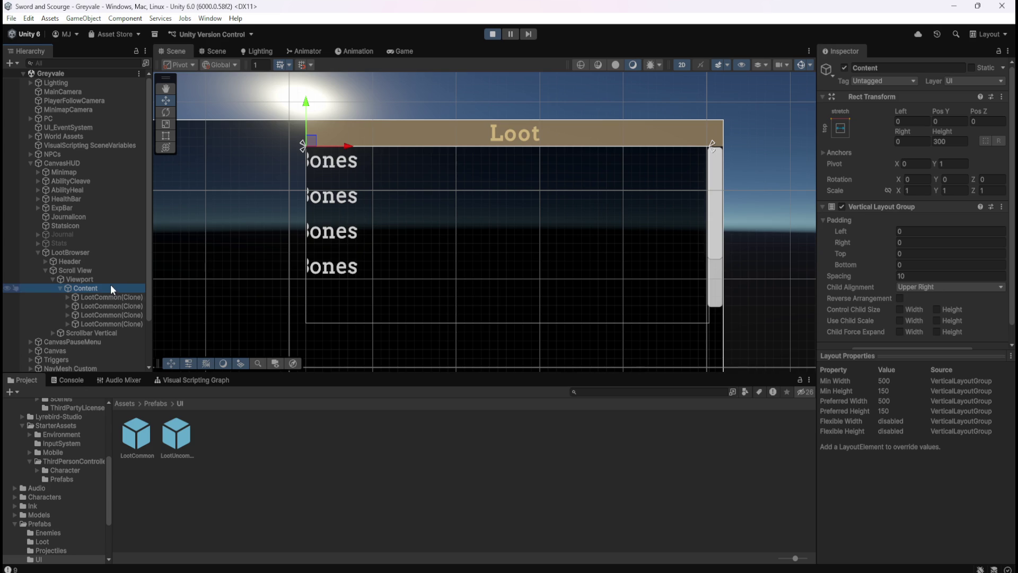
pyautogui.click(109, 282)
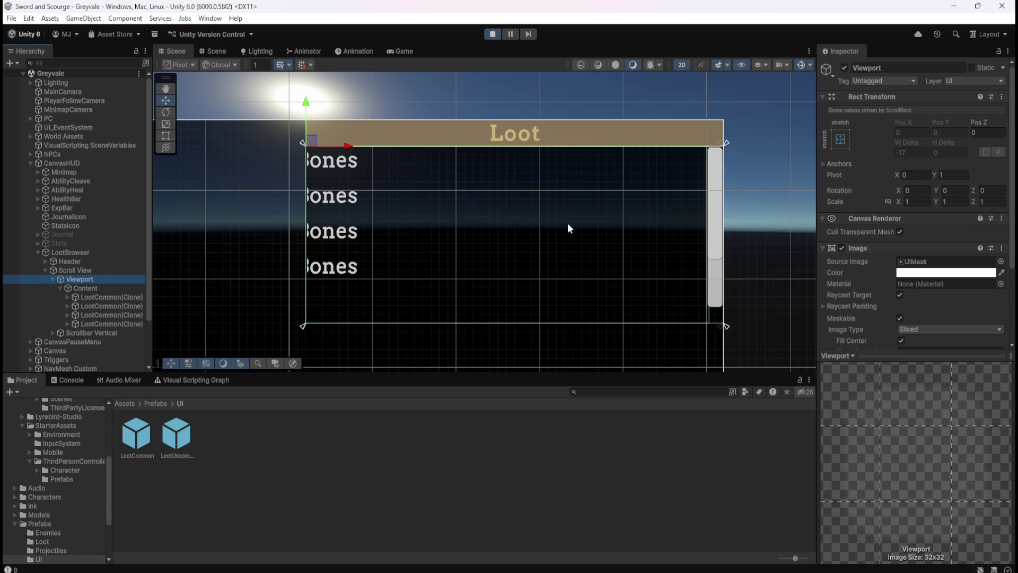
pyautogui.scroll(-5, 873, 287)
pyautogui.scroll(5, 871, 285)
pyautogui.scroll(2, 668, 222)
pyautogui.scroll(2, 668, 222)
pyautogui.scroll(-2, 697, 179)
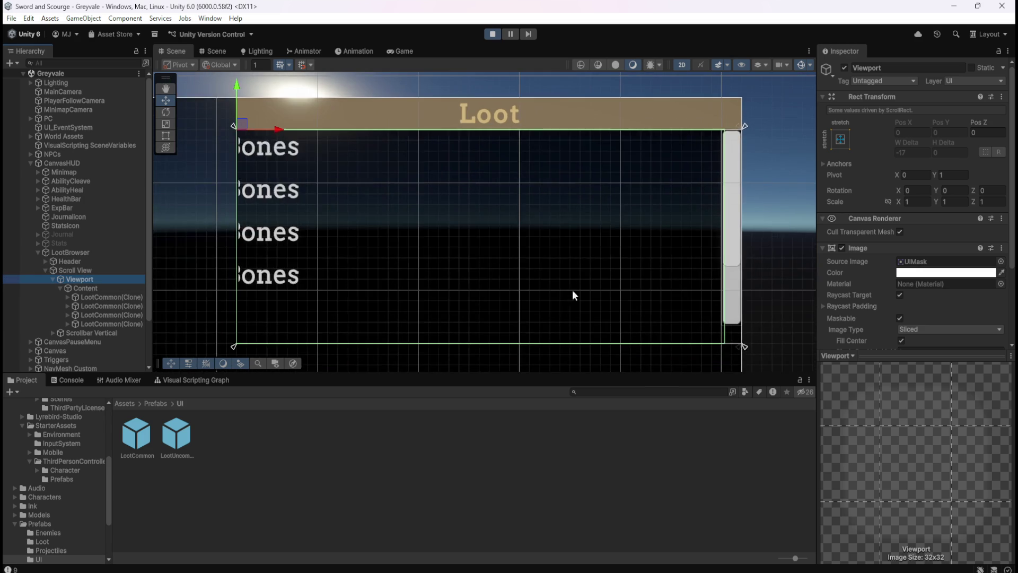
pyautogui.scroll(2, 327, 329)
pyautogui.scroll(-2, 475, 288)
pyautogui.scroll(-1, 552, 288)
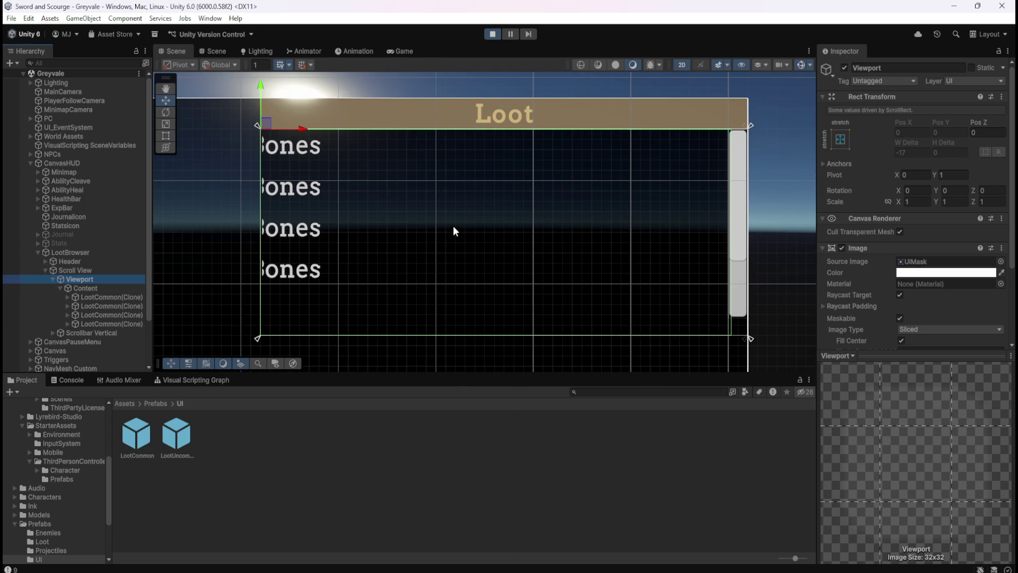
pyautogui.scroll(2, 387, 204)
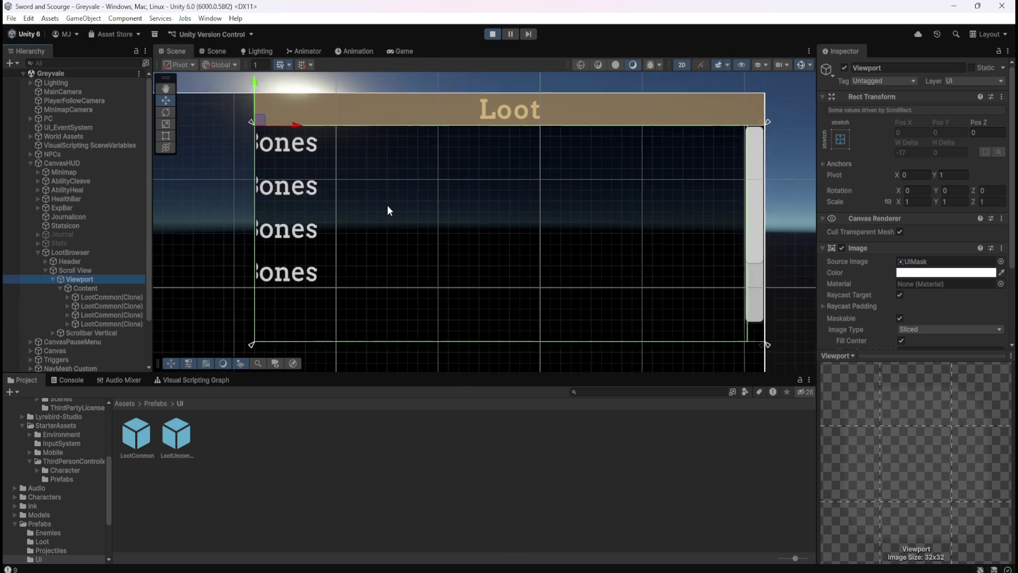
# Compare the first loot item clone with Content's layout, then stop the running game.
pyautogui.click(95, 300)
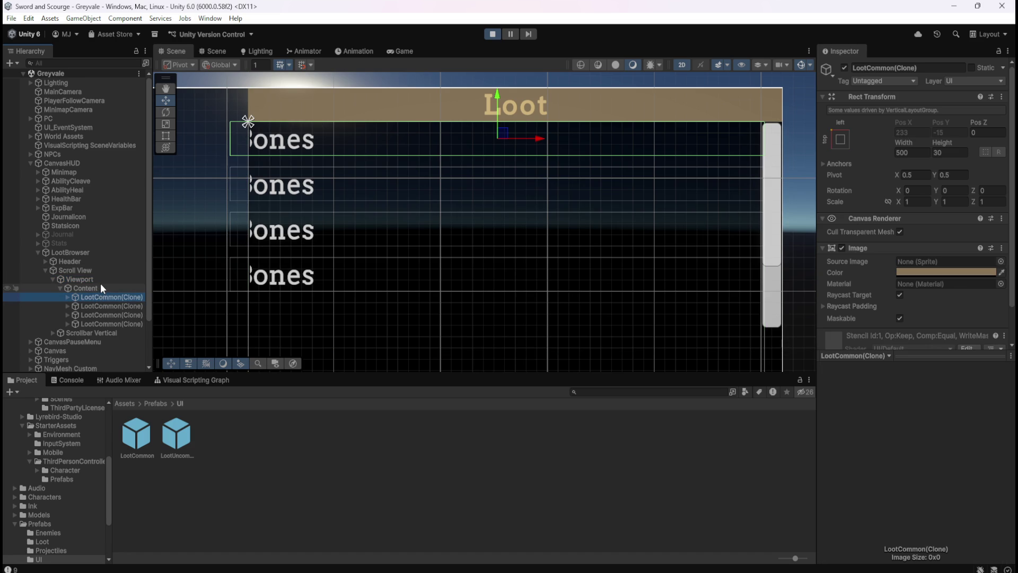
pyautogui.click(99, 290)
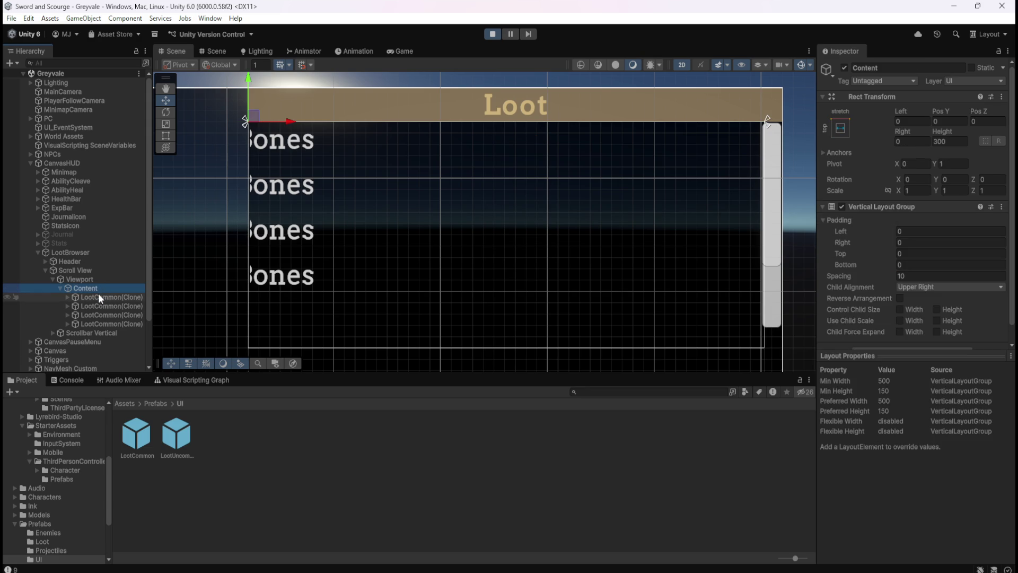
pyautogui.click(96, 297)
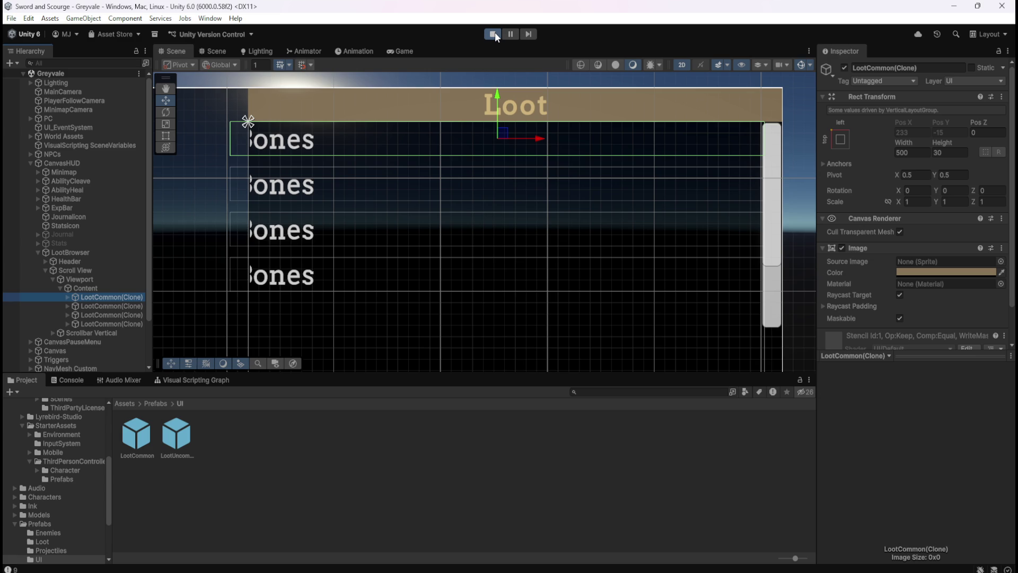
pyautogui.click(496, 35)
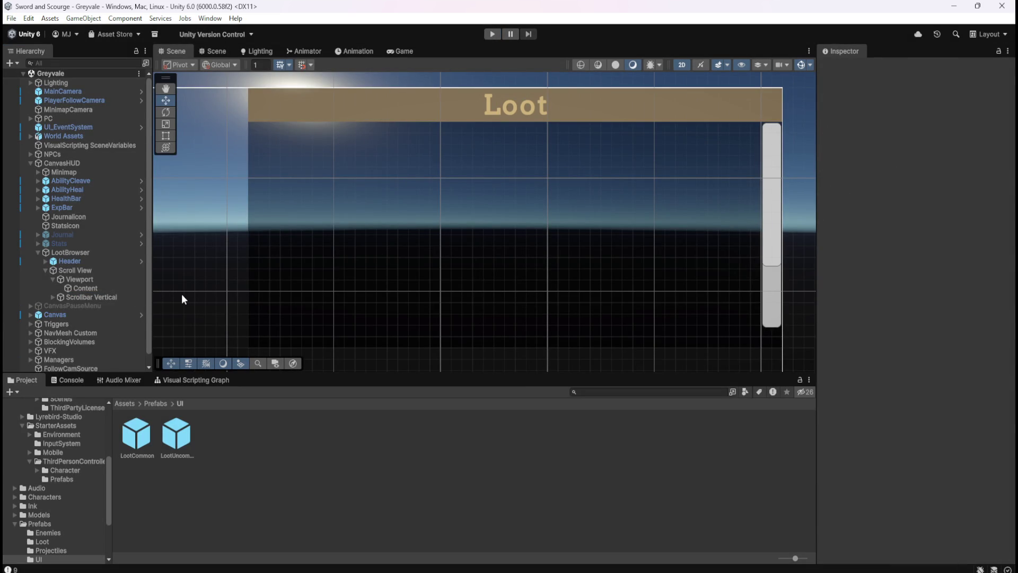
# Set Content's Vertical Layout Group spacing to 0 and save the scene.
pyautogui.click(83, 289)
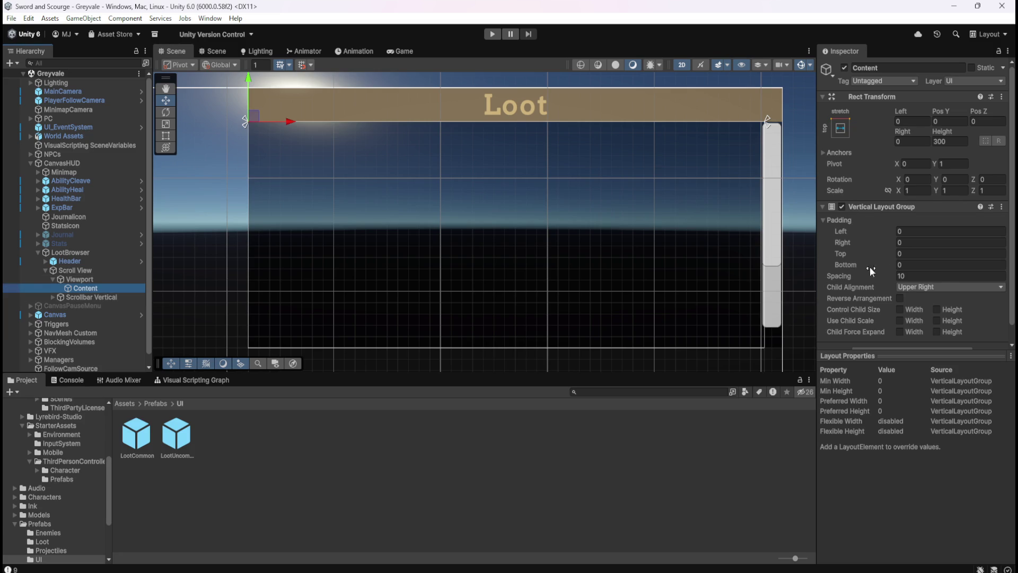
pyautogui.scroll(-1, 883, 262)
pyautogui.click(910, 259)
pyautogui.write('0')
pyautogui.hotkey('ctrl', 's')
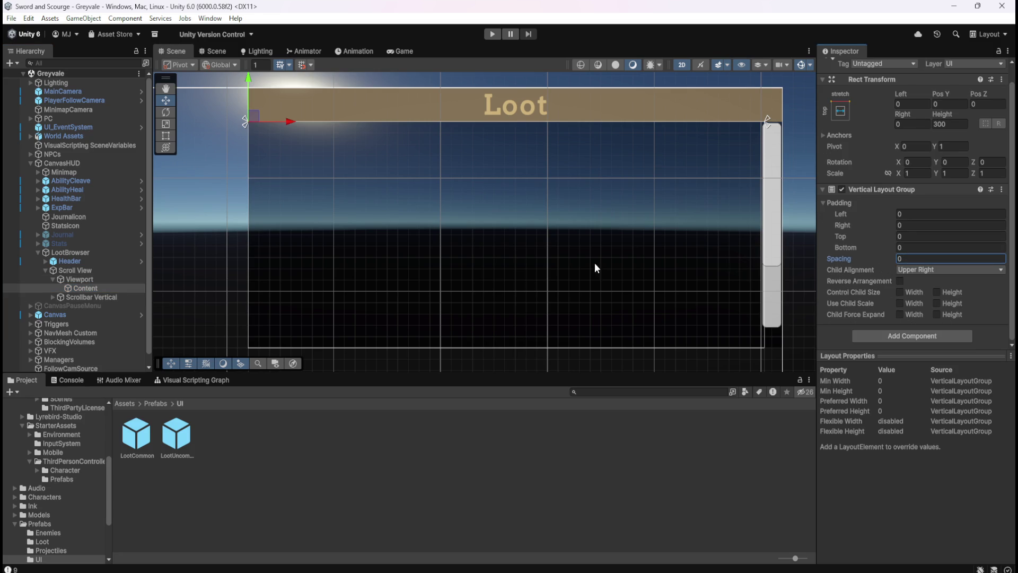
# Open the LootCommon prefab and add a Content Size Fitter to its root object.
pyautogui.doubleClick(147, 443)
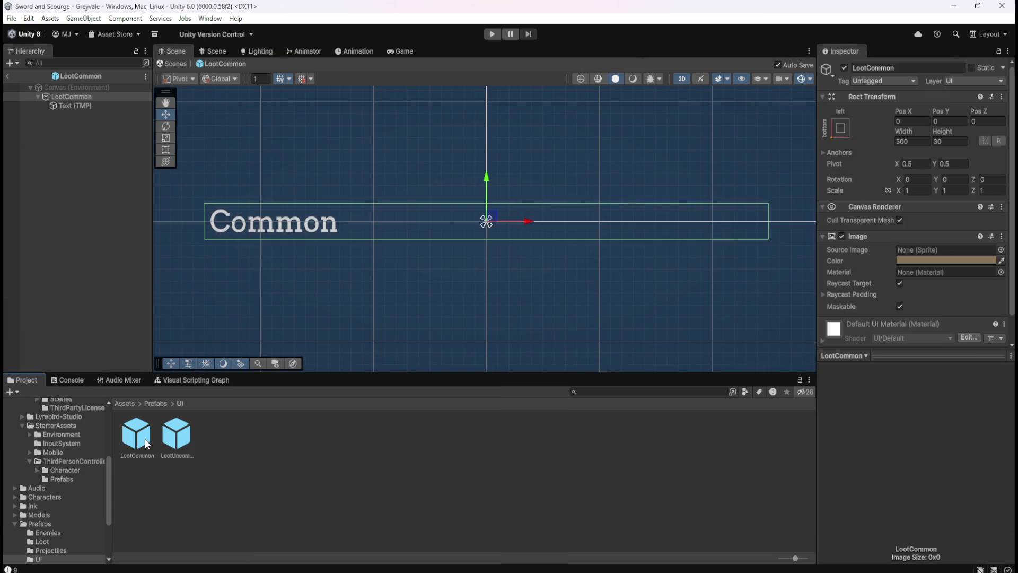
pyautogui.click(86, 104)
pyautogui.click(91, 97)
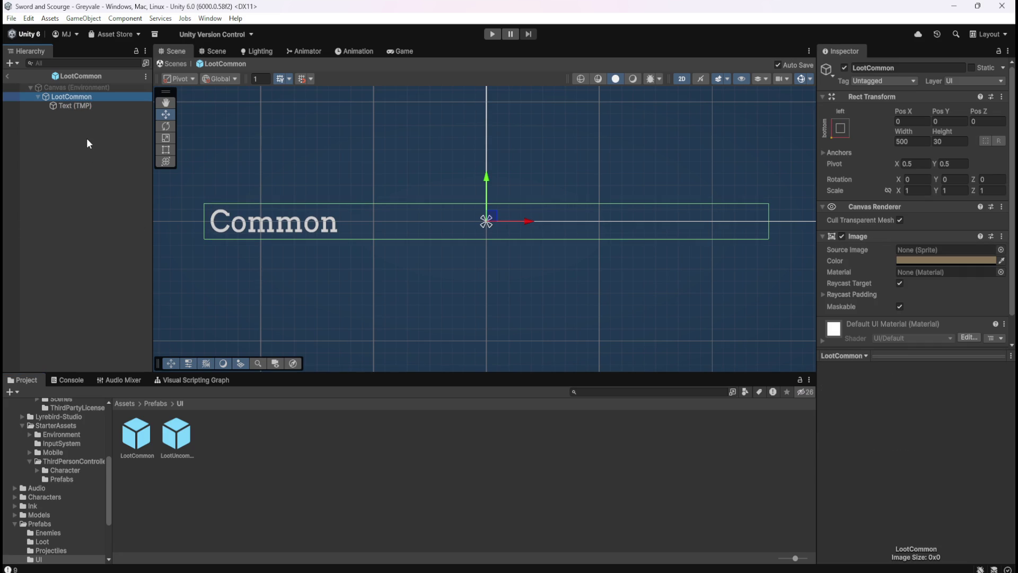
pyautogui.scroll(-2, 892, 316)
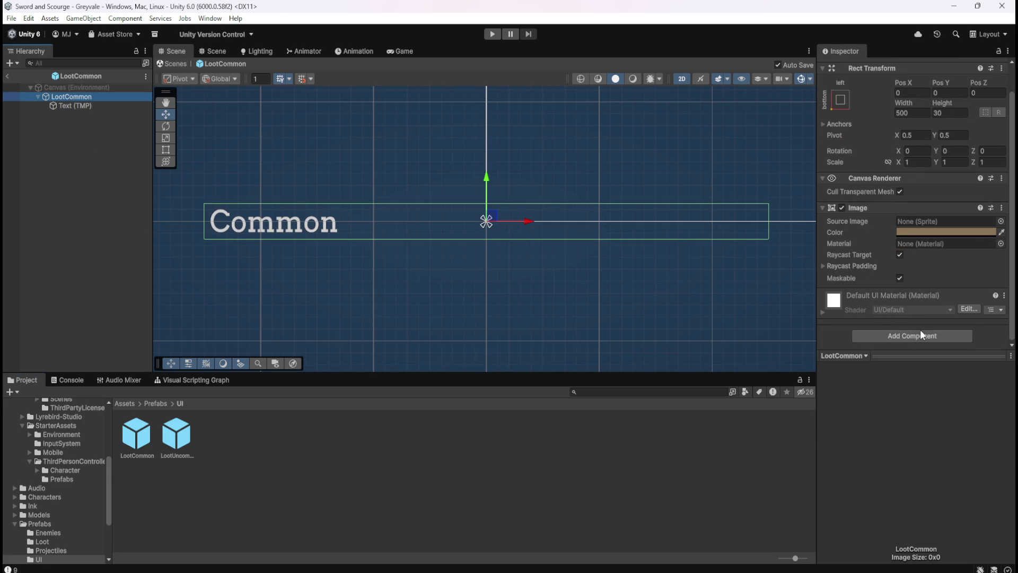
pyautogui.click(921, 335)
pyautogui.write('verti')
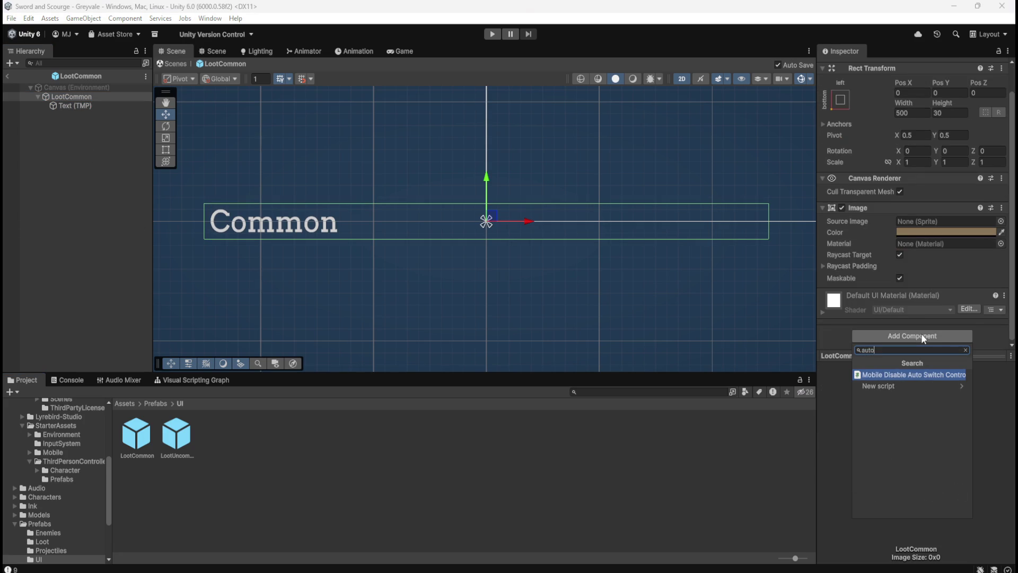
pyautogui.write('a')
pyautogui.press('BackSpace')
pyautogui.write('fit')
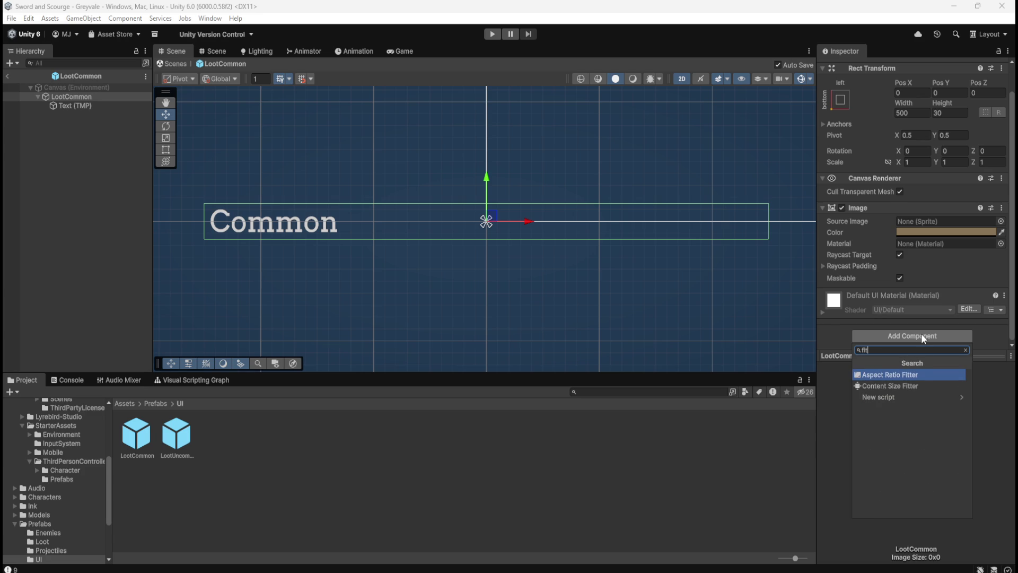
pyautogui.press('Down')
pyautogui.press('Return')
# Set the fitter's Horizontal Fit to Preferred Size, leave the prefab and start the game.
pyautogui.scroll(-2, 884, 327)
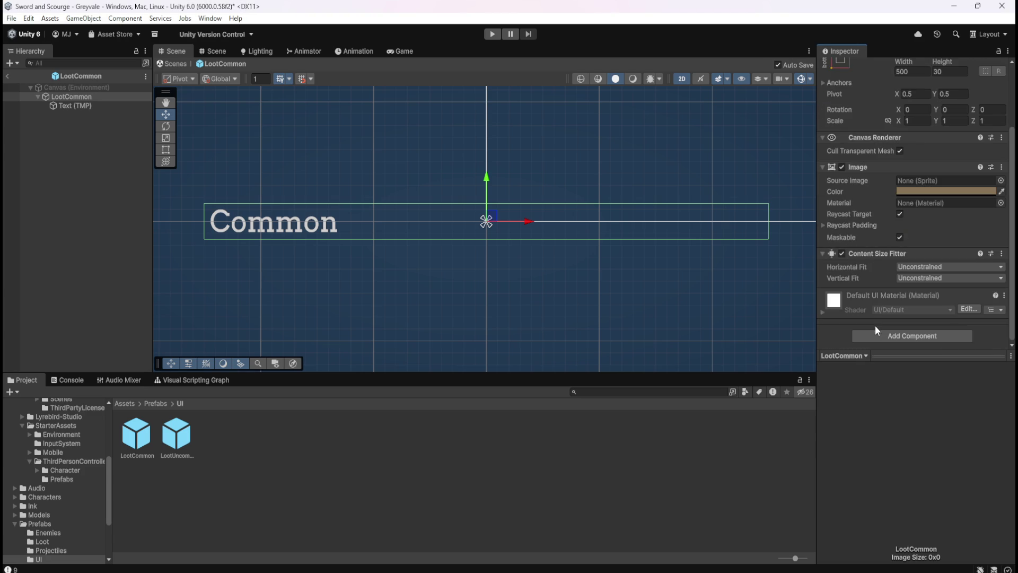
pyautogui.click(912, 276)
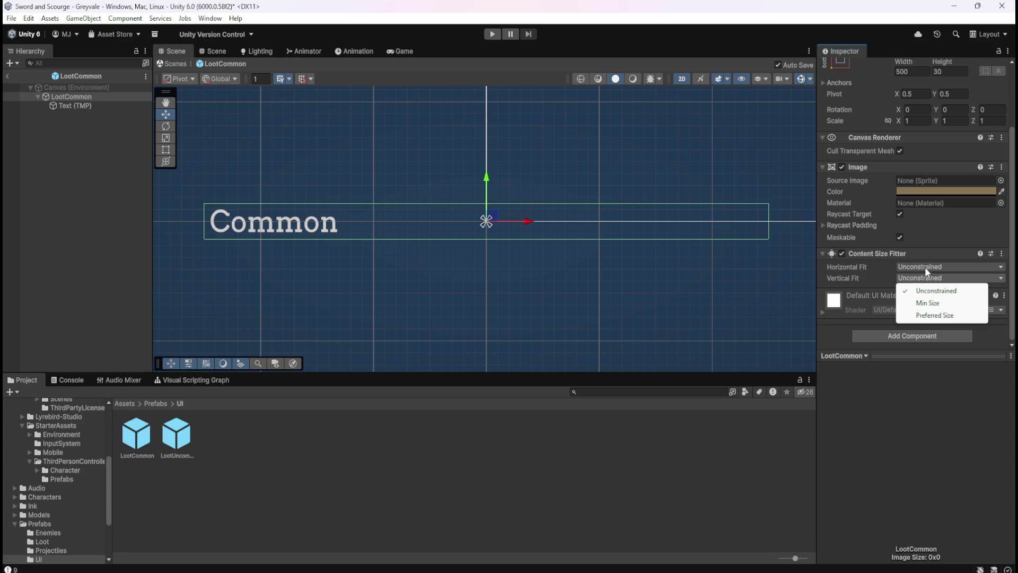
pyautogui.click(926, 267)
pyautogui.click(926, 267)
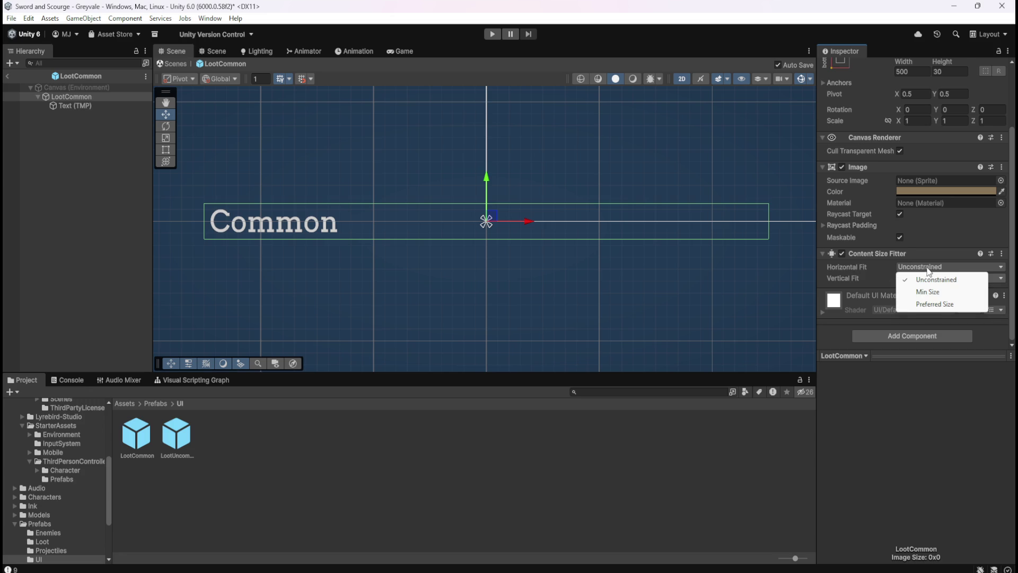
pyautogui.click(937, 306)
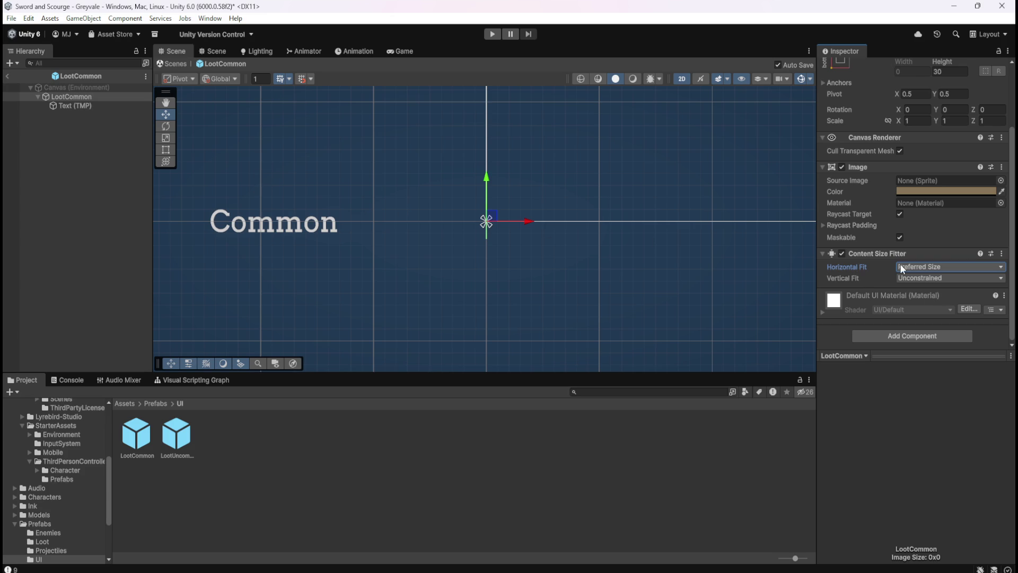
pyautogui.click(7, 75)
pyautogui.click(492, 34)
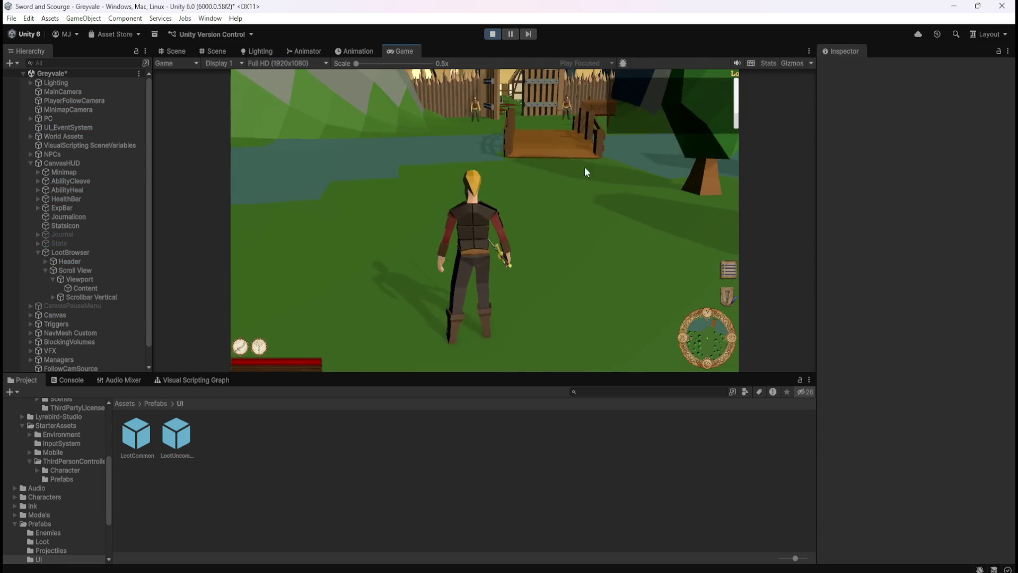
# Stop the game, then drag the LootBrowser panel left and undo the move.
pyautogui.click(492, 34)
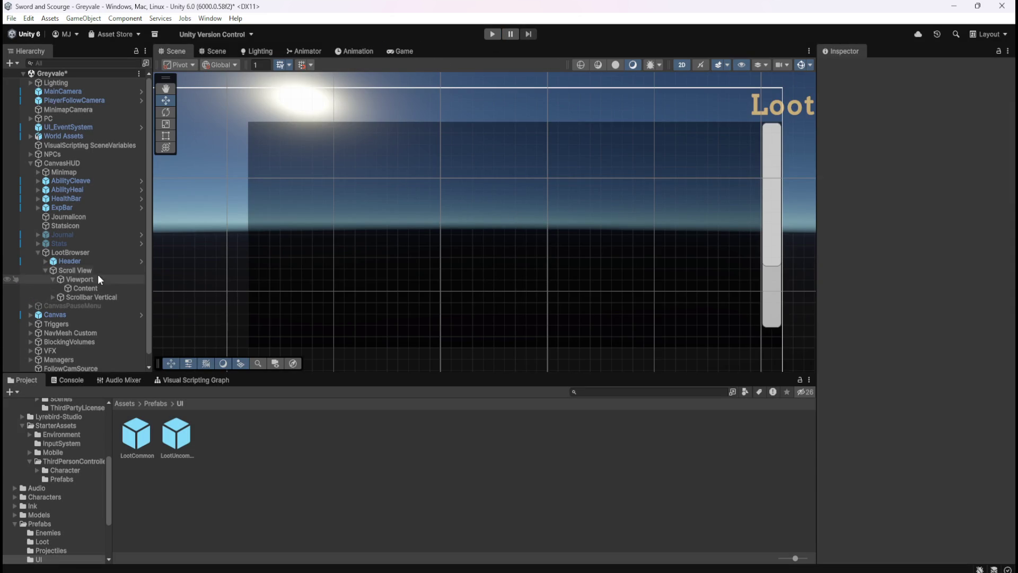
pyautogui.click(78, 252)
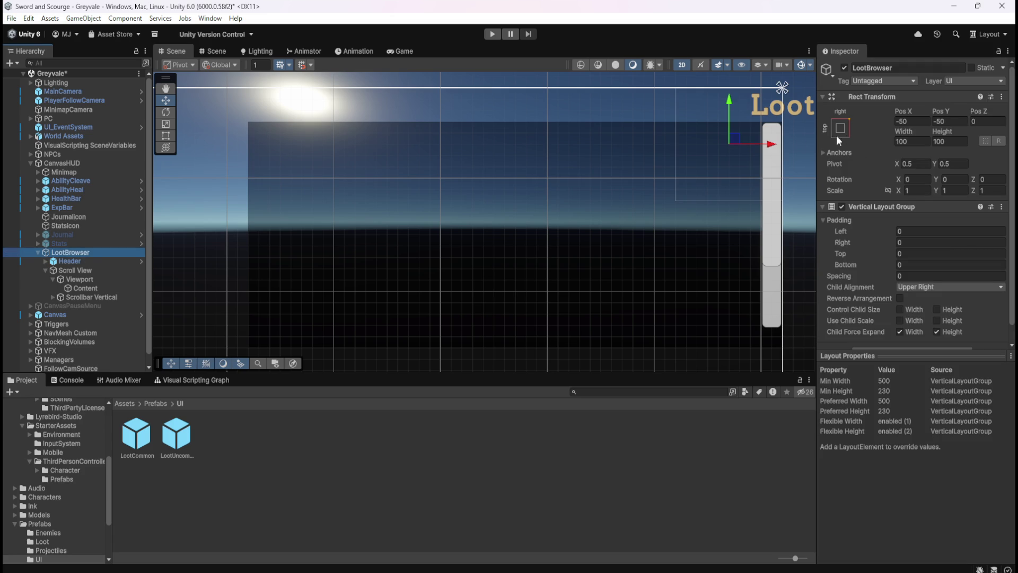
pyautogui.moveTo(734, 138); pyautogui.dragTo(527, 136)
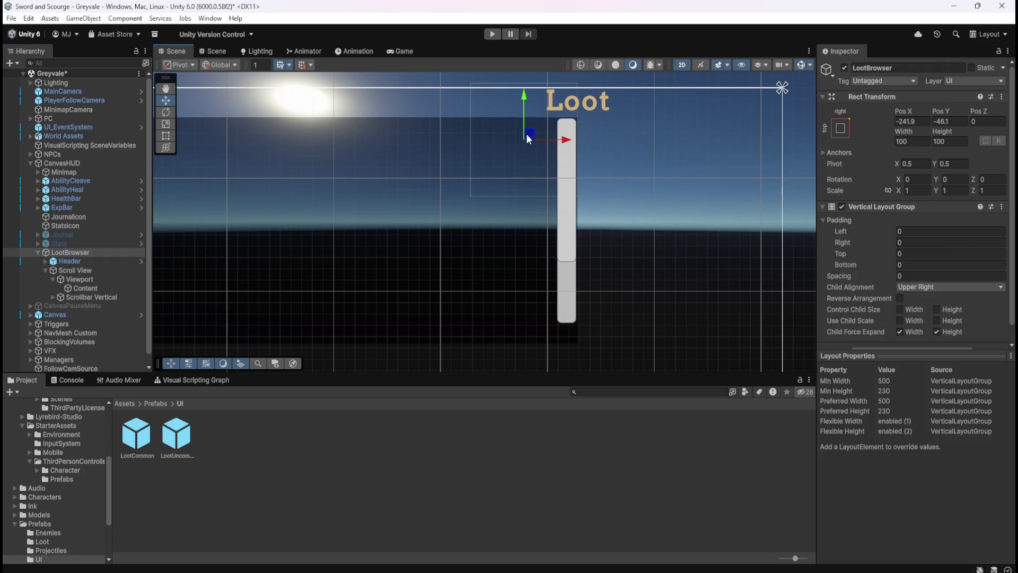
pyautogui.hotkey('ctrl', 'z')
pyautogui.hotkey('ctrl', 'z')
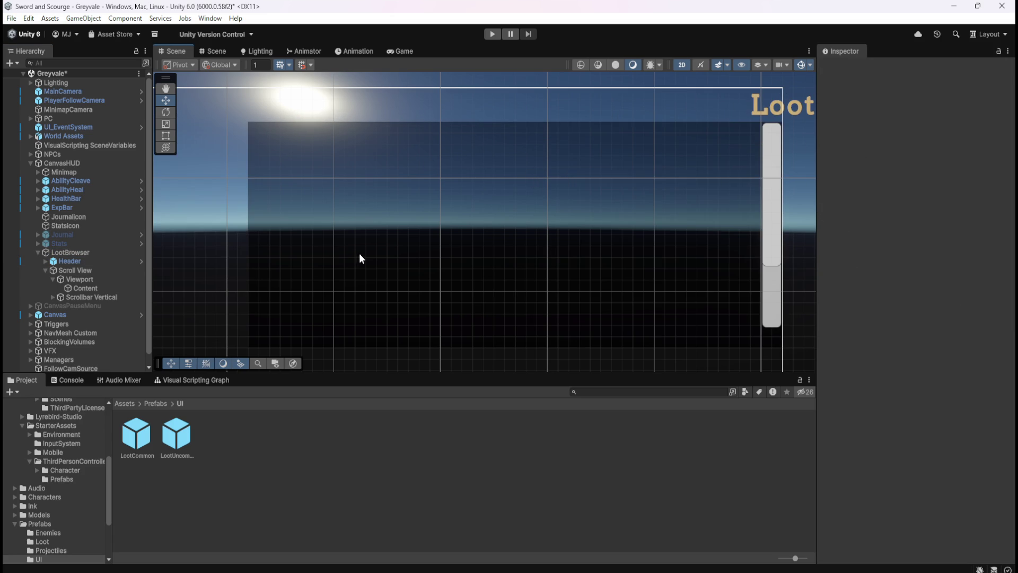
# Open and leave the LootCommon prefab, then inspect LootBrowser and its Header.
pyautogui.doubleClick(137, 432)
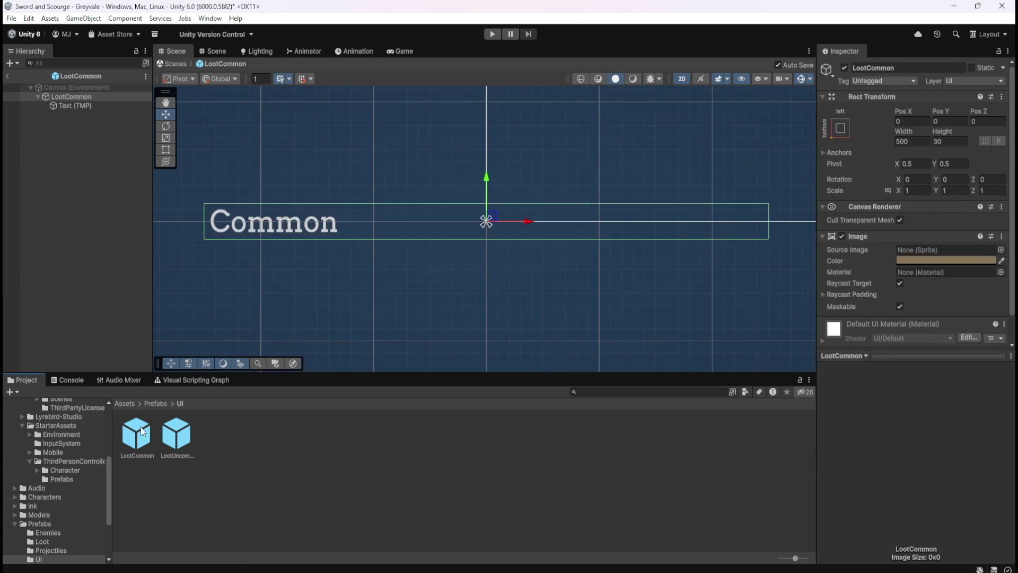
pyautogui.scroll(-2, 939, 298)
pyautogui.scroll(2, 895, 303)
pyautogui.click(8, 76)
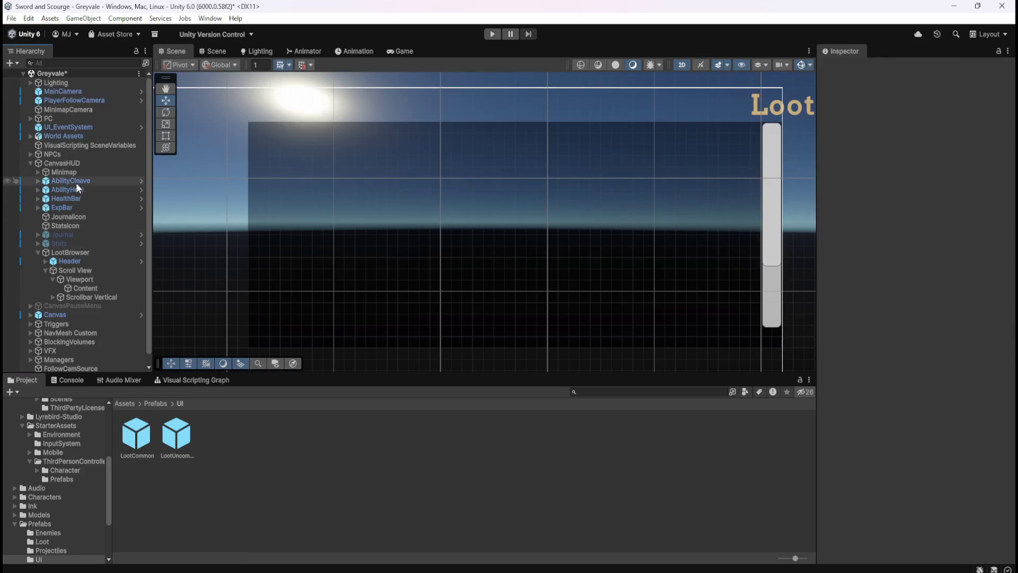
pyautogui.click(80, 253)
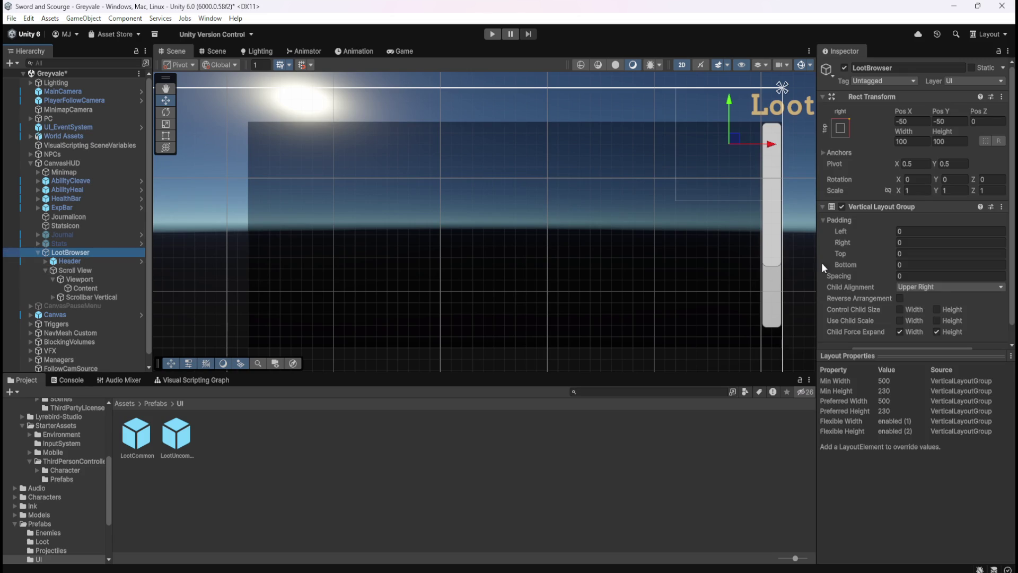
pyautogui.scroll(-1, 851, 247)
pyautogui.scroll(1, 860, 269)
pyautogui.click(68, 263)
pyautogui.scroll(-3, 495, 256)
# Inspect LootBrowser and Header, checking Header's Prefab context options without changing anything.
pyautogui.scroll(-1, 495, 256)
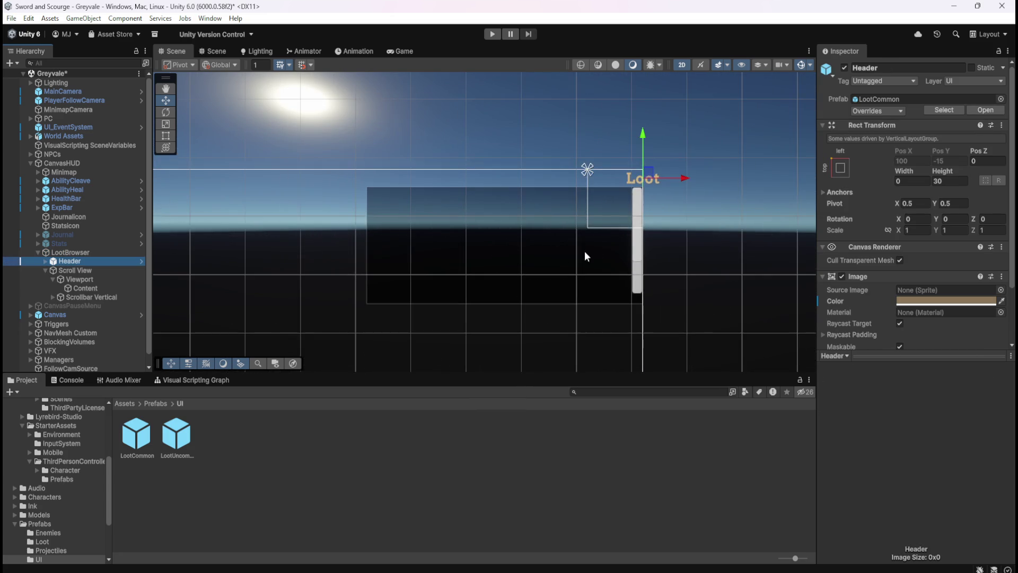
pyautogui.scroll(2, 497, 230)
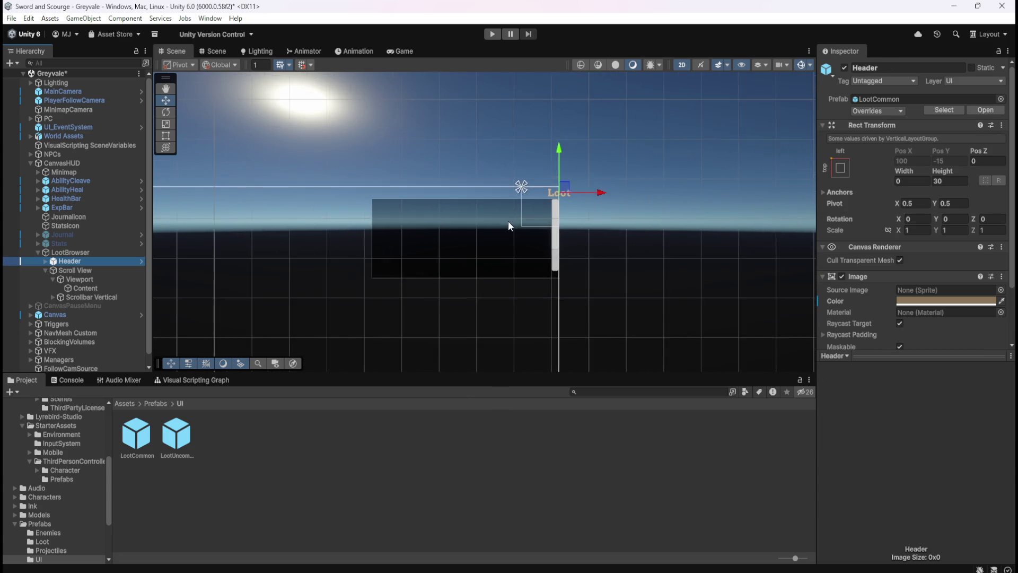
pyautogui.scroll(2, 520, 212)
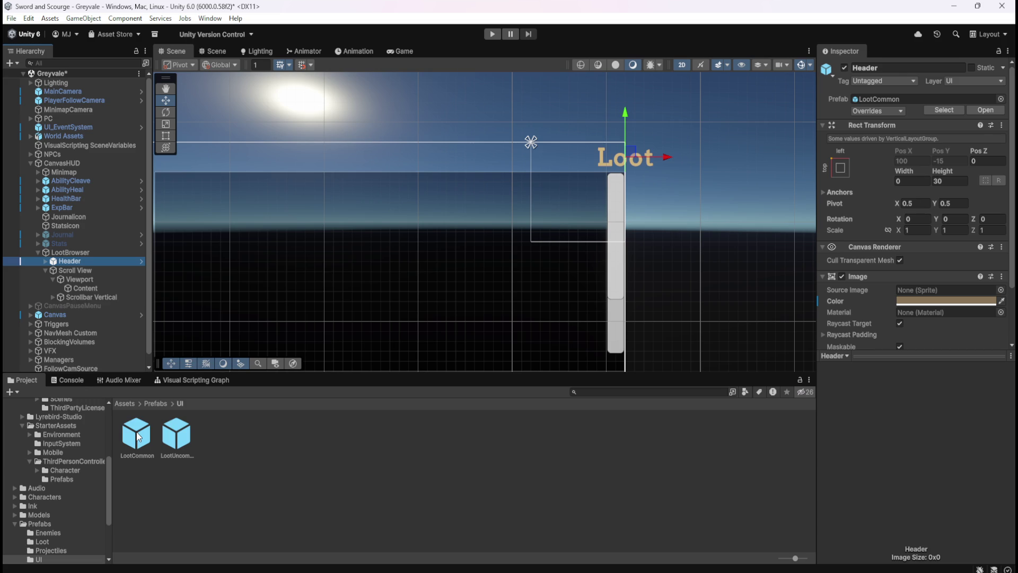
pyautogui.click(87, 252)
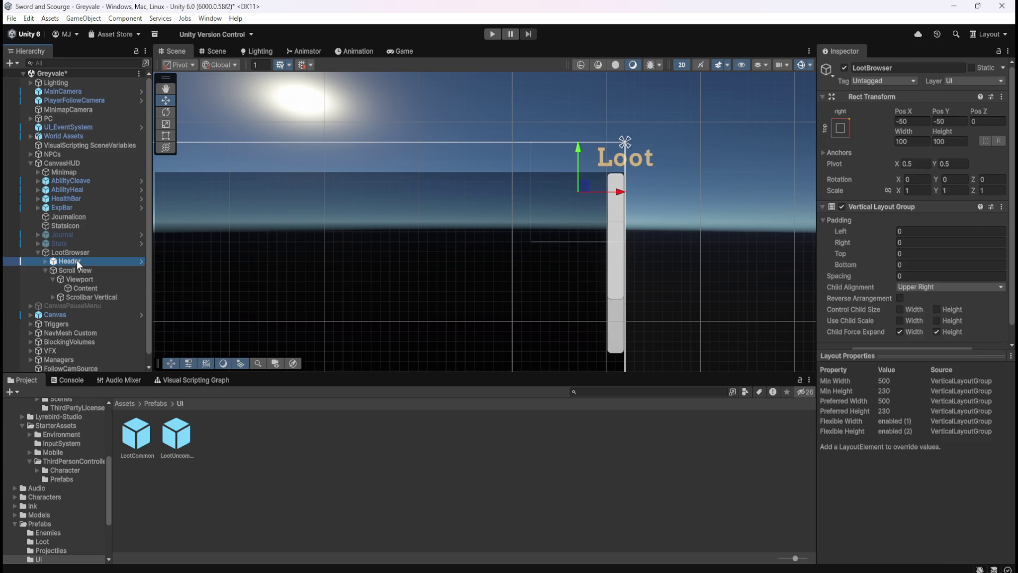
pyautogui.click(75, 261)
pyautogui.rightClick(76, 265)
pyautogui.moveTo(116, 265)
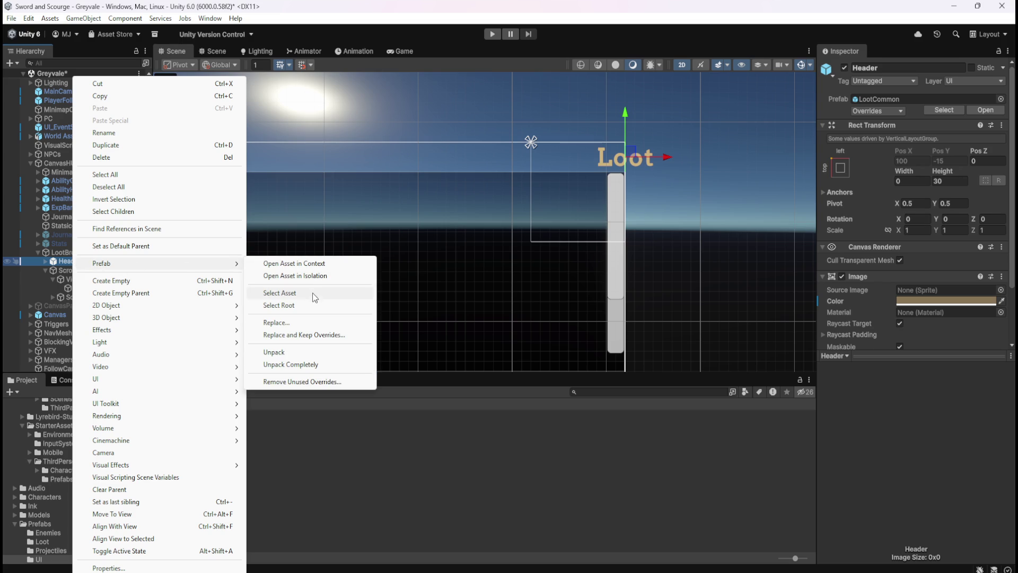
pyautogui.click(313, 352)
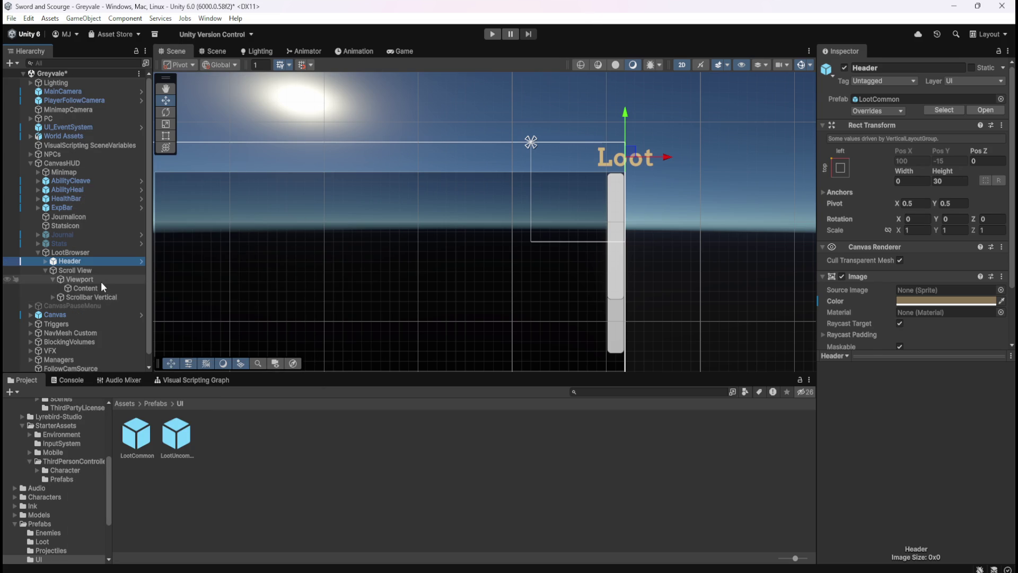
# Clear the selection and select the LootCommon prefab asset in Prefabs/UI.
pyautogui.press('Up')
pyautogui.click(90, 260)
pyautogui.press('Up')
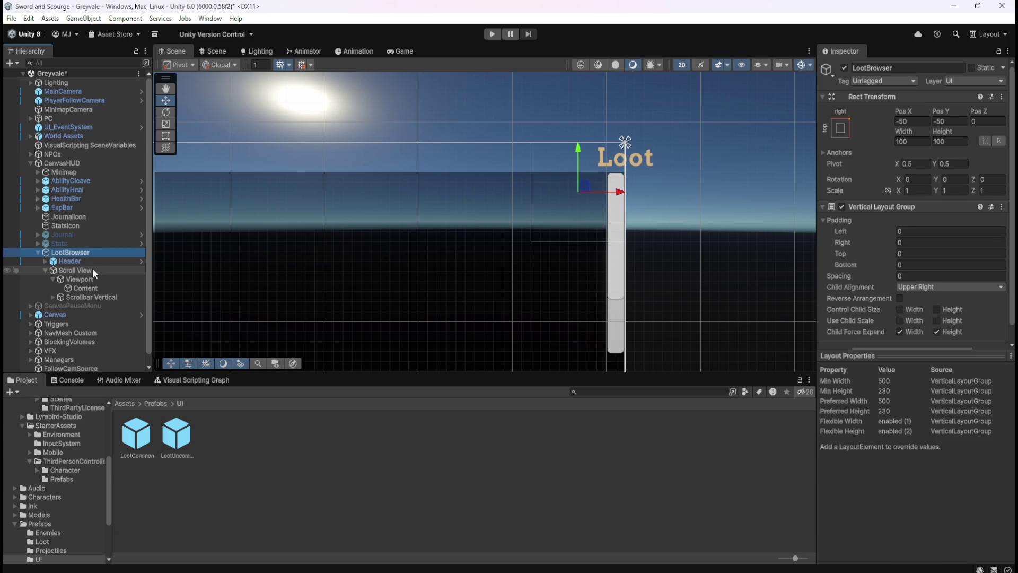
pyautogui.hotkey('shift', 'd')
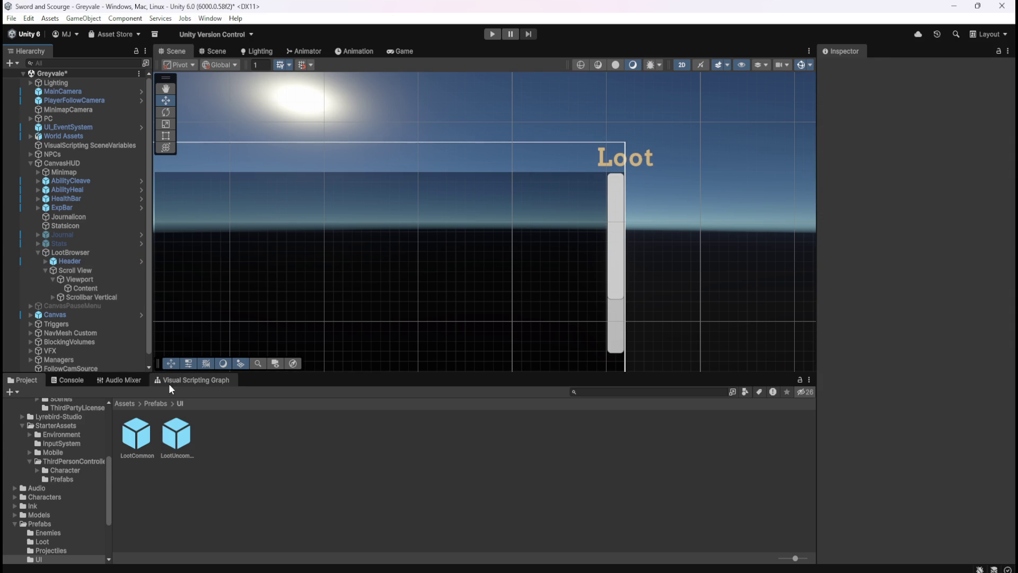
pyautogui.click(172, 438)
pyautogui.click(142, 436)
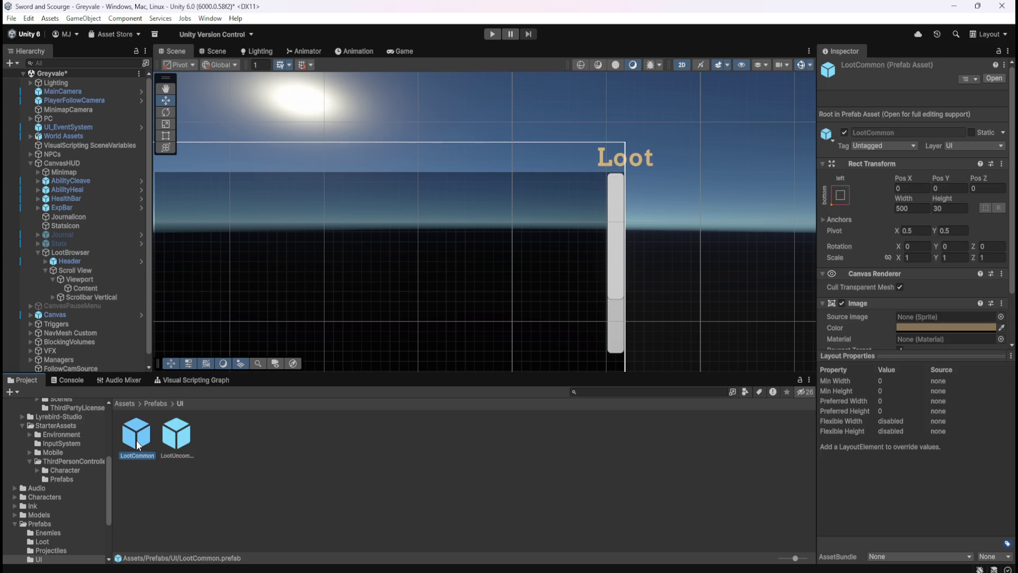
pyautogui.doubleClick(136, 440)
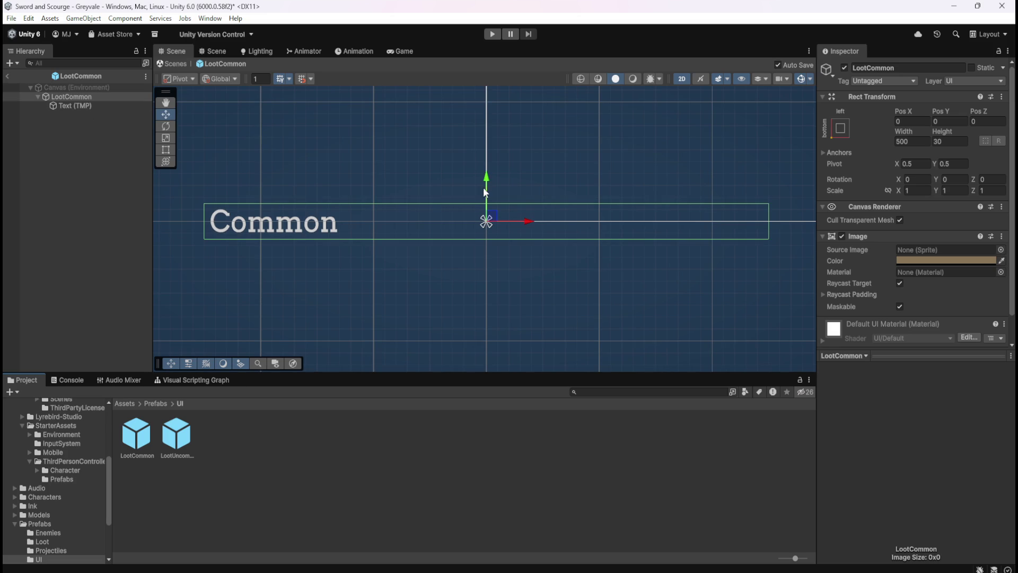
pyautogui.click(126, 105)
pyautogui.scroll(-5, 902, 262)
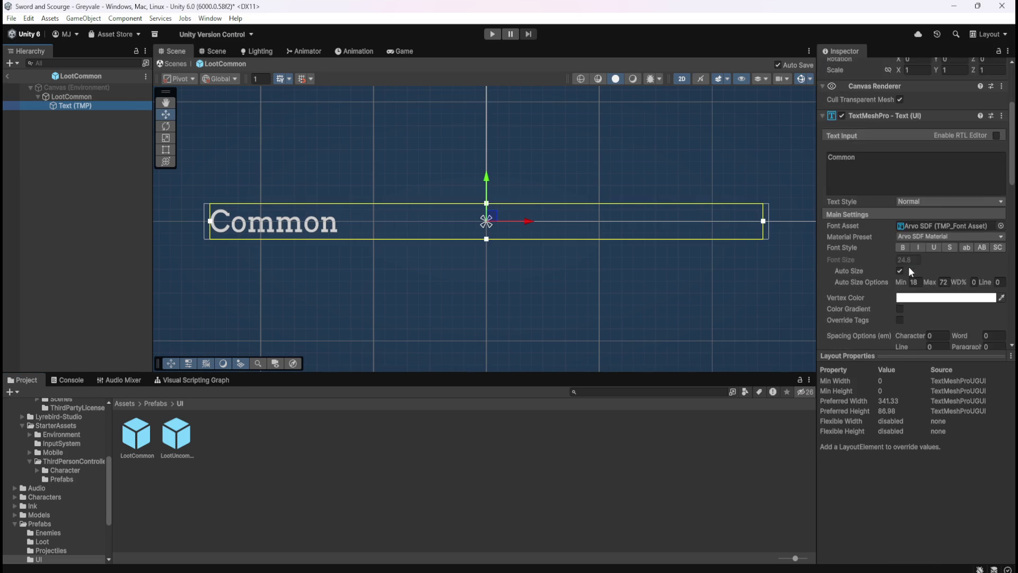
pyautogui.scroll(5, 870, 297)
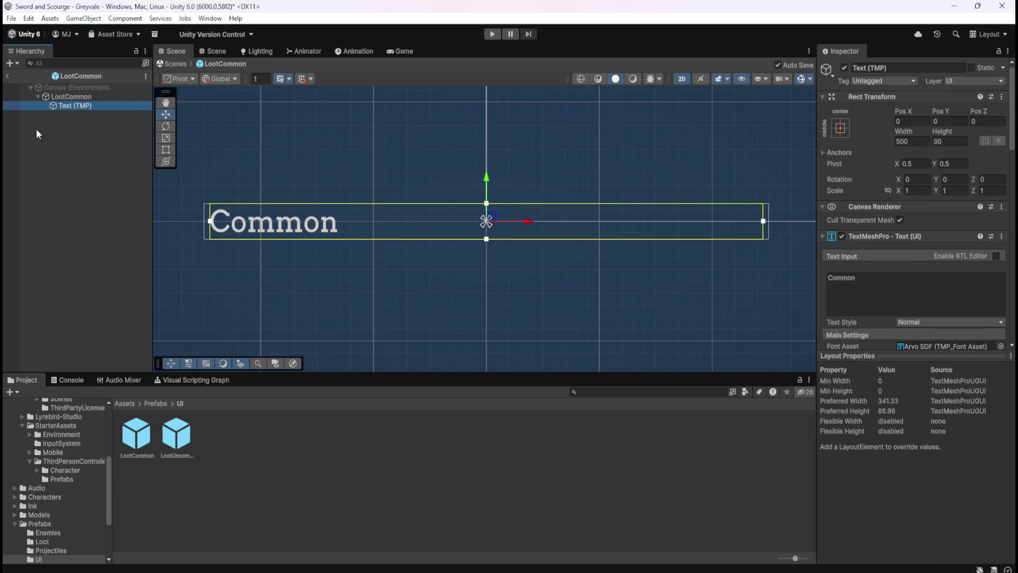
pyautogui.click(77, 96)
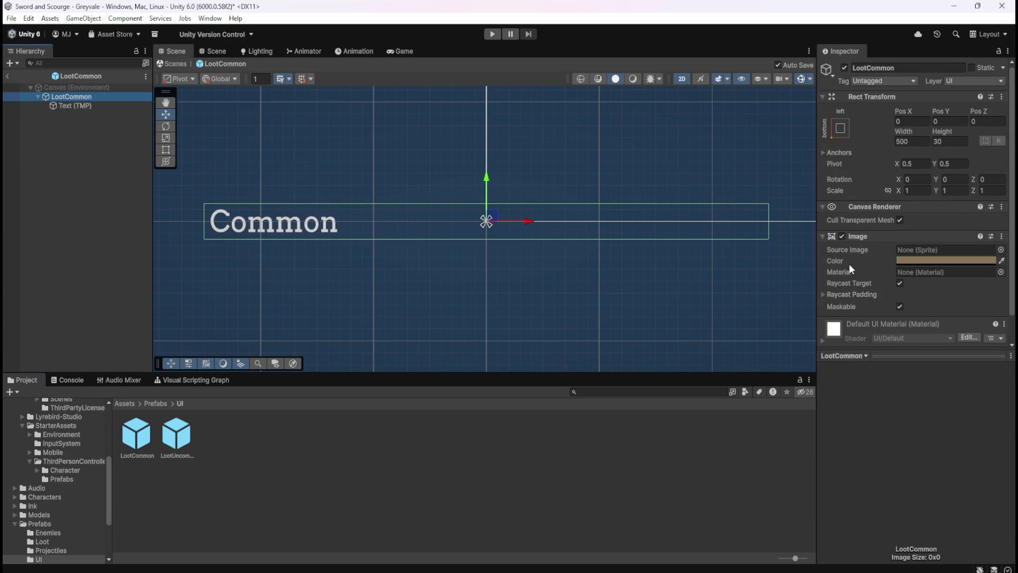
pyautogui.click(8, 75)
pyautogui.click(201, 381)
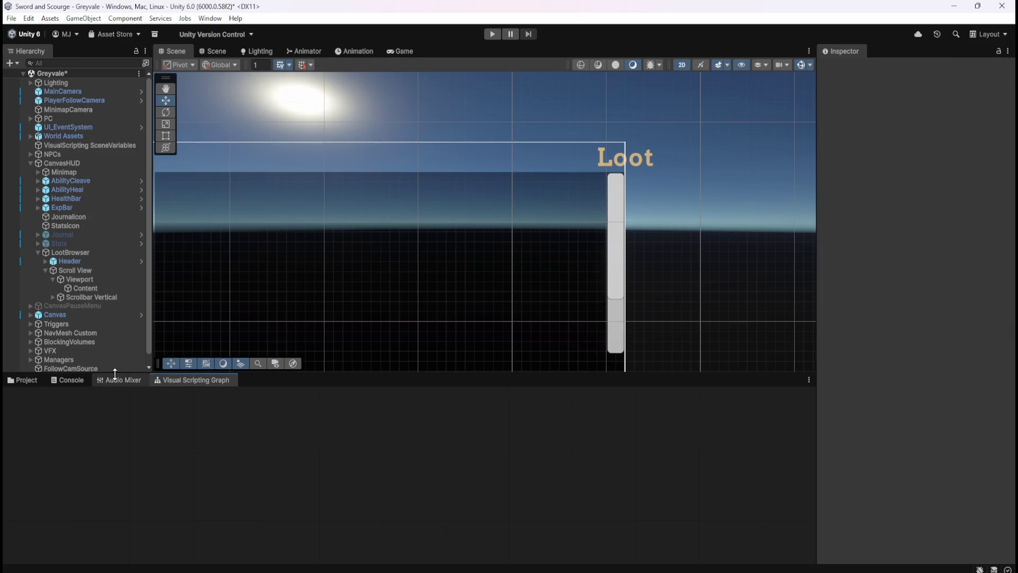
pyautogui.click(17, 378)
pyautogui.scroll(-1, 90, 300)
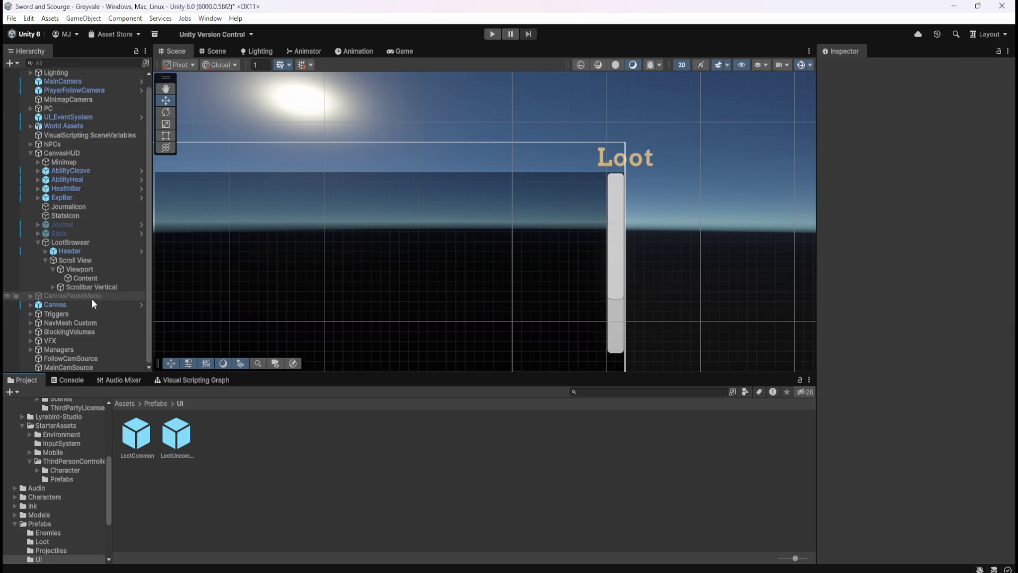
pyautogui.click(82, 304)
pyautogui.click(89, 243)
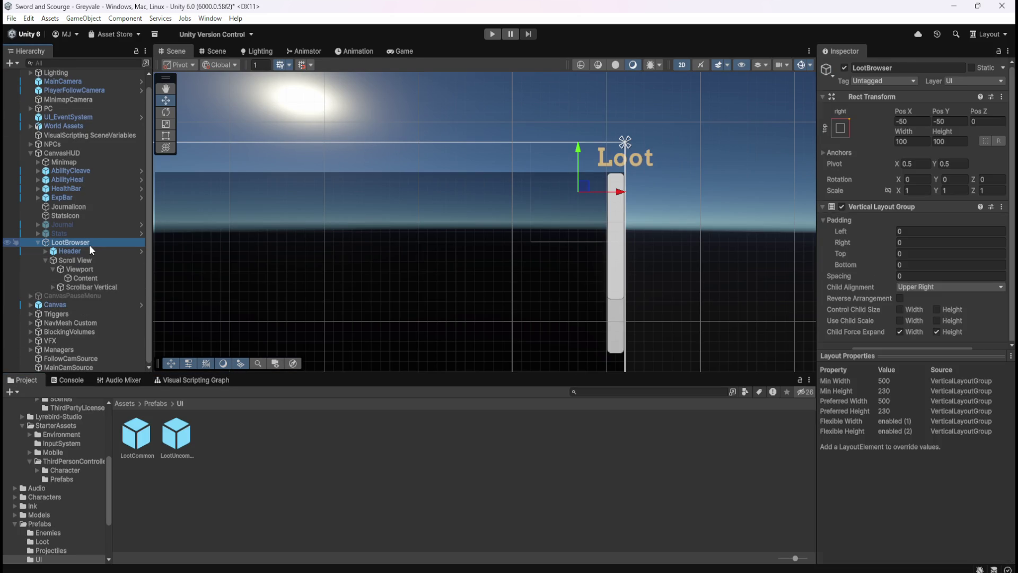
pyautogui.scroll(-2, 689, 216)
pyautogui.scroll(-2, 715, 211)
# Inspect the Header, its Loot text and the Scroll View's width for comparison.
pyautogui.scroll(3, 493, 205)
pyautogui.scroll(1, 594, 207)
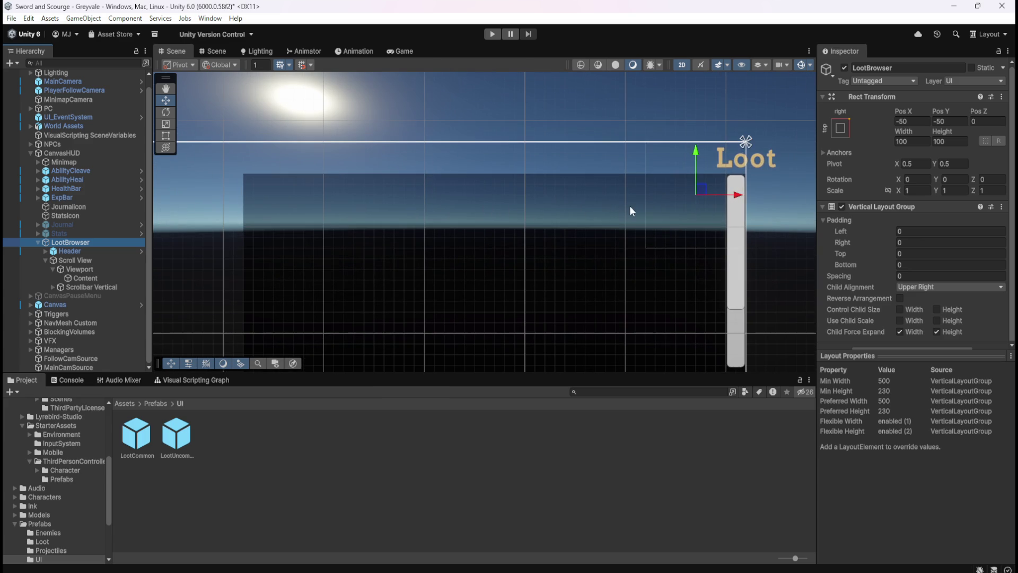
pyautogui.click(73, 251)
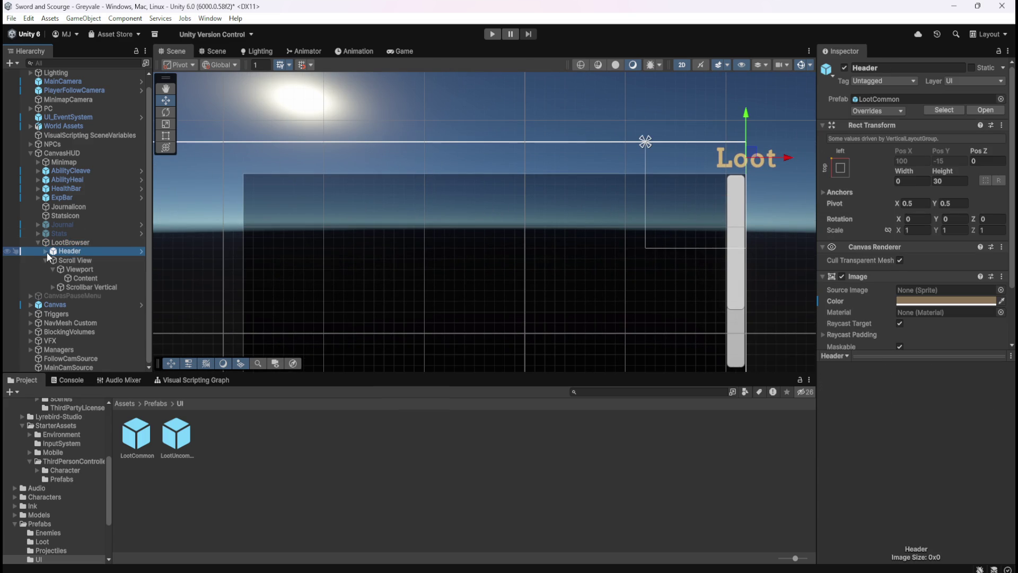
pyautogui.click(69, 259)
pyautogui.click(46, 251)
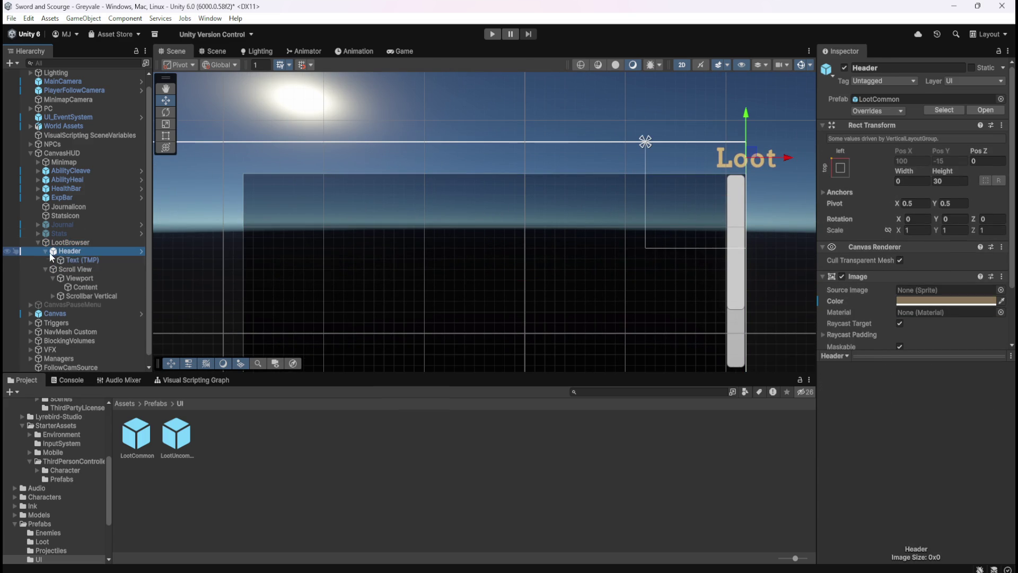
pyautogui.click(78, 260)
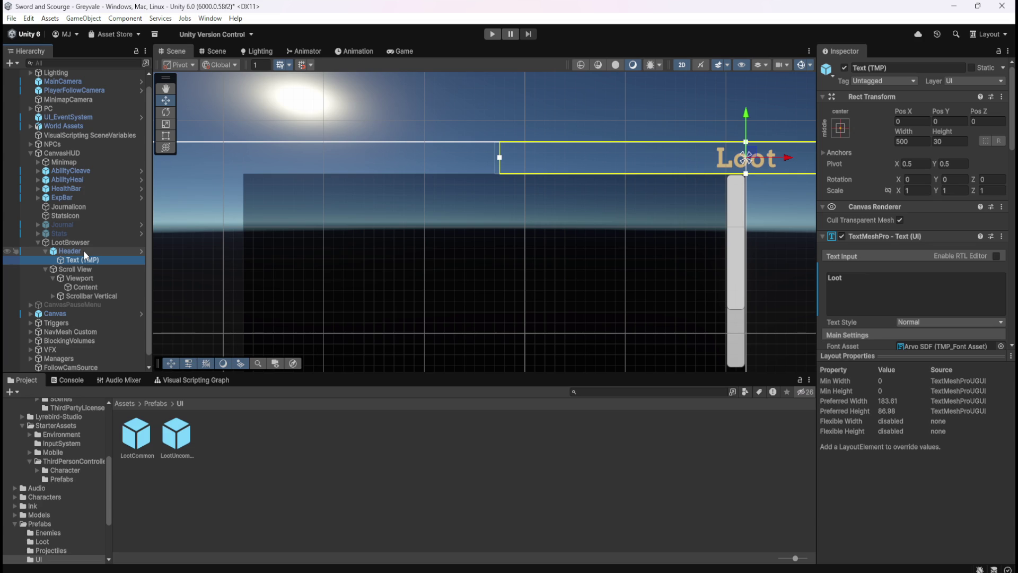
pyautogui.click(84, 250)
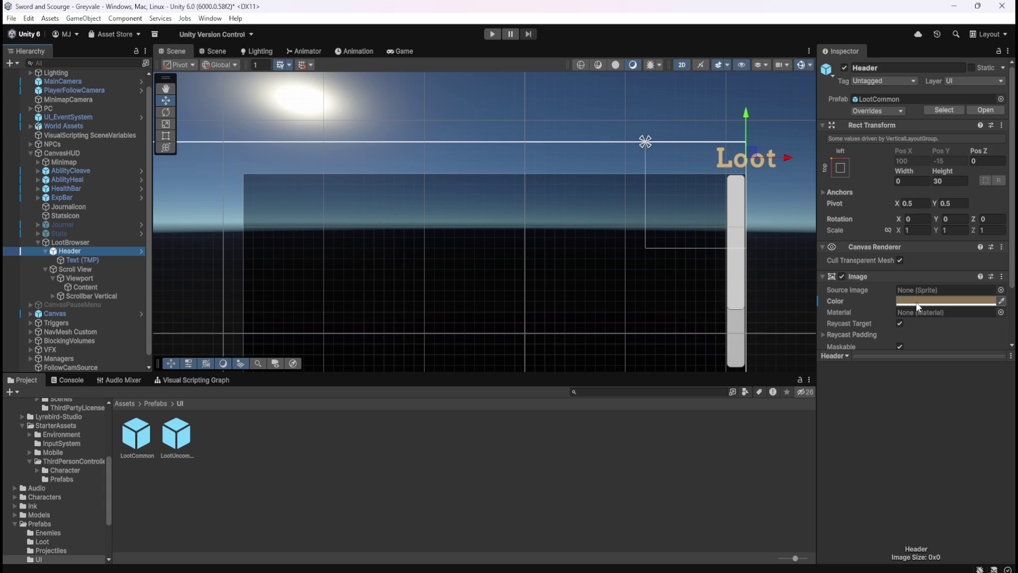
pyautogui.scroll(-2, 493, 240)
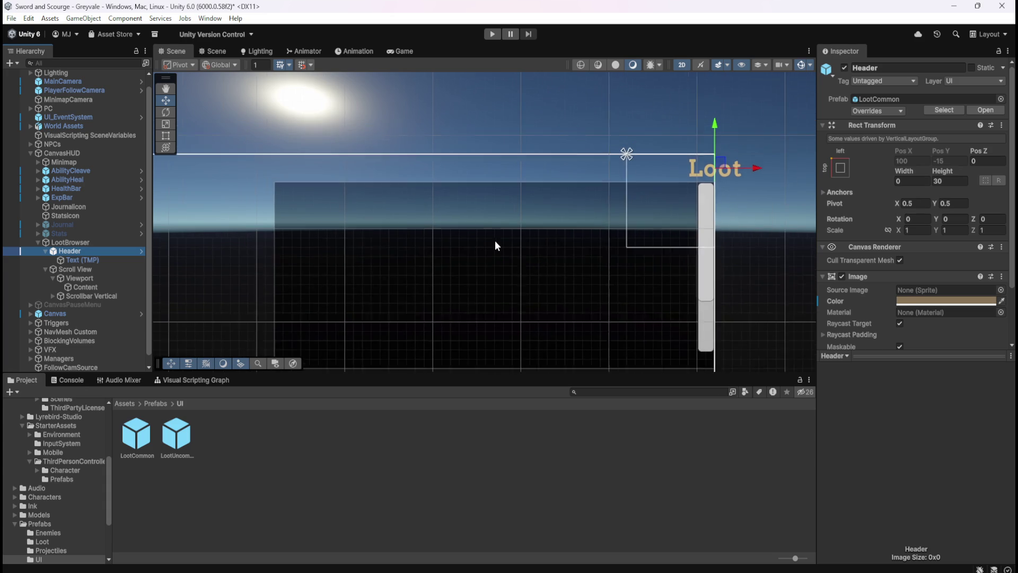
pyautogui.click(75, 267)
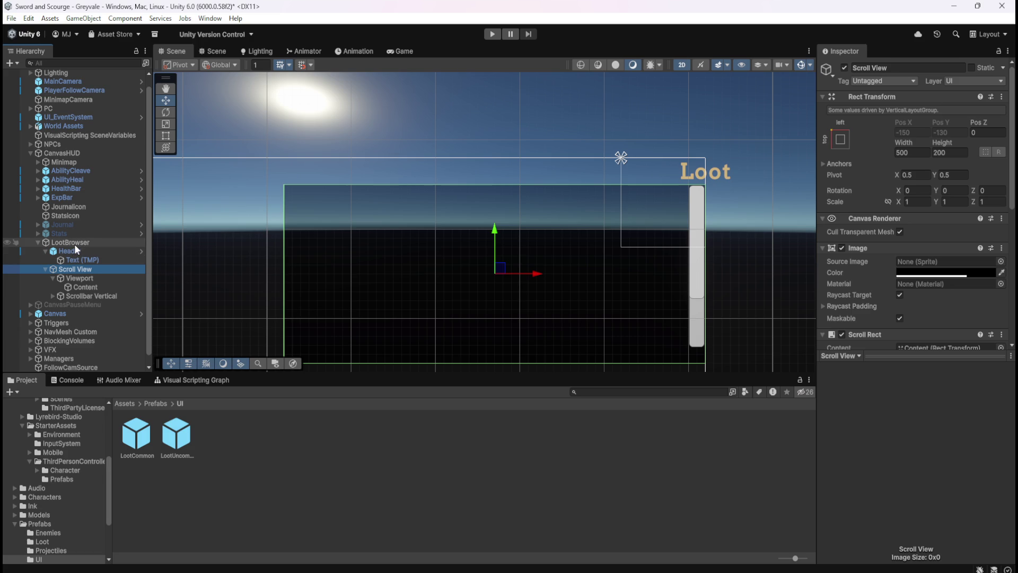
pyautogui.click(75, 250)
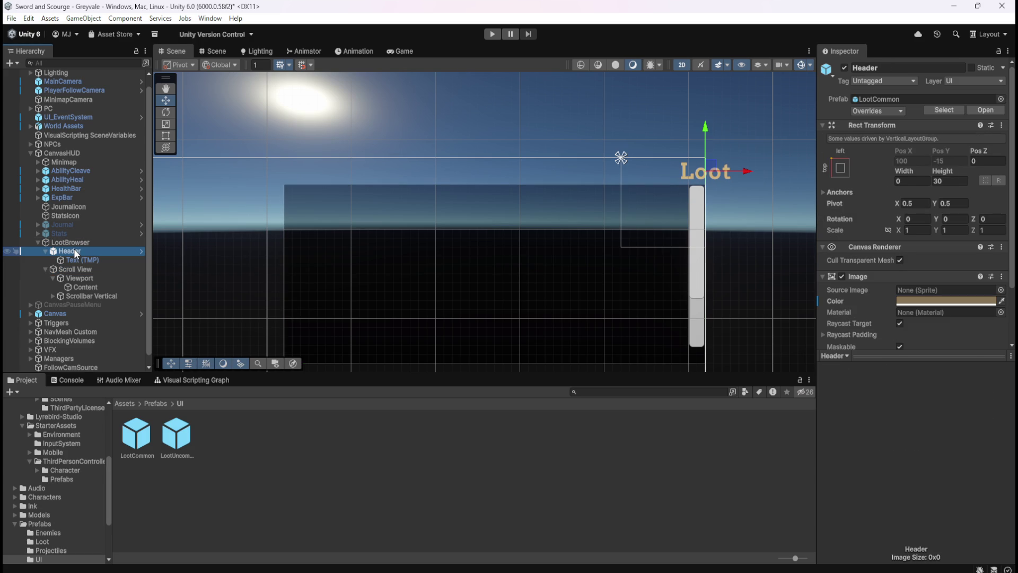
# Set the Header's Rect Transform width to 500.
pyautogui.scroll(-1, 595, 202)
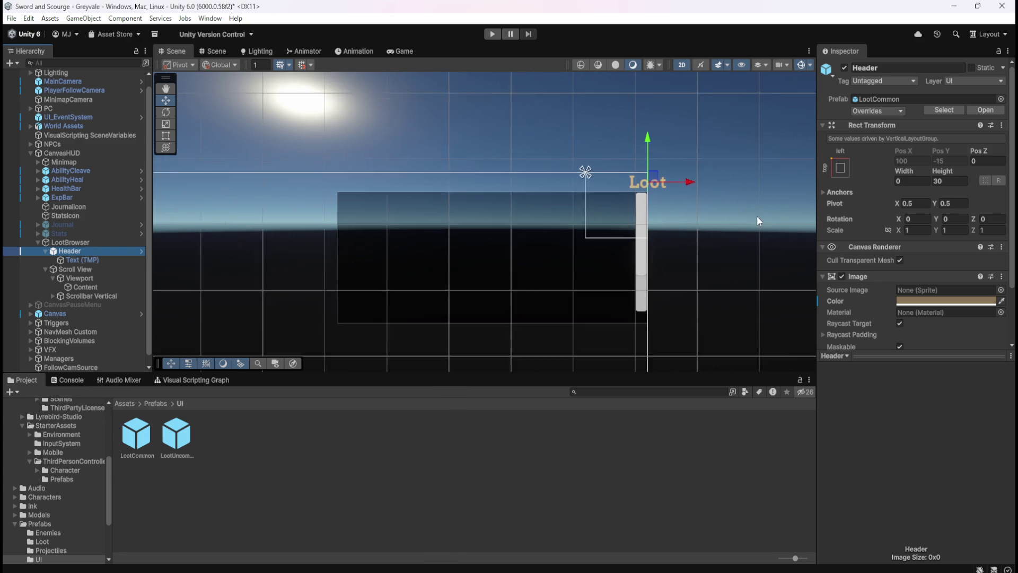
pyautogui.click(916, 180)
pyautogui.write('500')
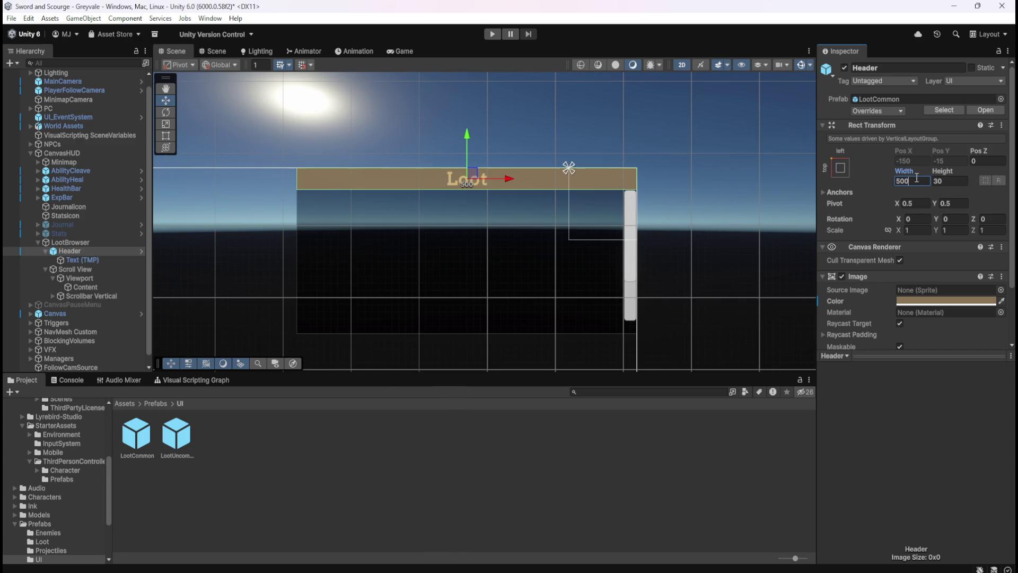
pyautogui.scroll(-2, 851, 234)
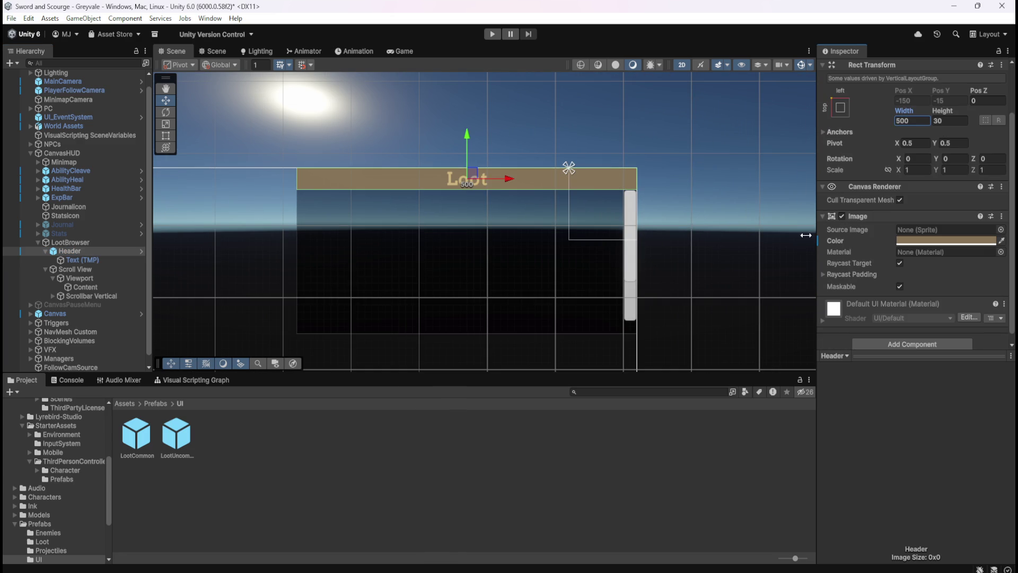
# Fully unpack the Header from its prefab and save the Greyvale scene.
pyautogui.rightClick(78, 249)
pyautogui.moveTo(152, 265)
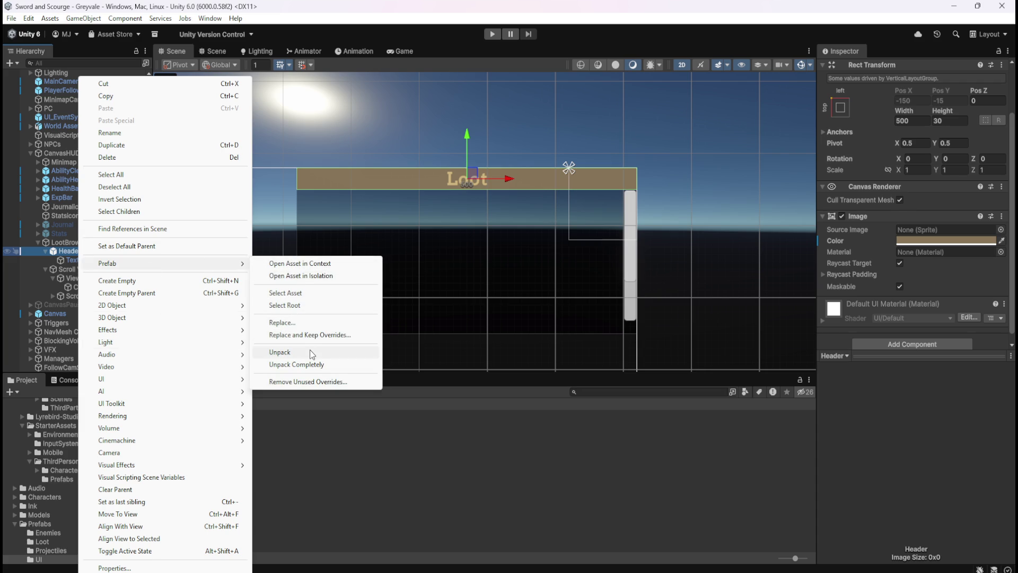
pyautogui.click(312, 365)
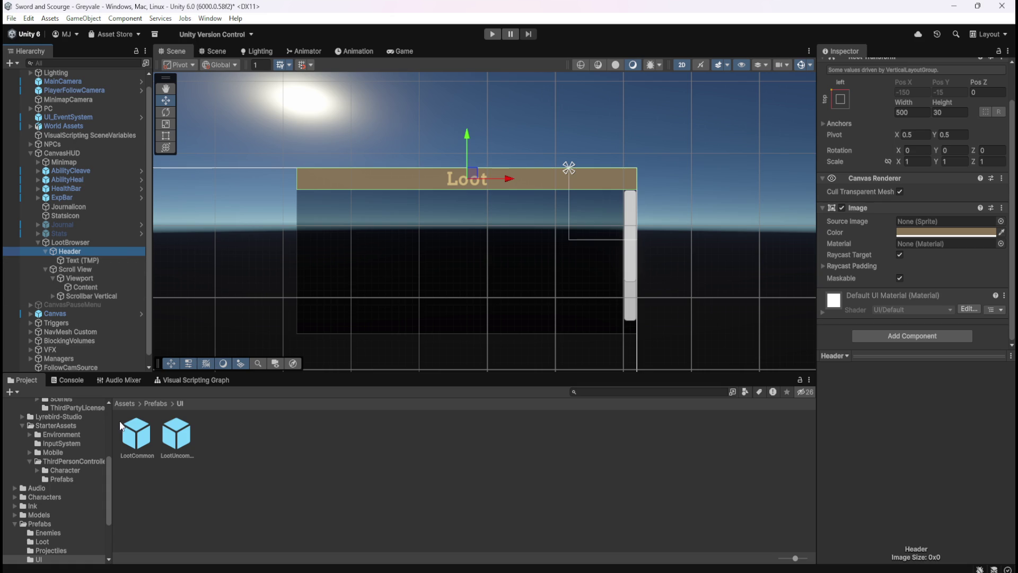
pyautogui.click(88, 261)
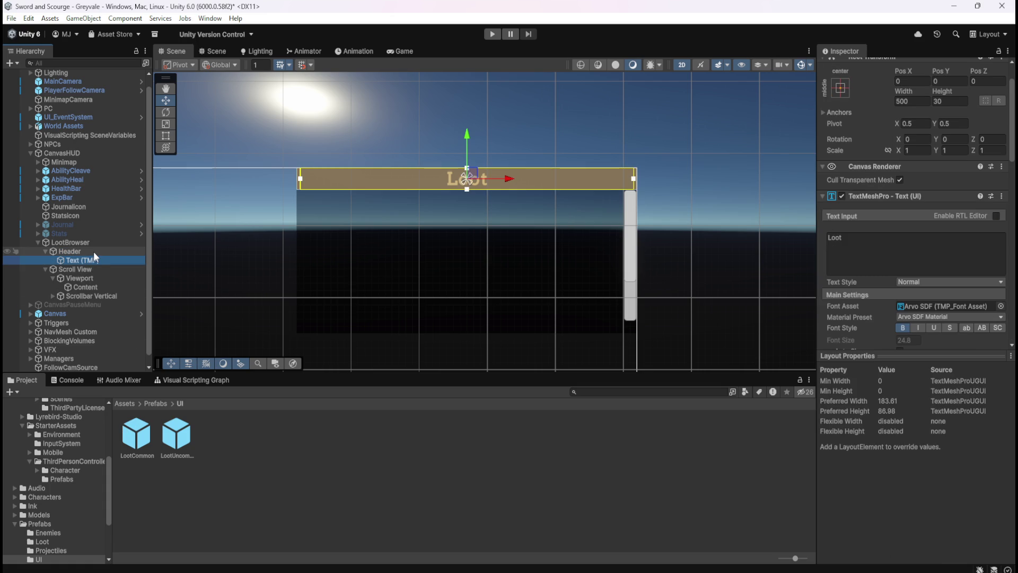
pyautogui.click(94, 251)
pyautogui.click(71, 243)
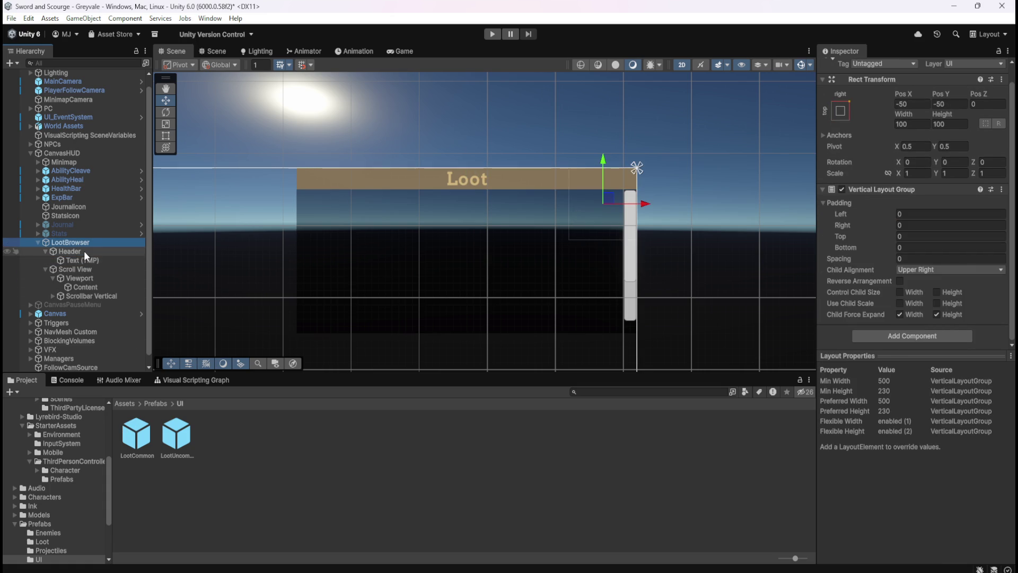
pyautogui.click(38, 242)
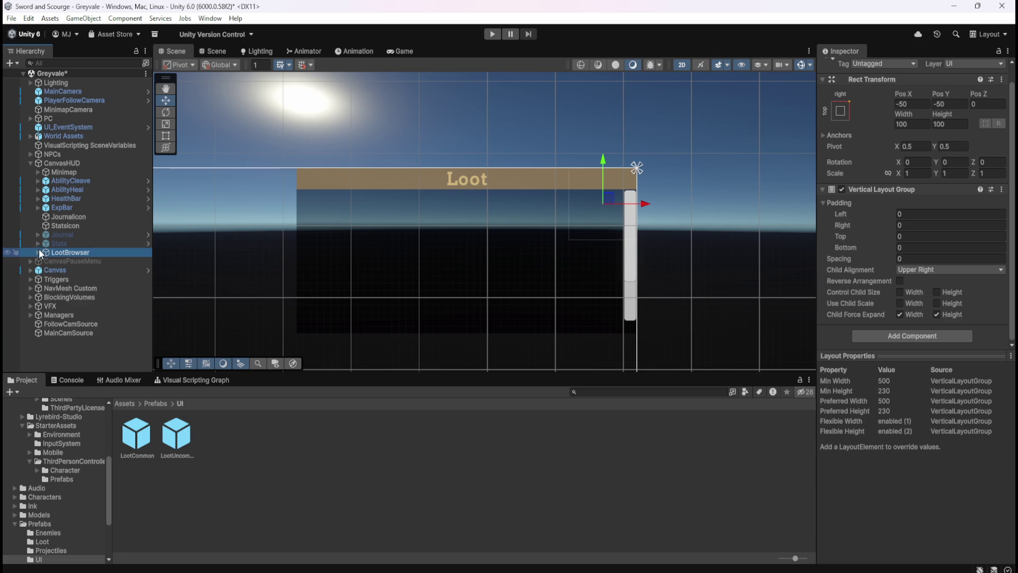
pyautogui.click(39, 253)
pyautogui.hotkey('ctrl', 's')
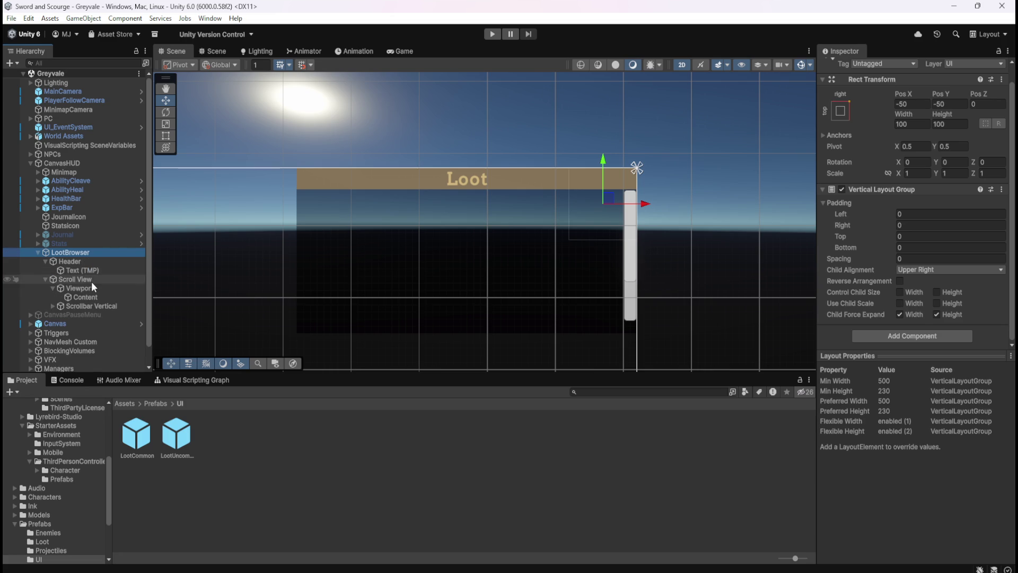
# Open LootCommon to check its Text (TMP) child, then return and start the game.
pyautogui.click(137, 440)
pyautogui.doubleClick(138, 442)
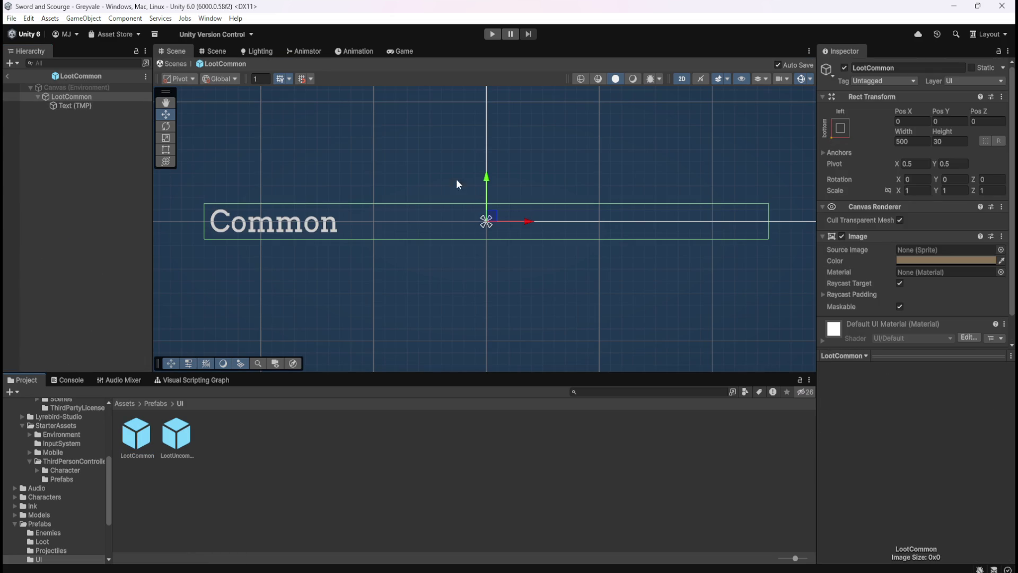
pyautogui.scroll(-2, 877, 272)
pyautogui.click(104, 106)
pyautogui.click(101, 97)
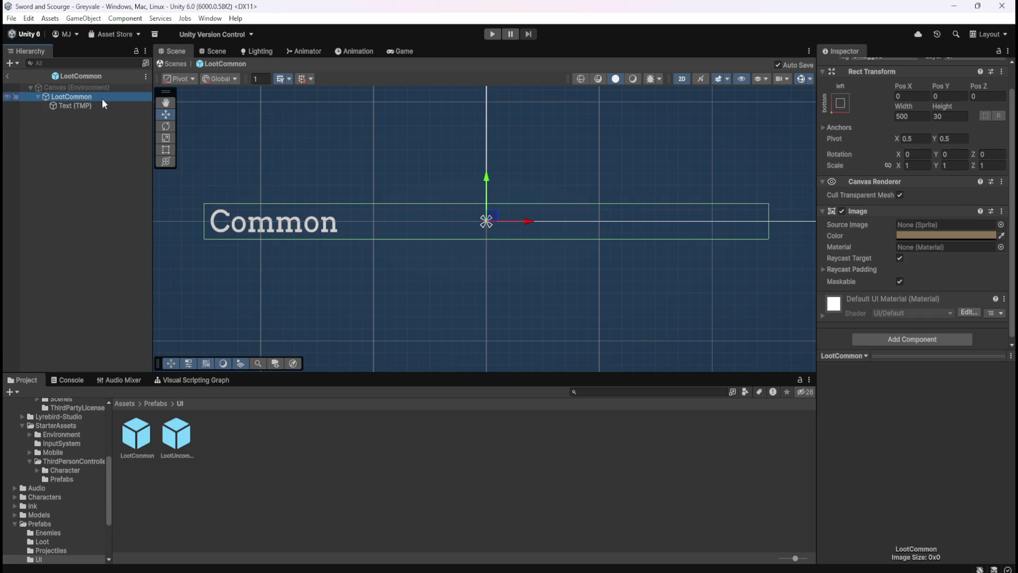
pyautogui.click(10, 77)
pyautogui.click(492, 34)
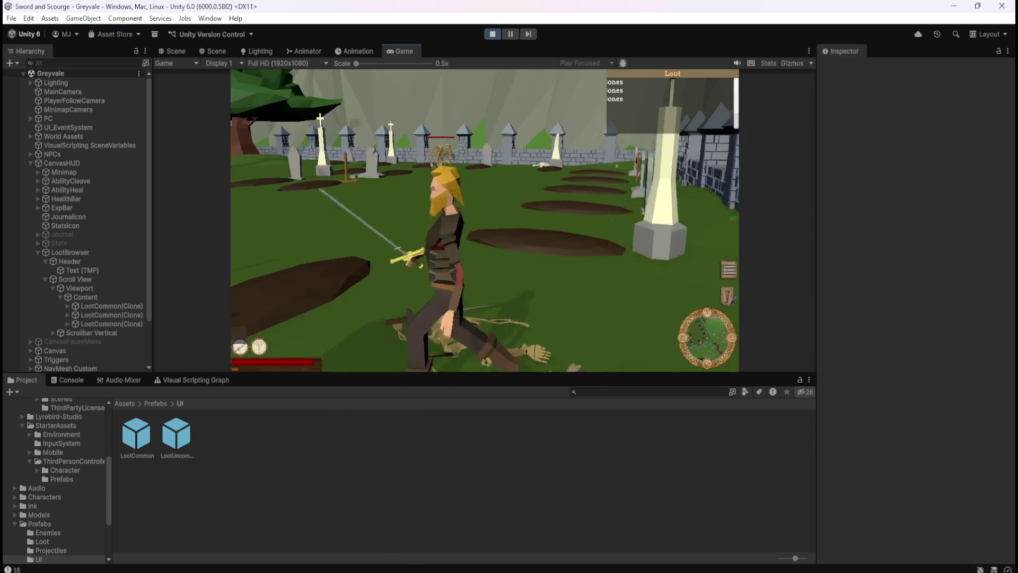
# Pause the game with Escape and exit play mode.
pyautogui.press('Escape')
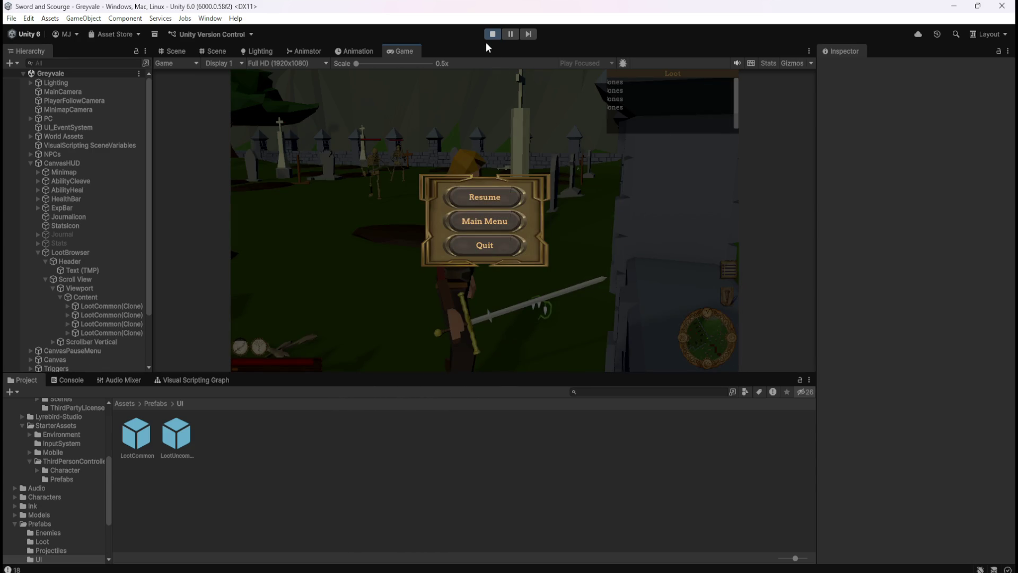
pyautogui.click(494, 34)
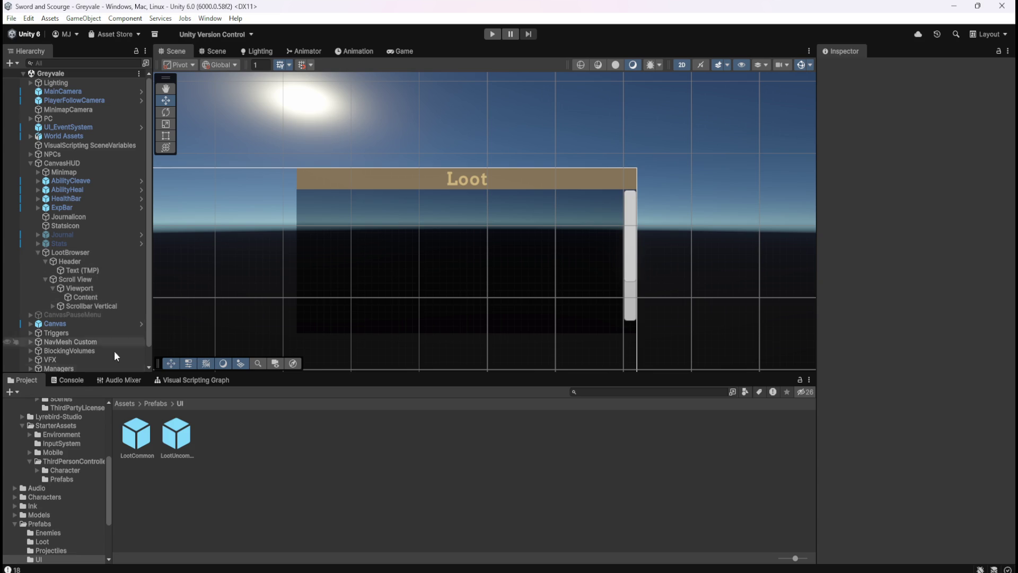
# Open the LootCommon prefab and add a Content Size Fitter component.
pyautogui.click(138, 434)
pyautogui.doubleClick(137, 431)
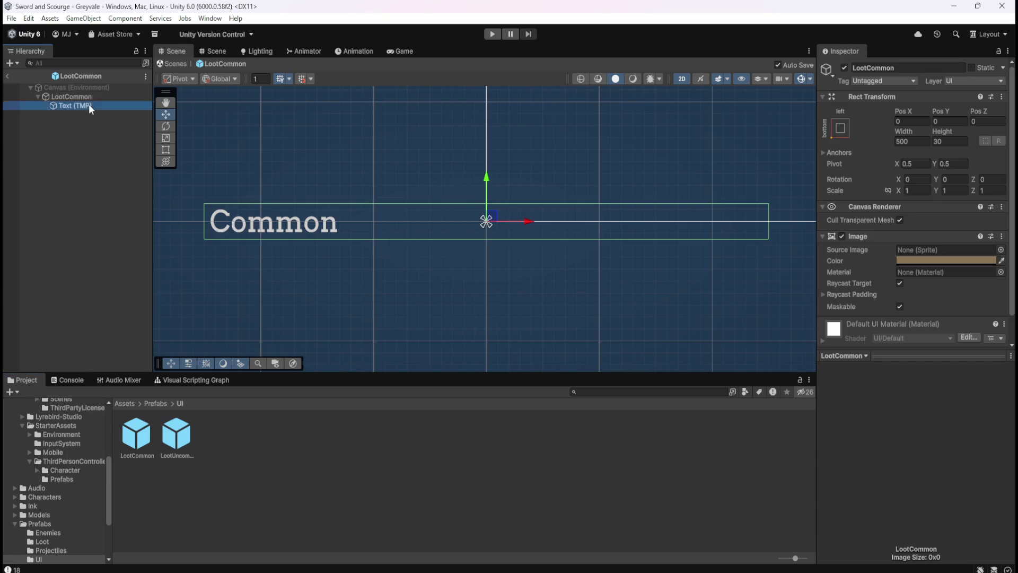
pyautogui.scroll(-2, 924, 341)
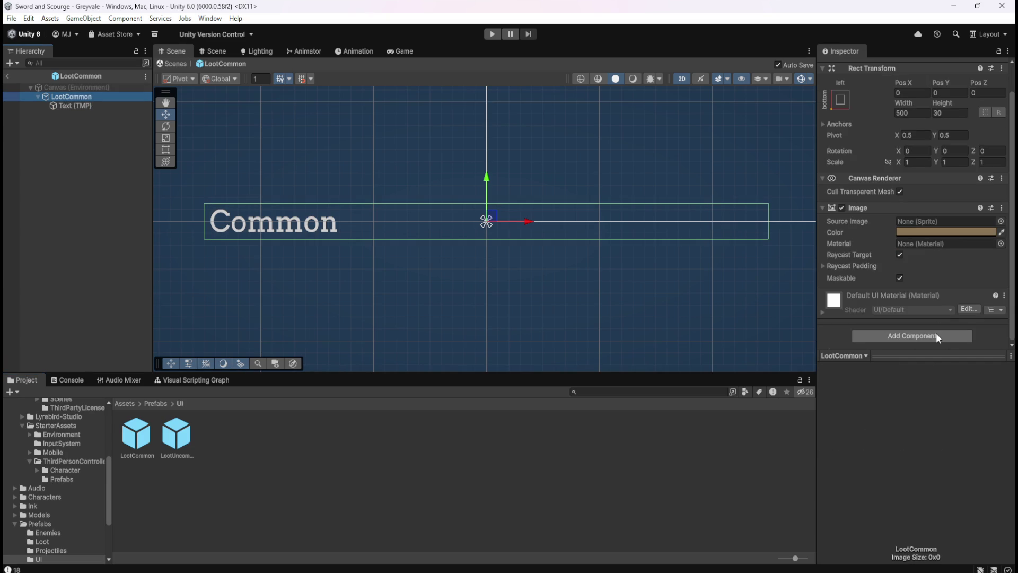
pyautogui.click(937, 333)
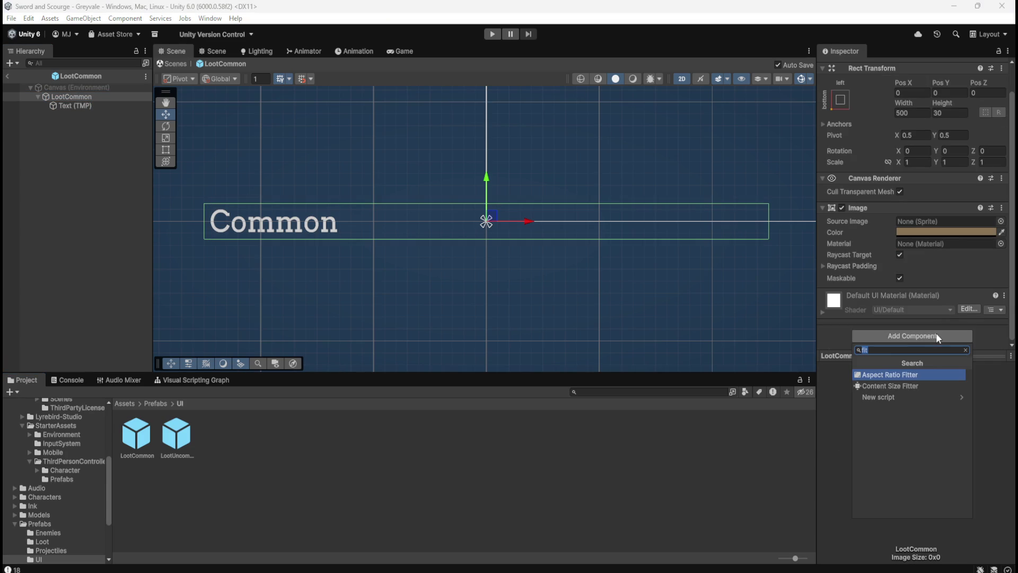
pyautogui.click(895, 384)
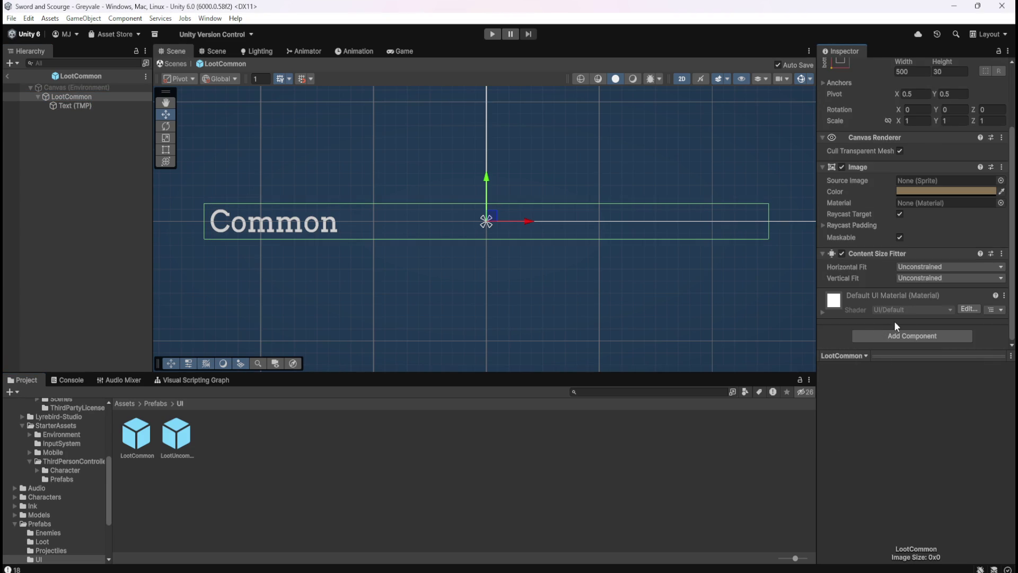
# Set its Horizontal Fit to Preferred Size, return to the Greyvale scene and play.
pyautogui.click(910, 267)
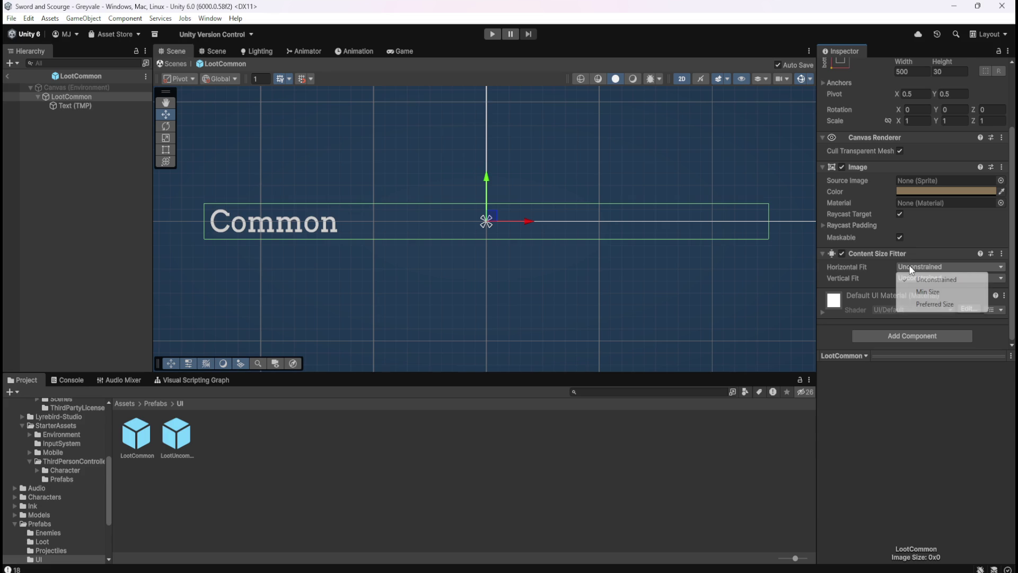
pyautogui.click(932, 305)
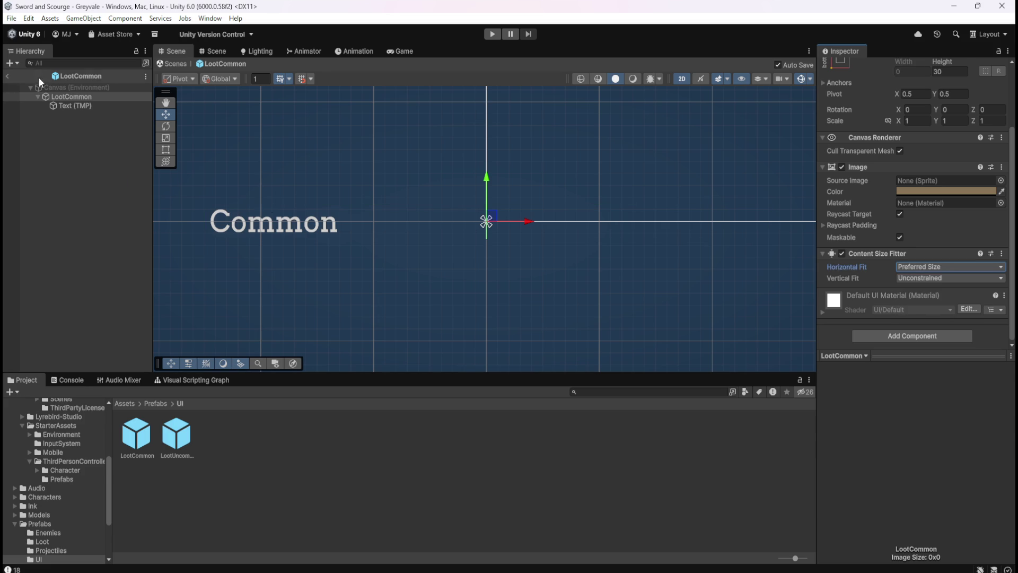
pyautogui.click(8, 77)
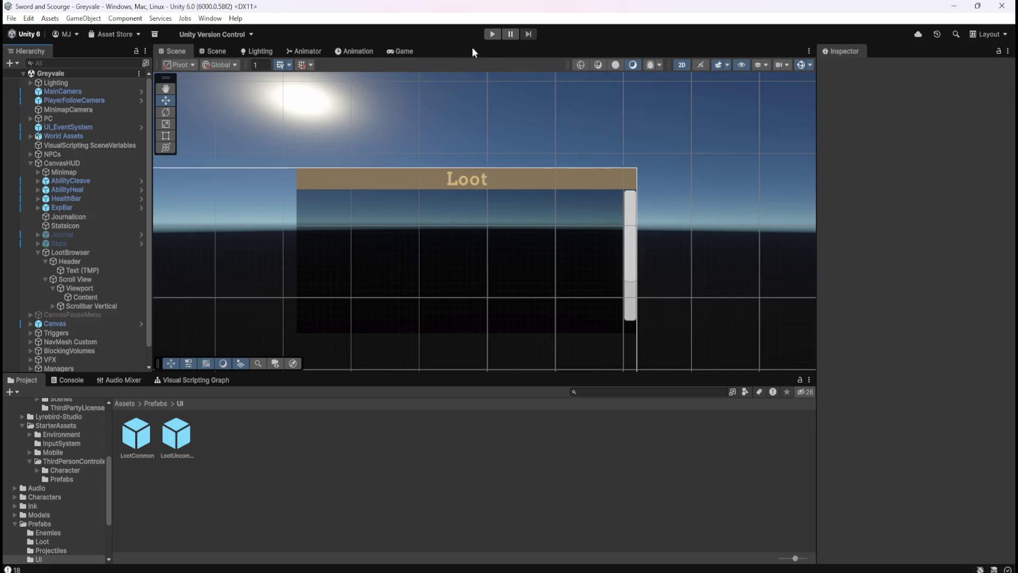
pyautogui.click(493, 35)
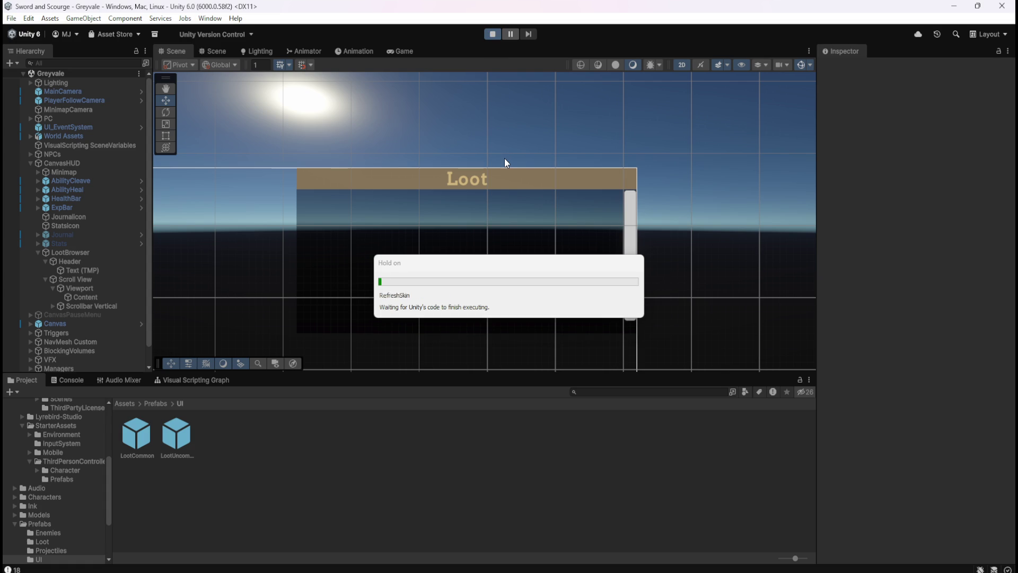
# Run the character across the bridge and through the village to the graveyard.
pyautogui.press('w')
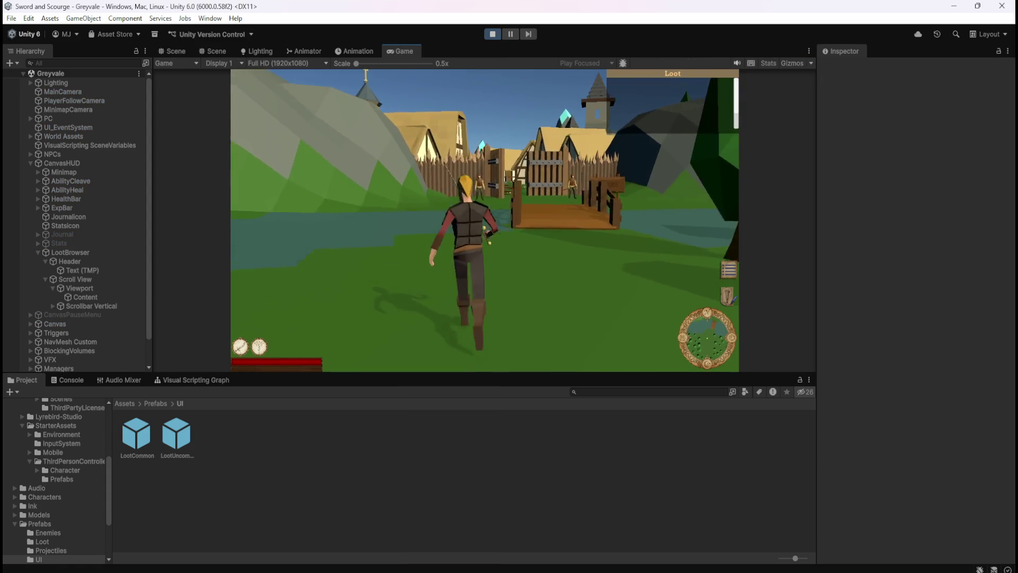
pyautogui.press('w')
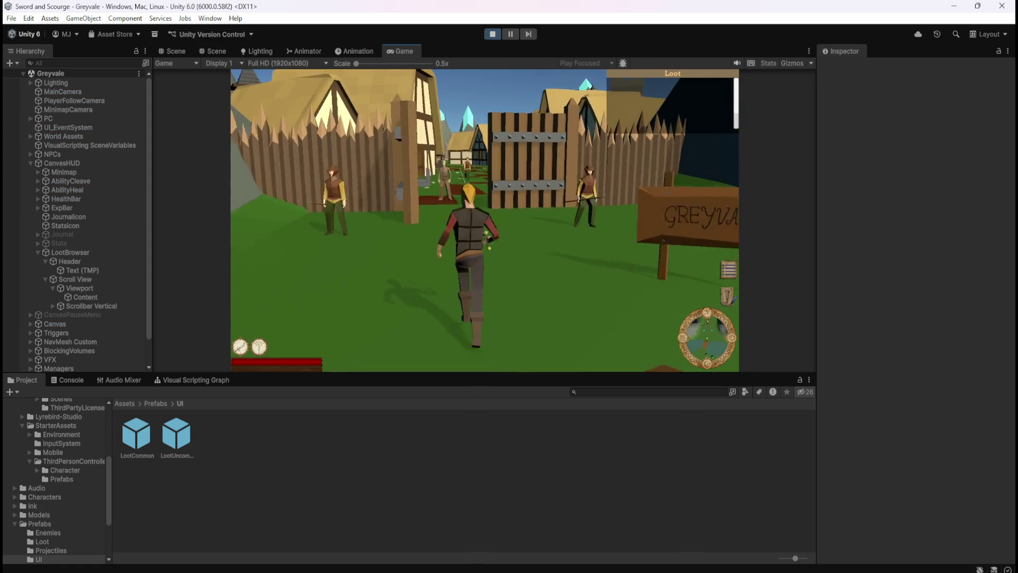
pyautogui.press('w')
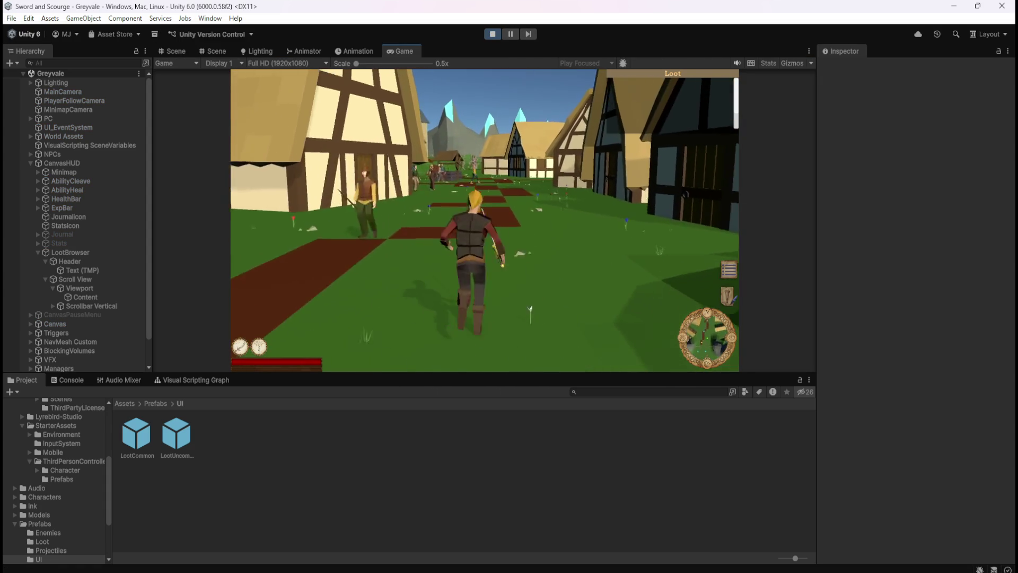
pyautogui.press('w')
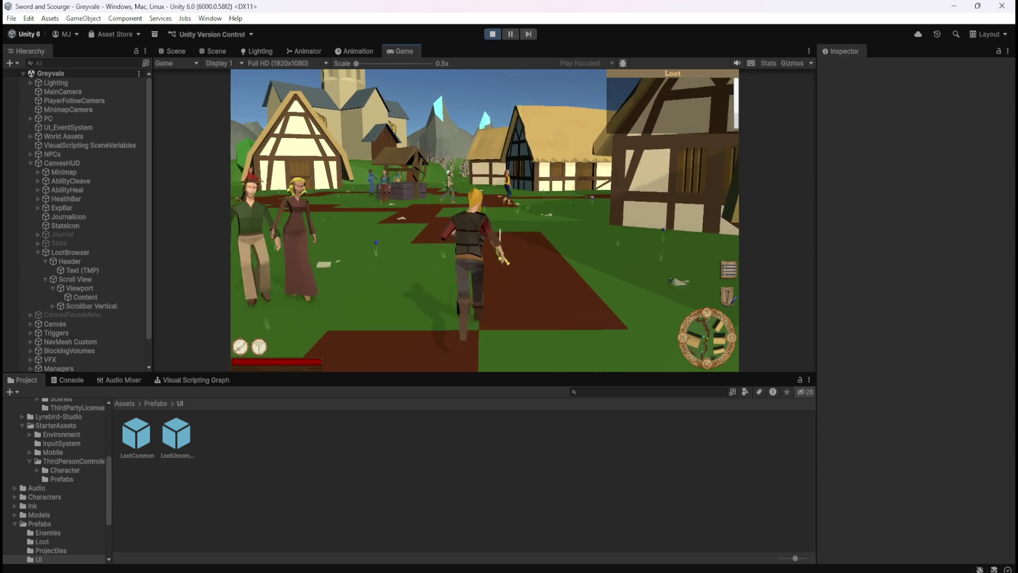
pyautogui.press('w')
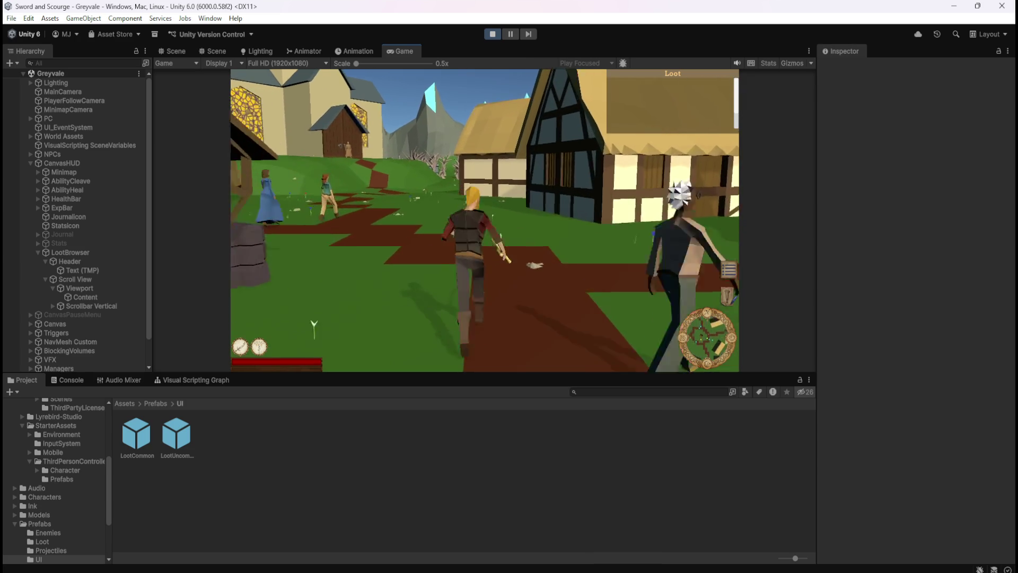
pyautogui.press('w')
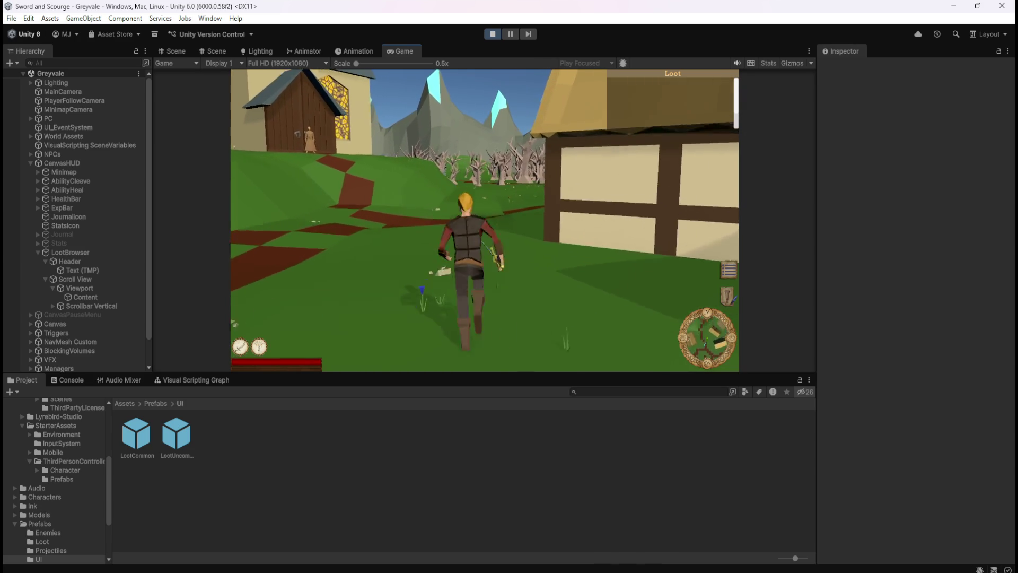
pyautogui.press('w')
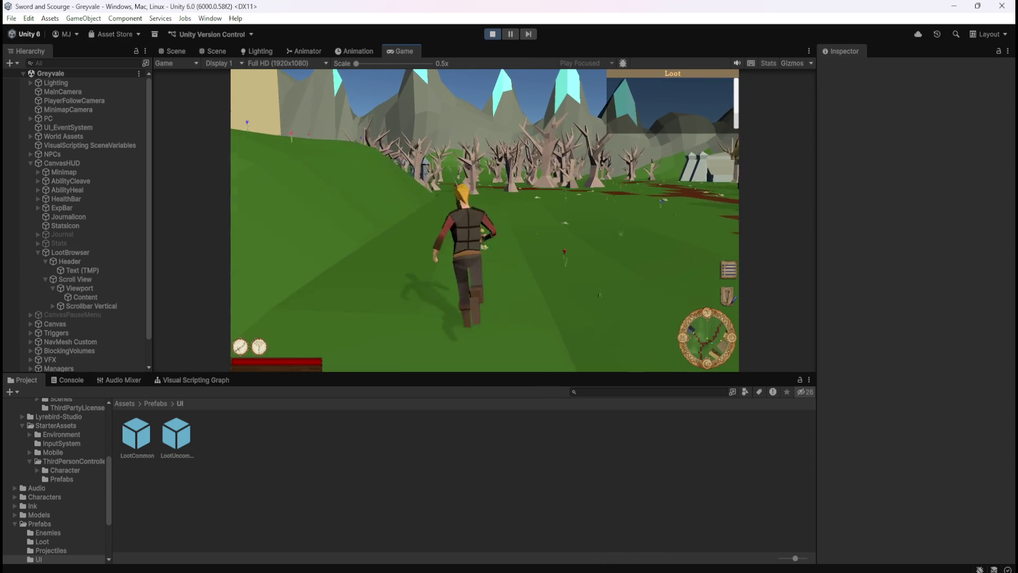
pyautogui.press('w')
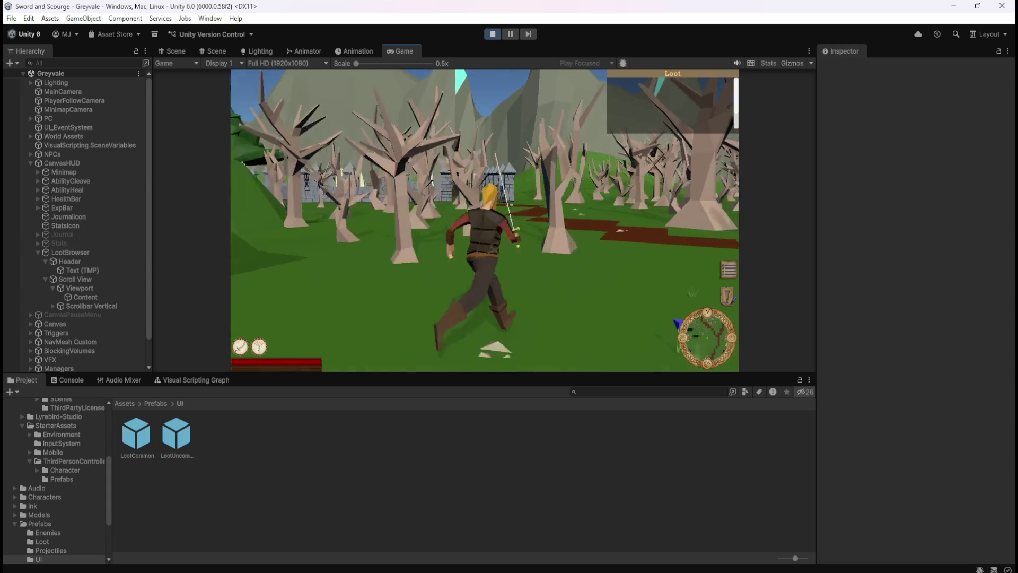
pyautogui.press('w')
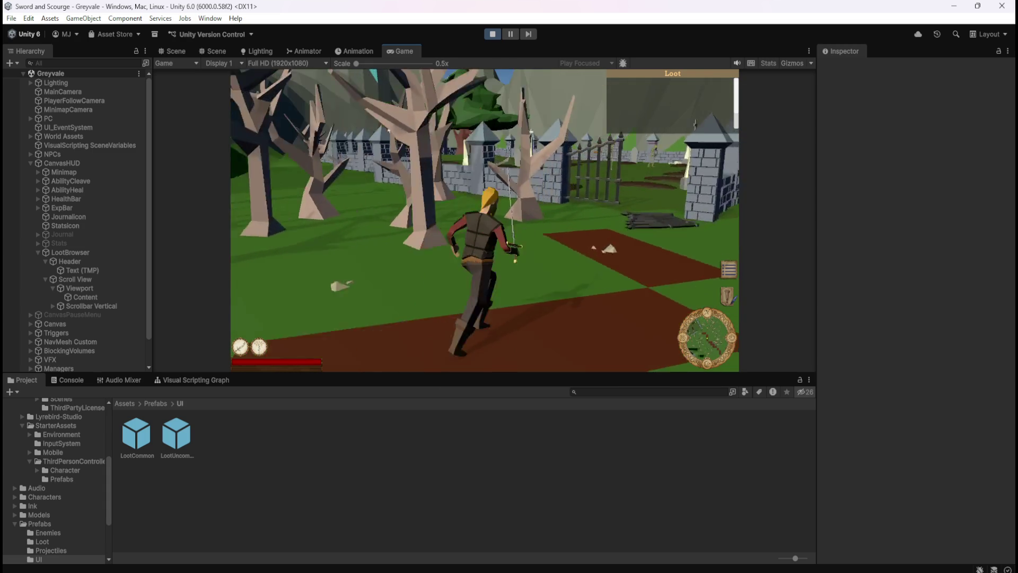
pyautogui.press('w')
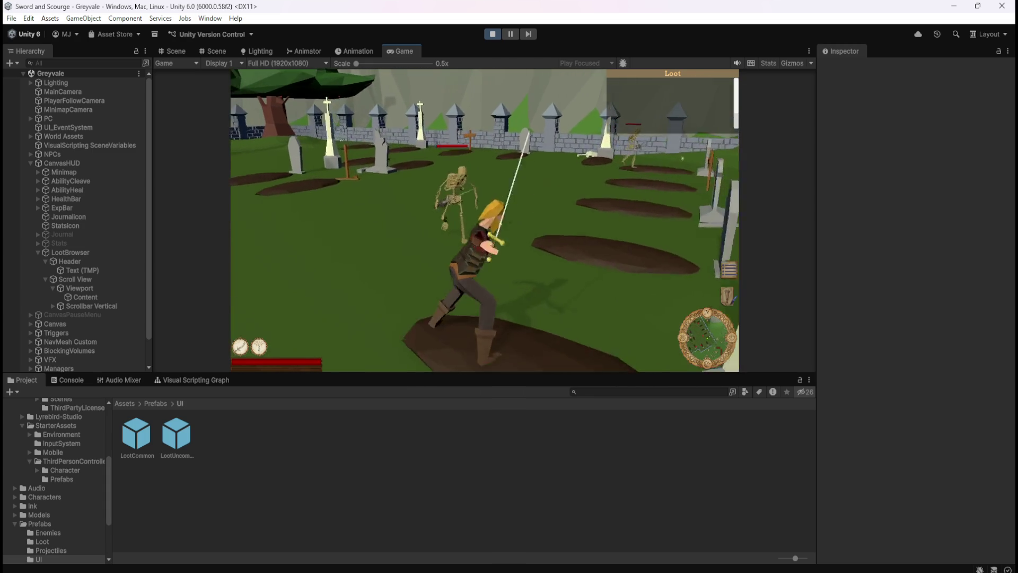
# Kill skeletons until six Bones entries fill the loot list, then pause and view the Scene.
pyautogui.press('q')
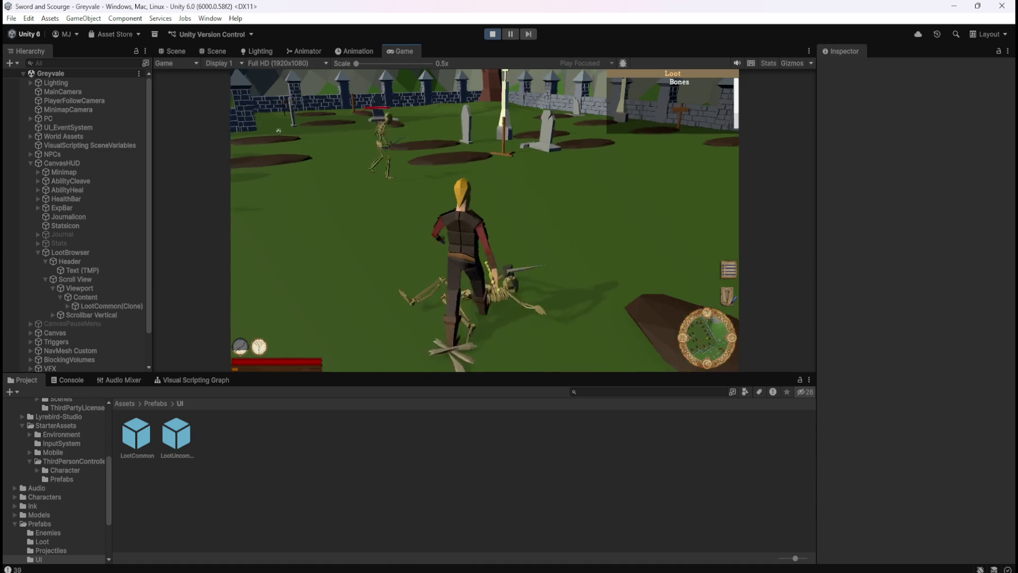
pyautogui.press('s')
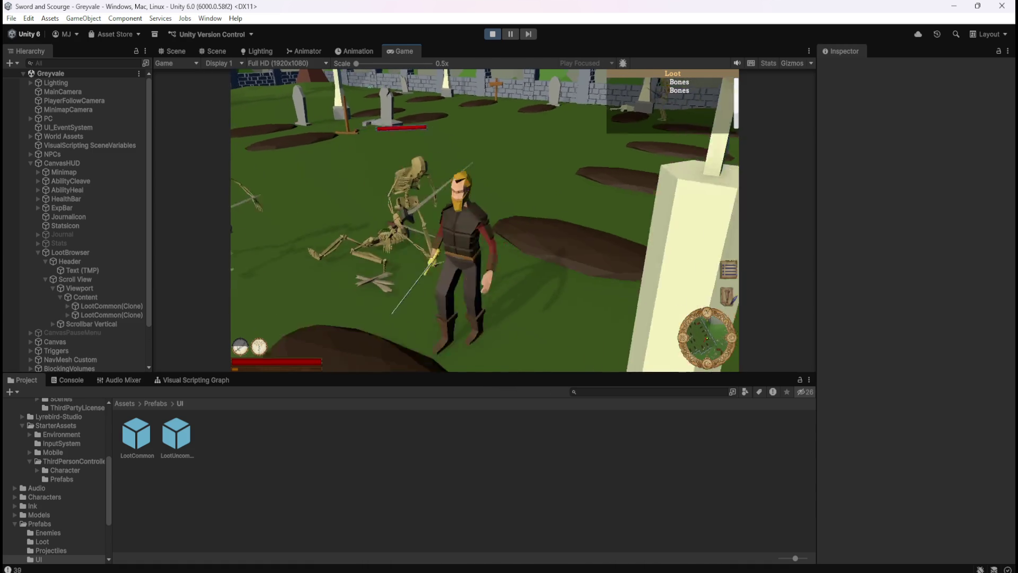
pyautogui.press('w')
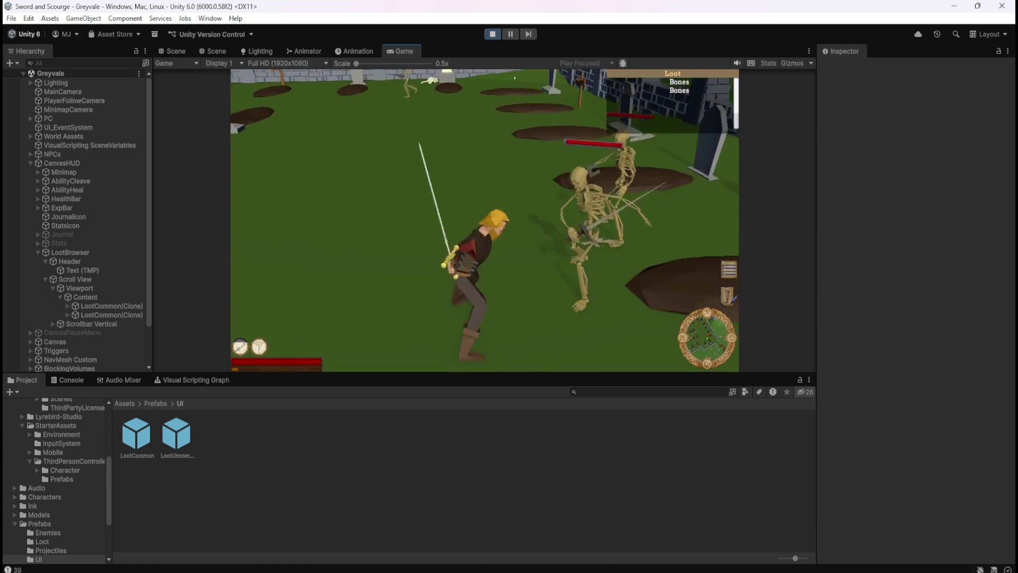
pyautogui.press('w')
pyautogui.press('w')
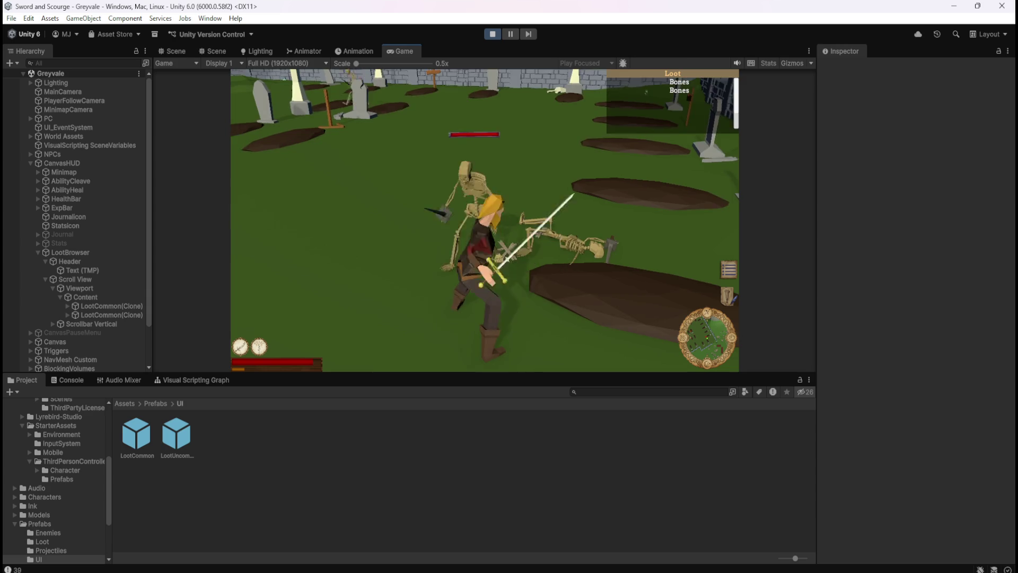
pyautogui.press('w')
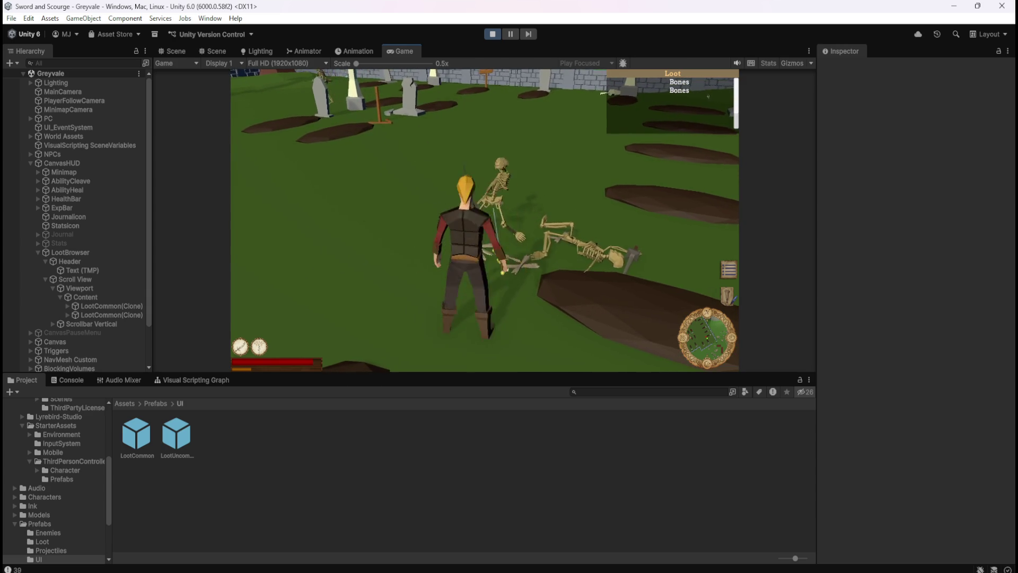
pyautogui.press('w')
pyautogui.press('w')
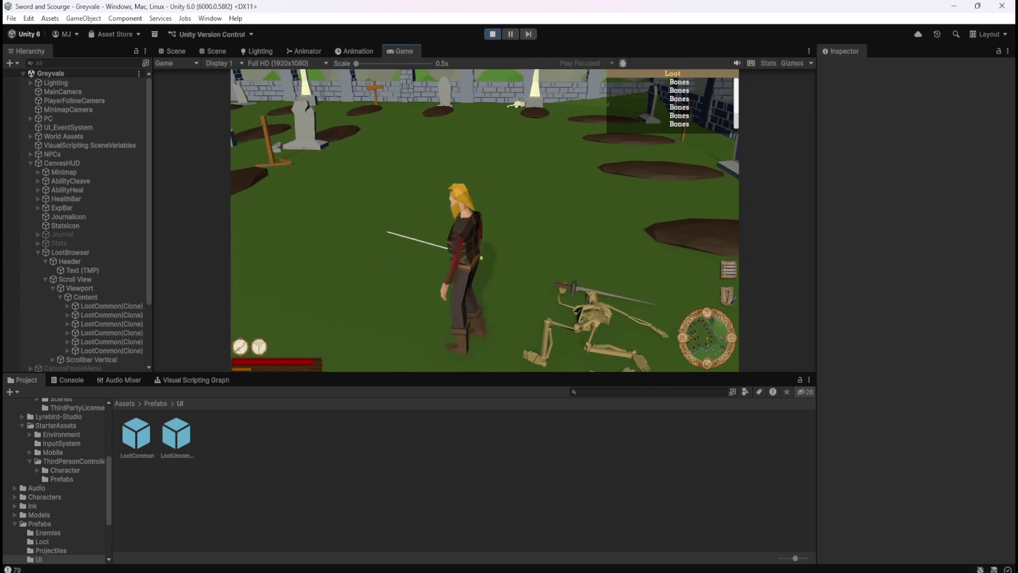
pyautogui.press('Escape')
pyautogui.click(175, 51)
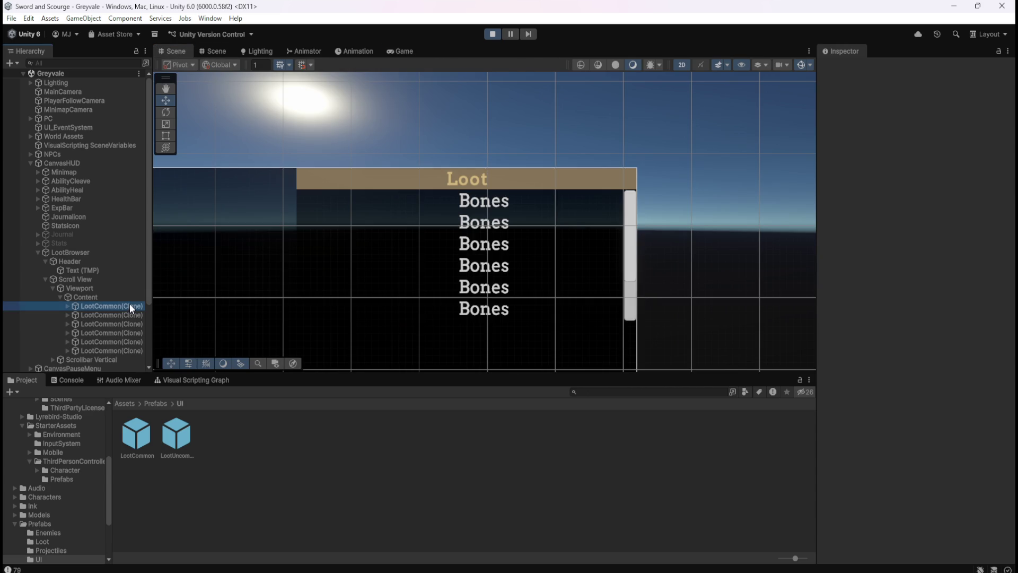
pyautogui.click(129, 306)
pyautogui.click(115, 316)
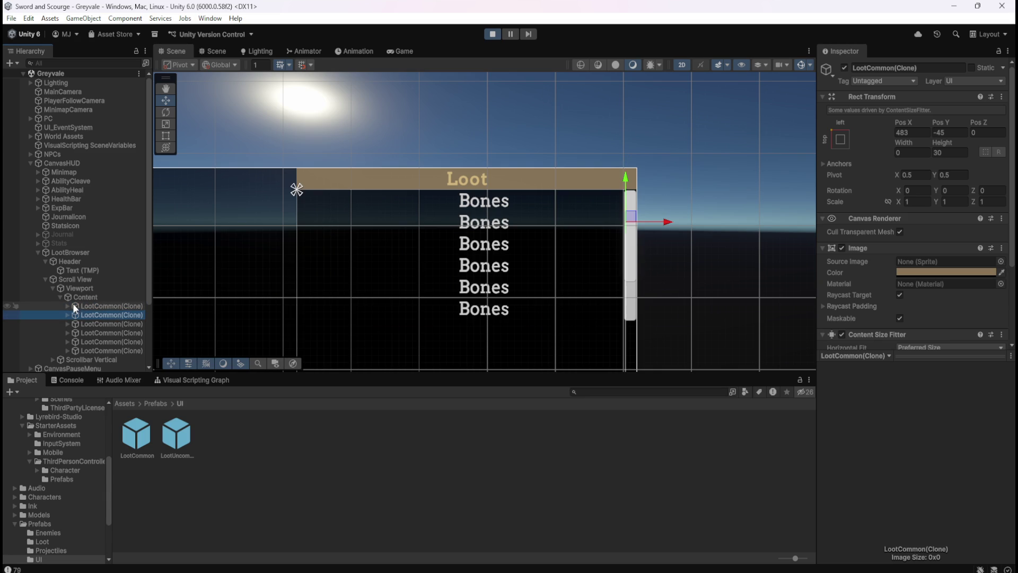
pyautogui.click(96, 308)
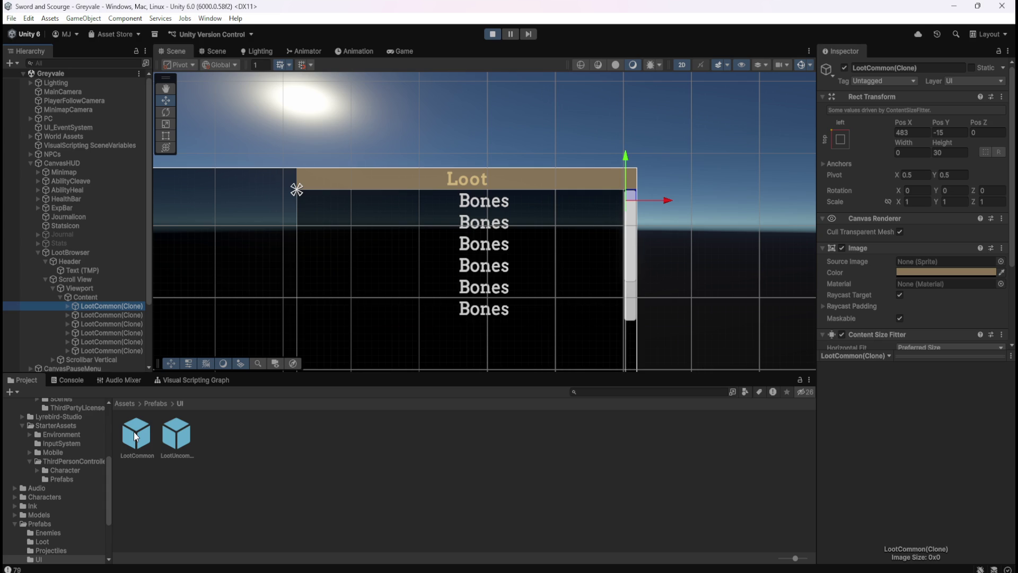
pyautogui.doubleClick(134, 431)
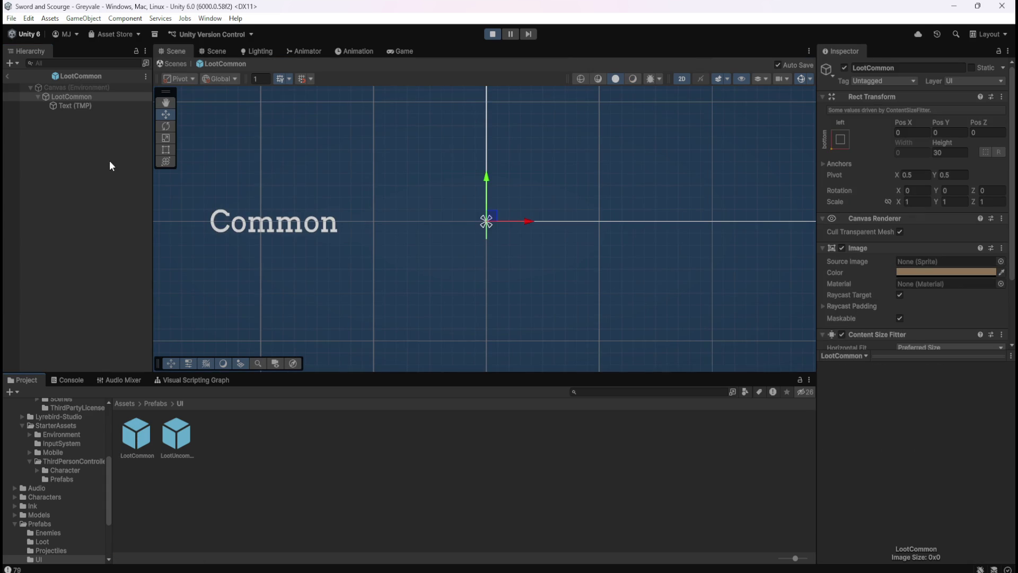
pyautogui.scroll(-1, 578, 264)
pyautogui.click(108, 107)
pyautogui.scroll(-1, 477, 217)
pyautogui.scroll(2, 549, 237)
pyautogui.scroll(-5, 924, 316)
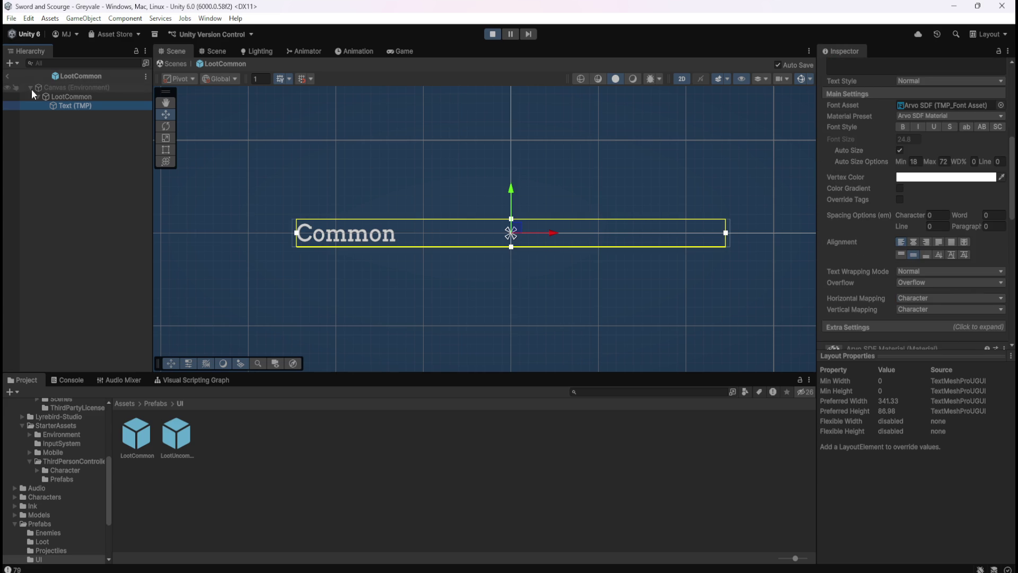
pyautogui.click(10, 77)
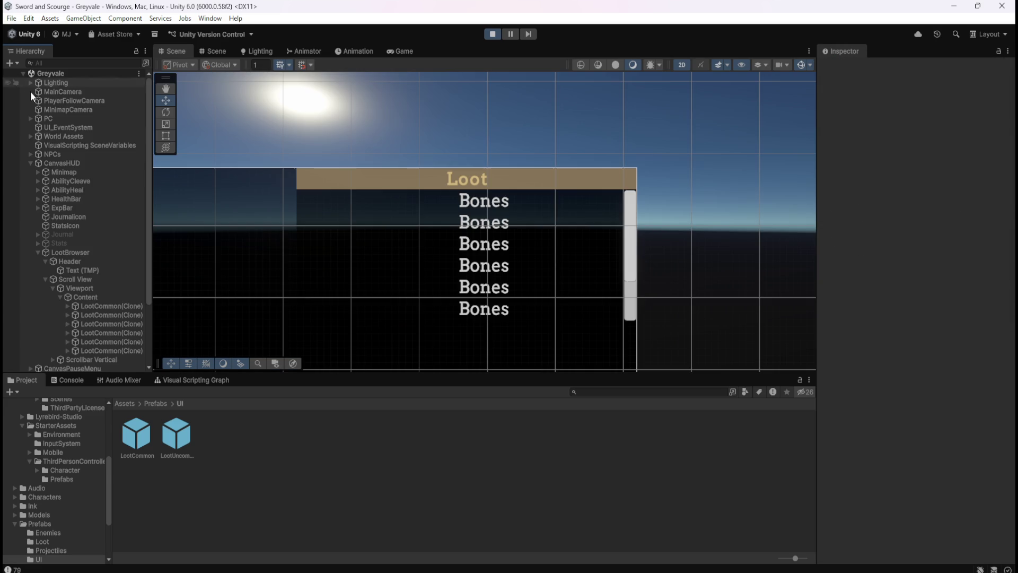
# Expand the first LootCommon clone in the list and select its Bones text.
pyautogui.click(107, 306)
pyautogui.click(66, 307)
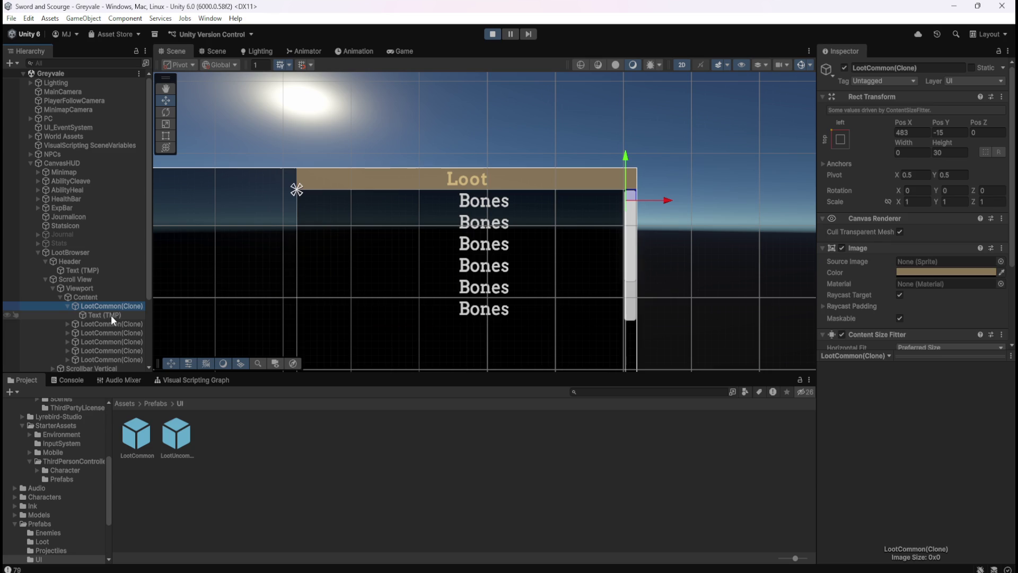
pyautogui.click(111, 316)
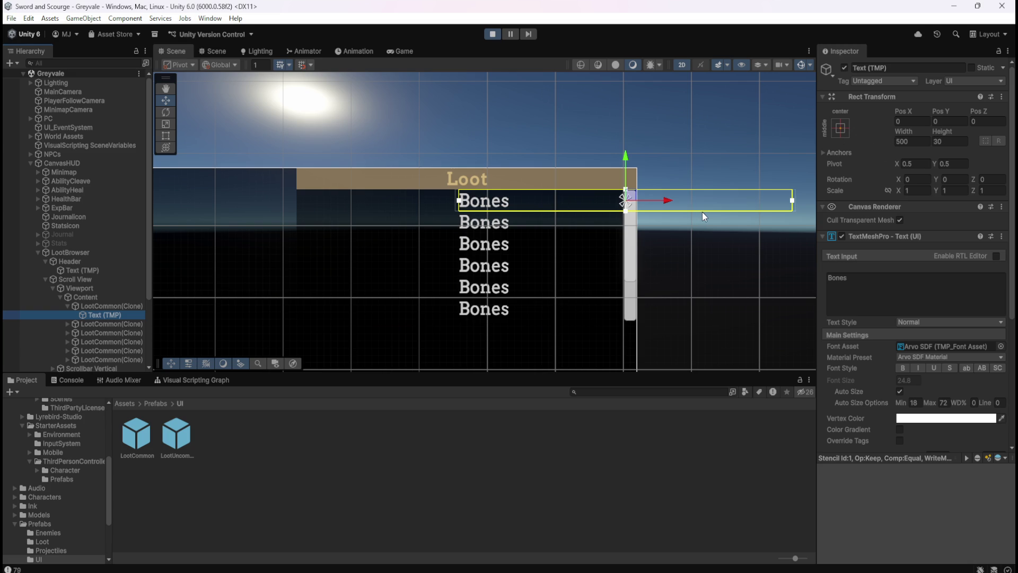
# Try Content's child alignment, Child Force Expand and Control Child Size options, then open LootCommon.
pyautogui.click(90, 298)
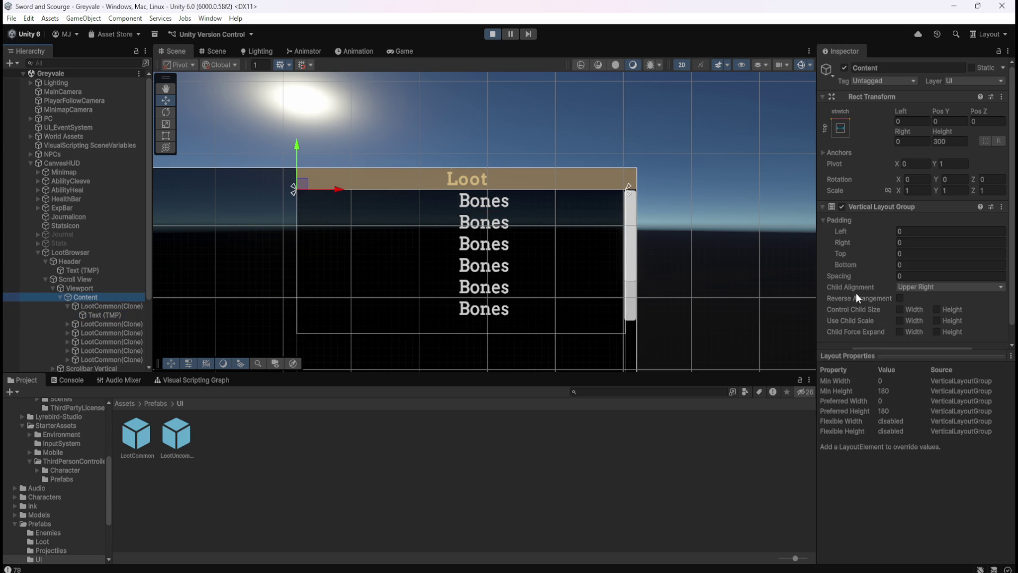
pyautogui.click(920, 288)
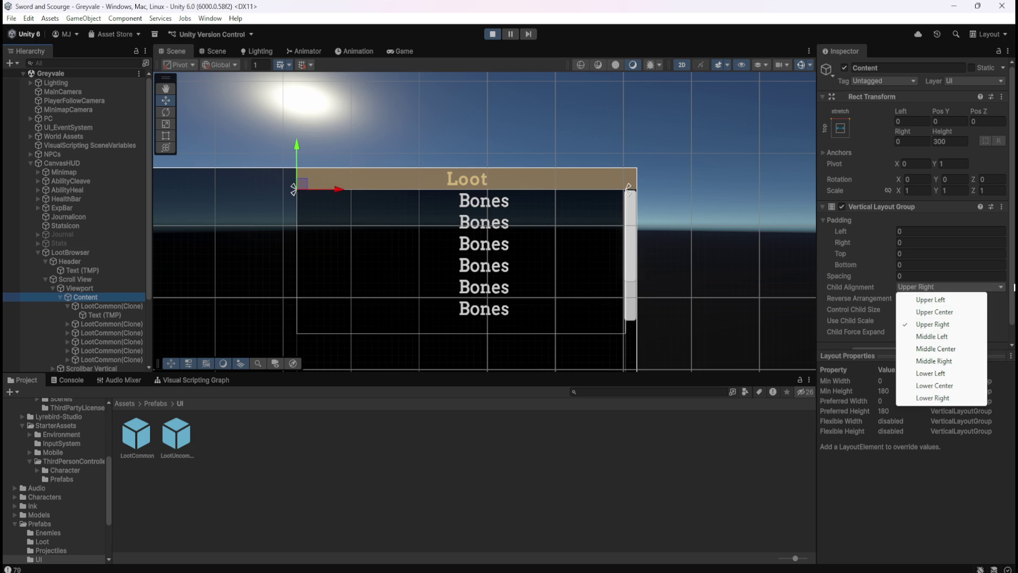
pyautogui.scroll(-1, 1013, 297)
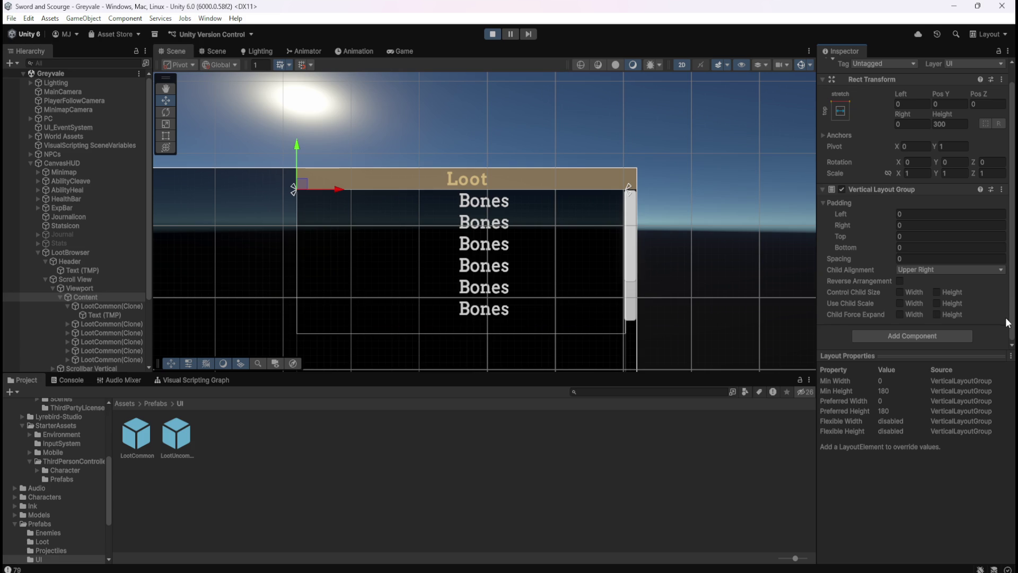
pyautogui.click(900, 315)
pyautogui.click(900, 315)
pyautogui.click(900, 292)
pyautogui.click(936, 292)
pyautogui.click(936, 292)
pyautogui.click(900, 292)
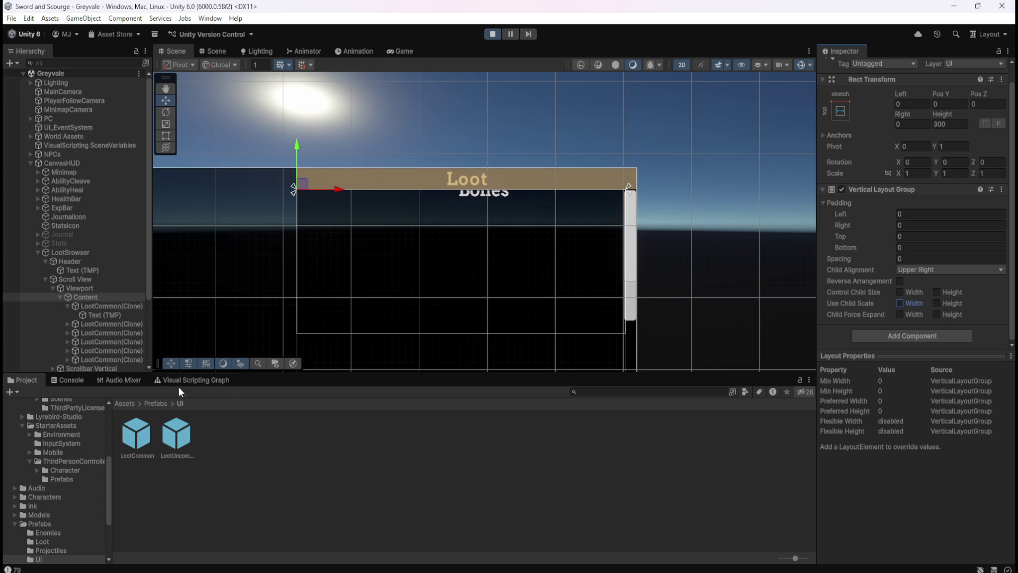
pyautogui.doubleClick(133, 432)
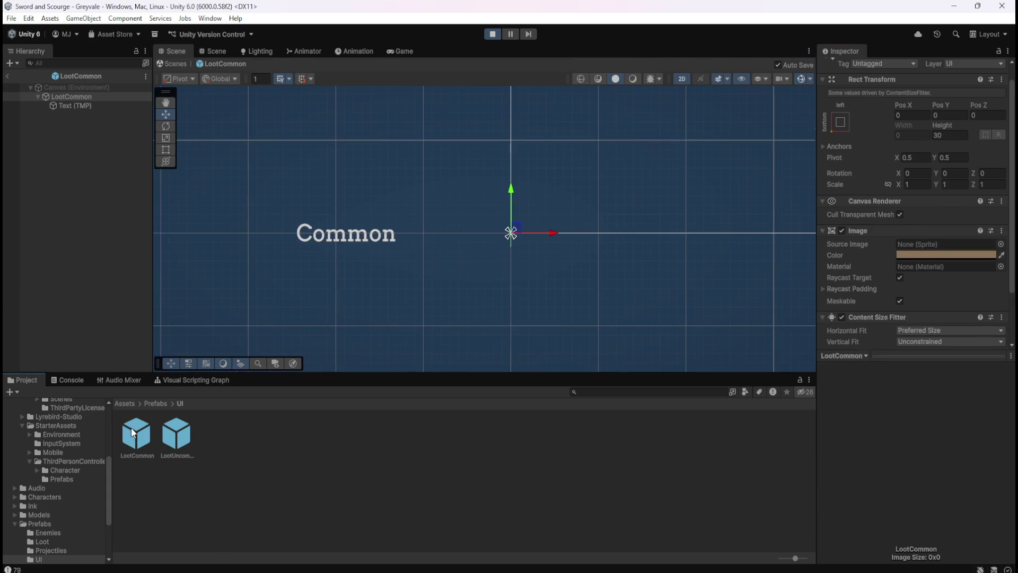
# Set the LootCommon Content Size Fitter's Horizontal Fit to Unconstrained.
pyautogui.scroll(-2, 858, 298)
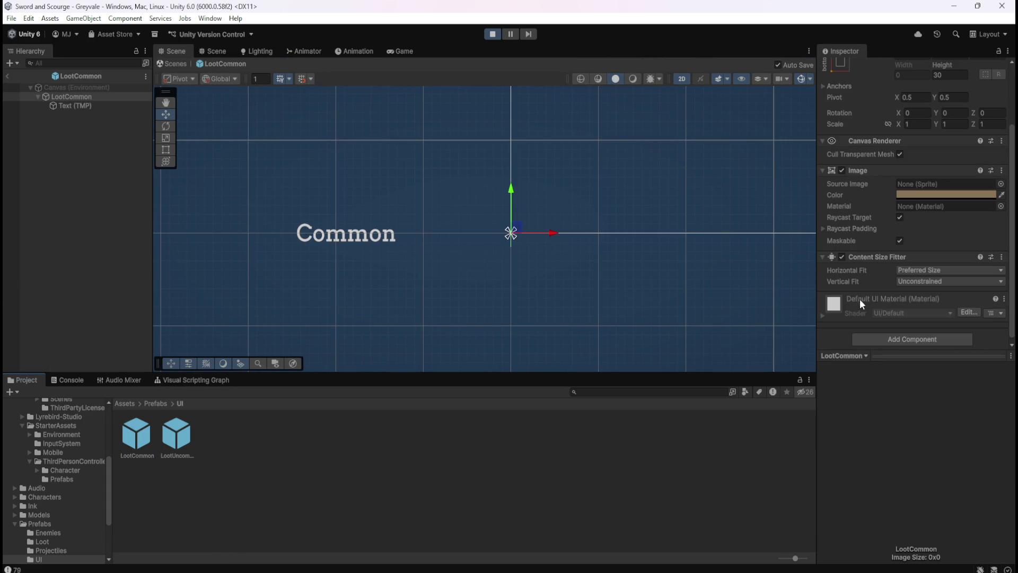
pyautogui.click(906, 271)
pyautogui.click(899, 282)
pyautogui.scroll(1, 923, 271)
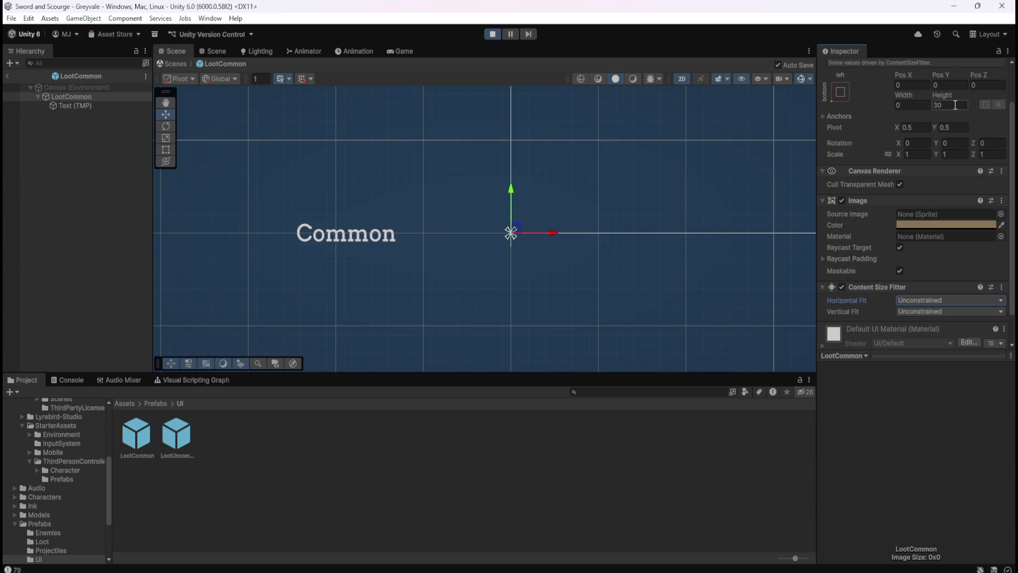
# Exit to Greyvale, reopen LootCommon to verify the change, return to the scene and start Play.
pyautogui.click(10, 75)
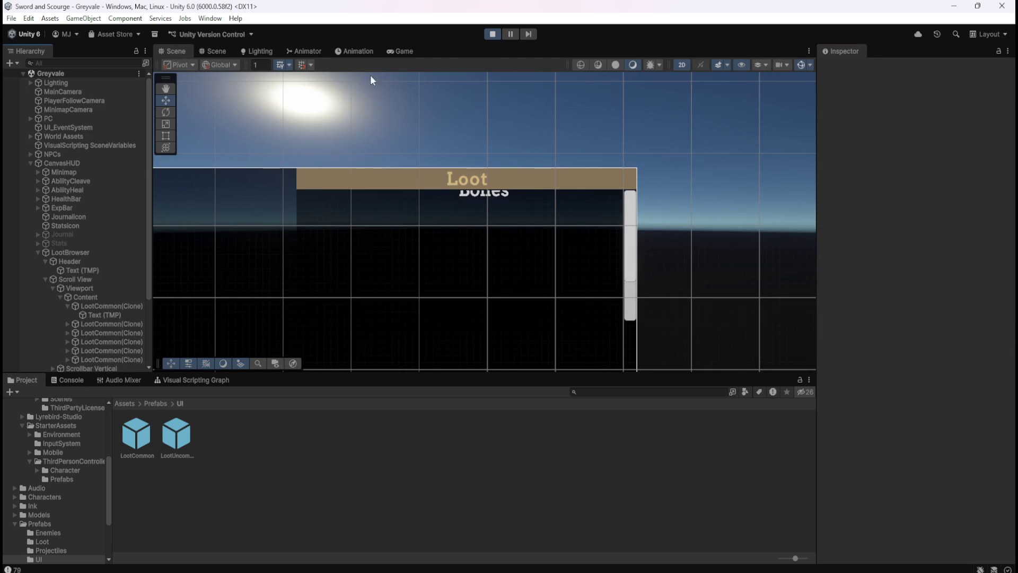
pyautogui.click(492, 35)
pyautogui.doubleClick(136, 434)
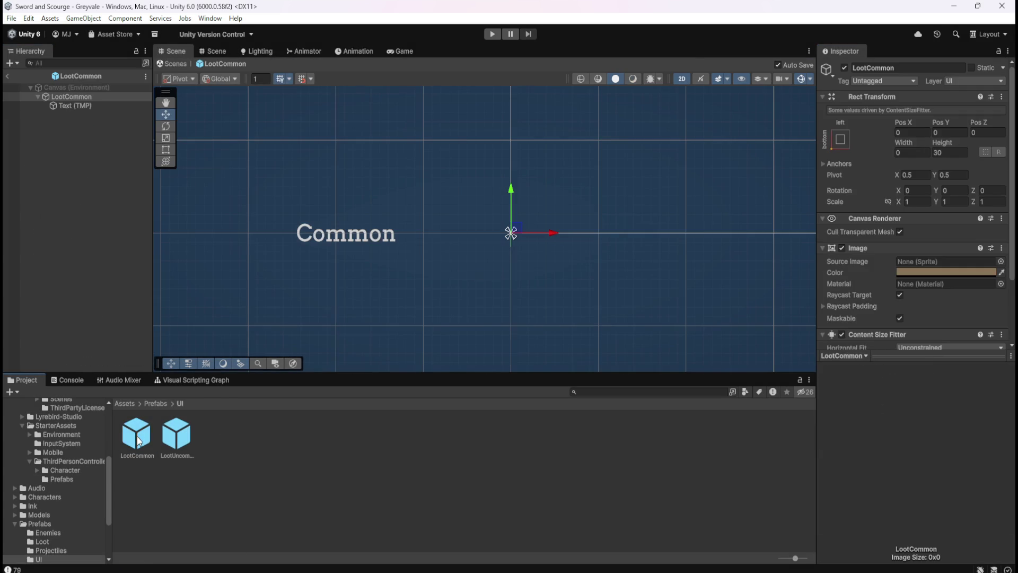
pyautogui.scroll(-1, 854, 300)
pyautogui.click(7, 76)
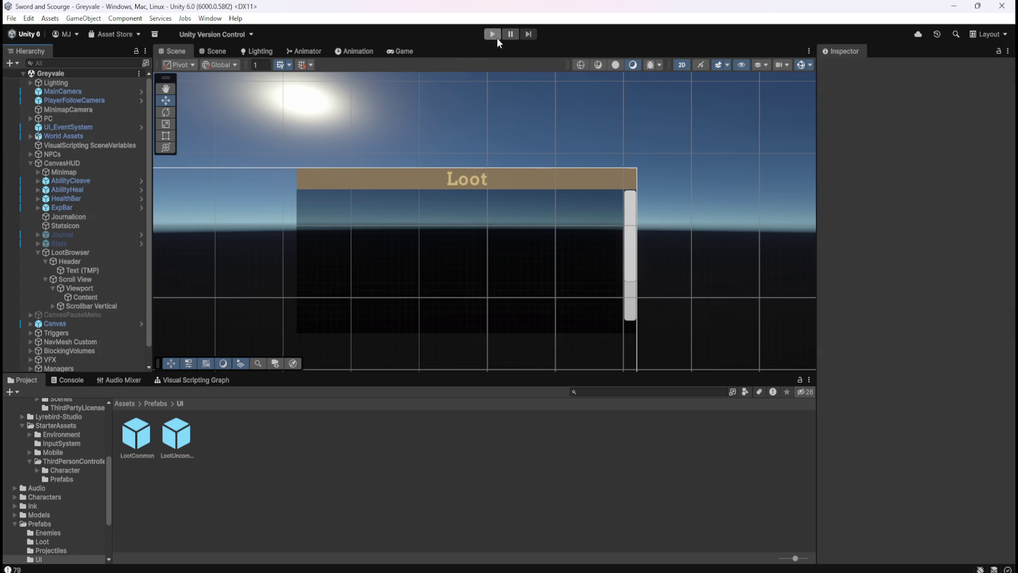
pyautogui.click(493, 34)
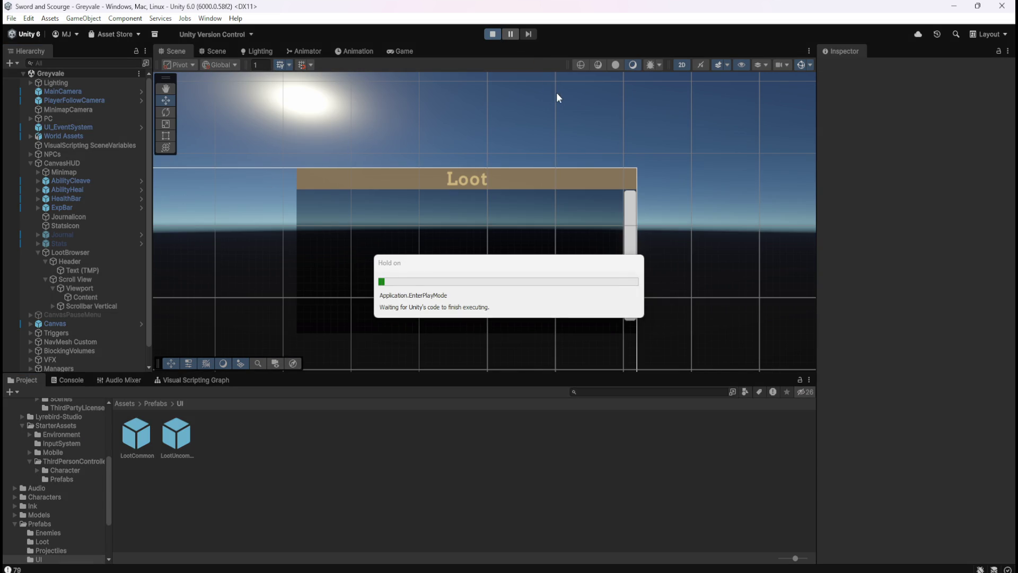
# Run the hero with W over the bridge and through the village to the graveyard, then pause with Escape.
pyautogui.press('w')
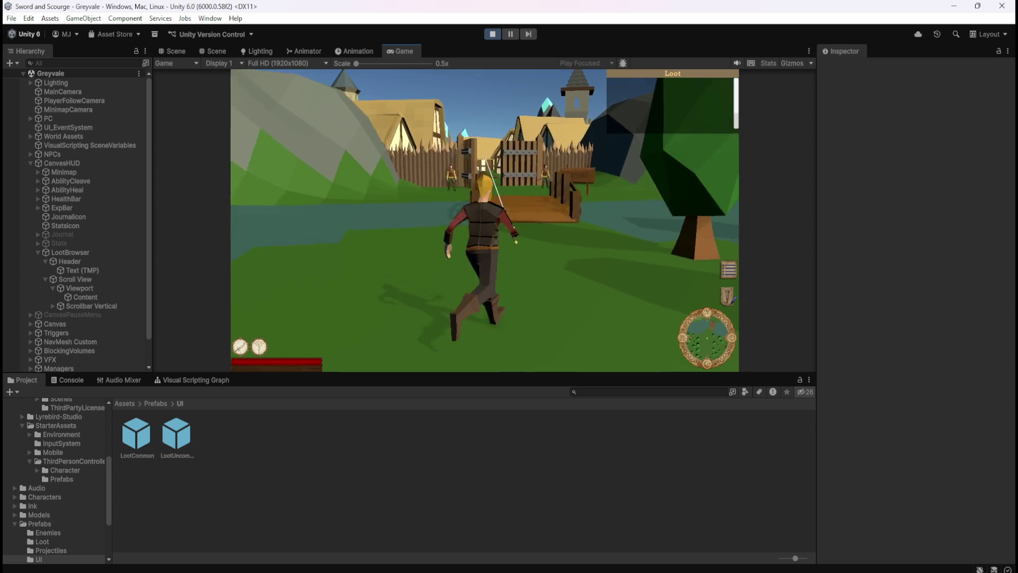
pyautogui.press('w')
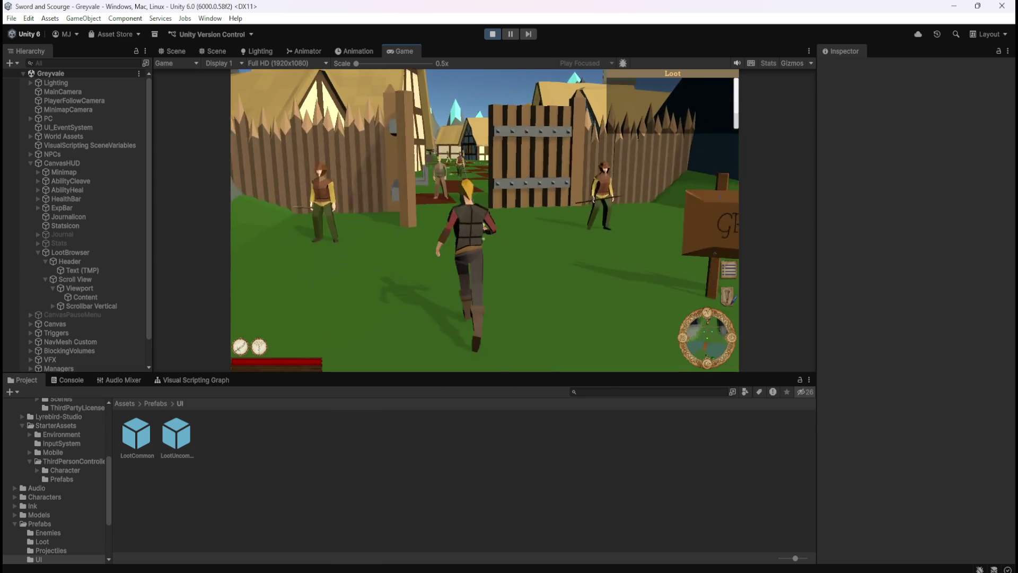
pyautogui.press('w')
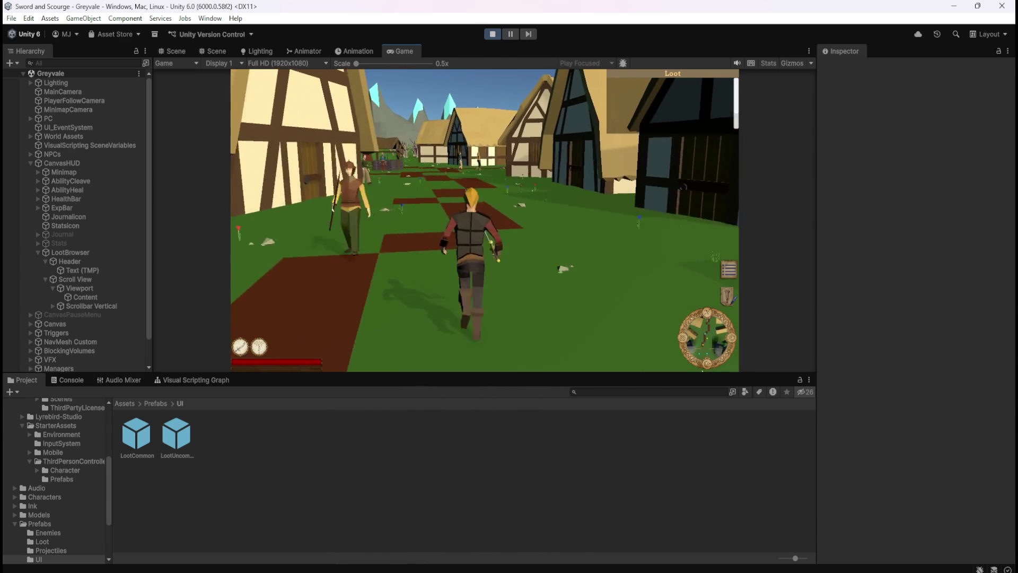
pyautogui.press('w')
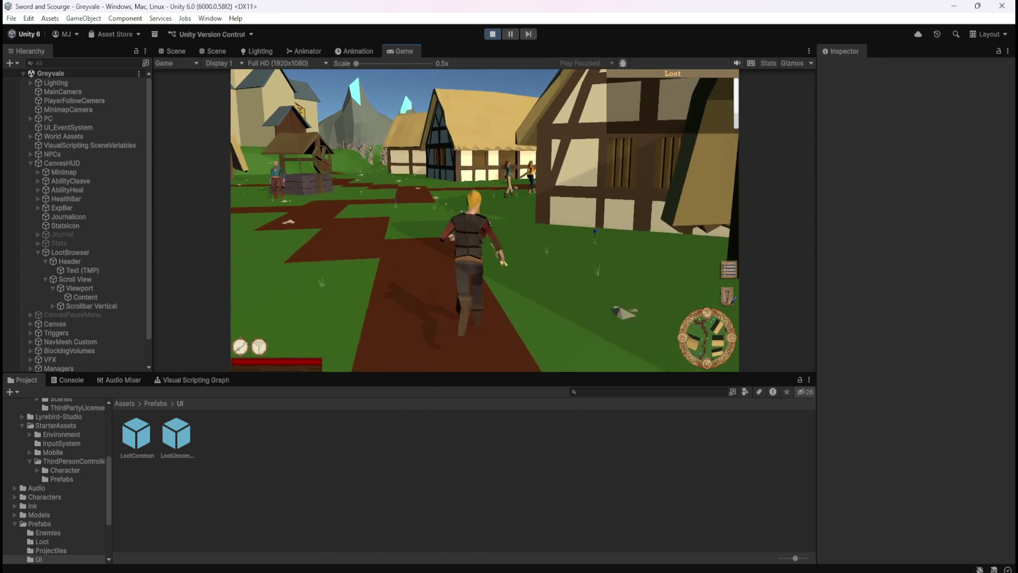
pyautogui.press('w')
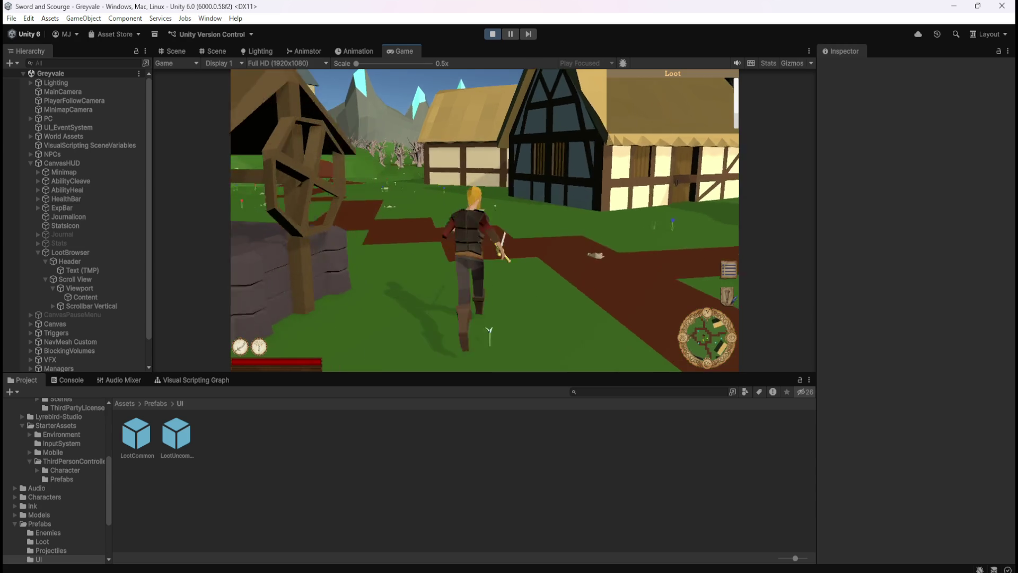
pyautogui.press('w')
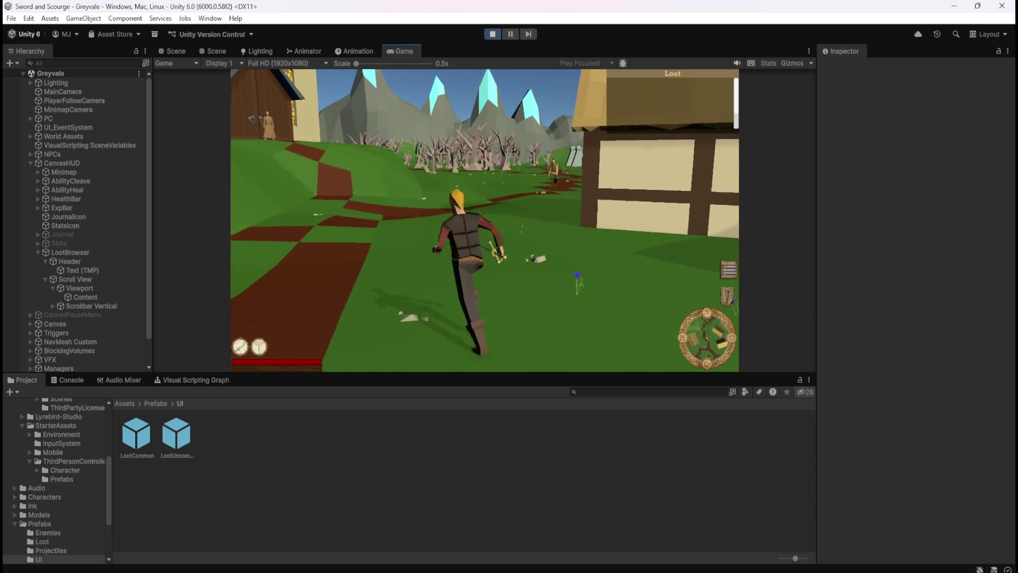
pyautogui.press('w')
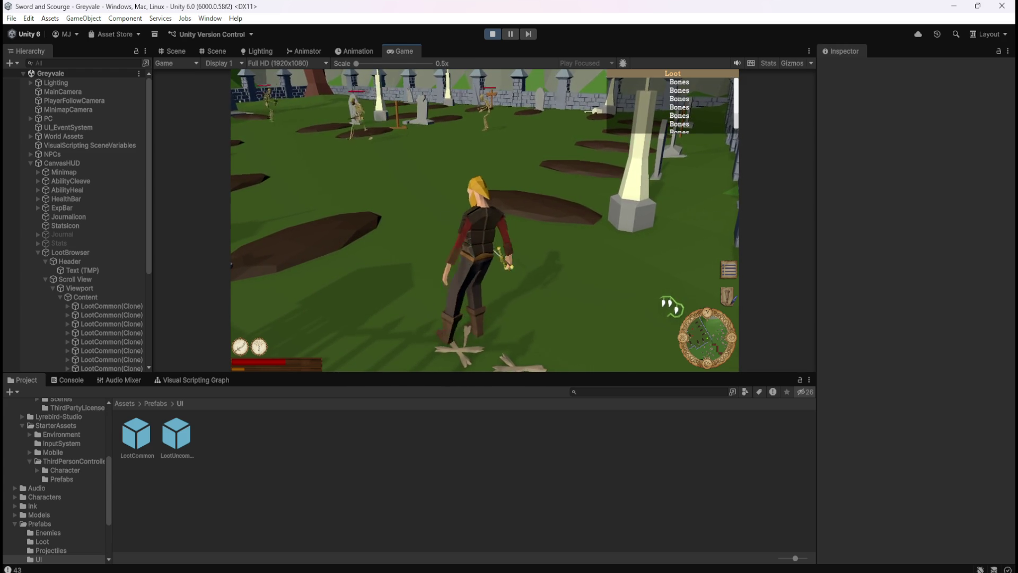
pyautogui.press('Escape')
# In the Scene view, inspect the first three collected loot entries and the first entry's text settings.
pyautogui.click(170, 52)
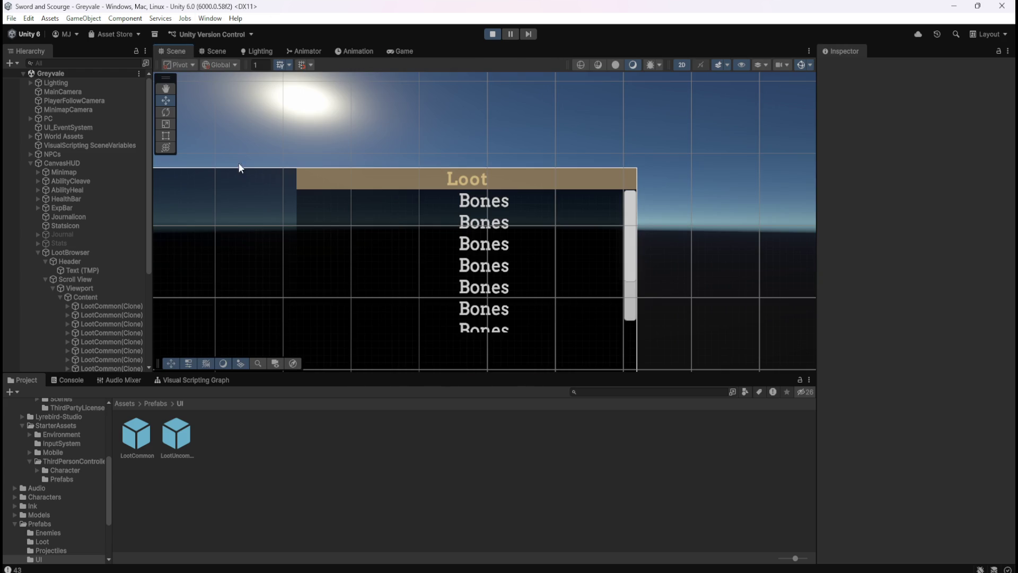
pyautogui.click(95, 307)
pyautogui.click(68, 306)
pyautogui.click(107, 314)
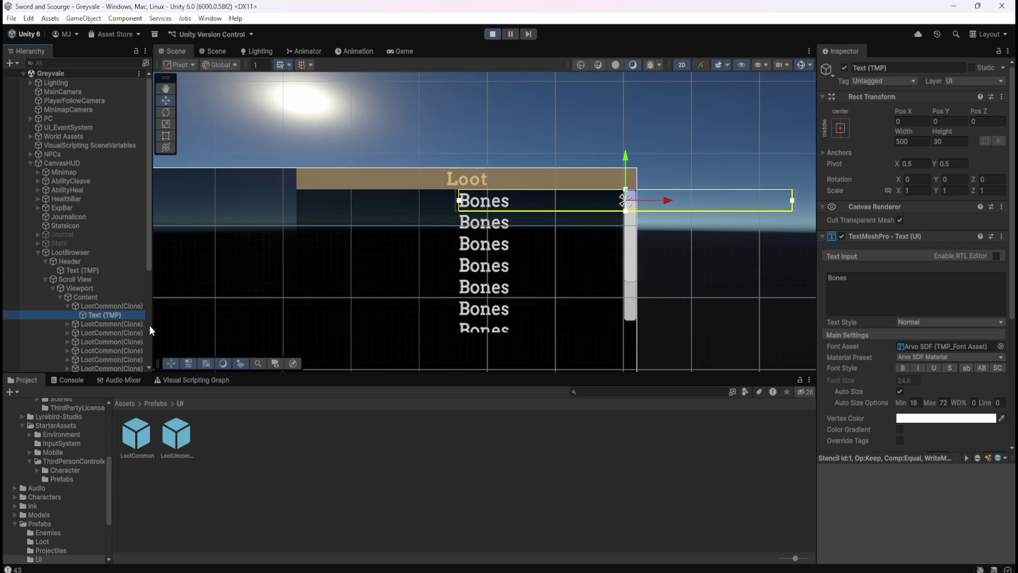
pyautogui.click(102, 306)
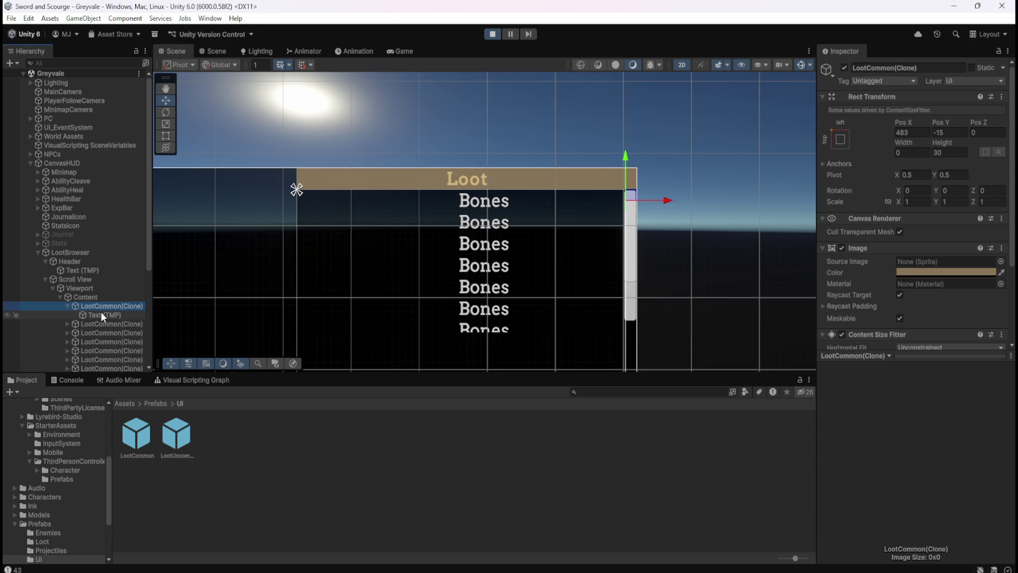
pyautogui.click(101, 312)
pyautogui.click(107, 306)
pyautogui.click(98, 325)
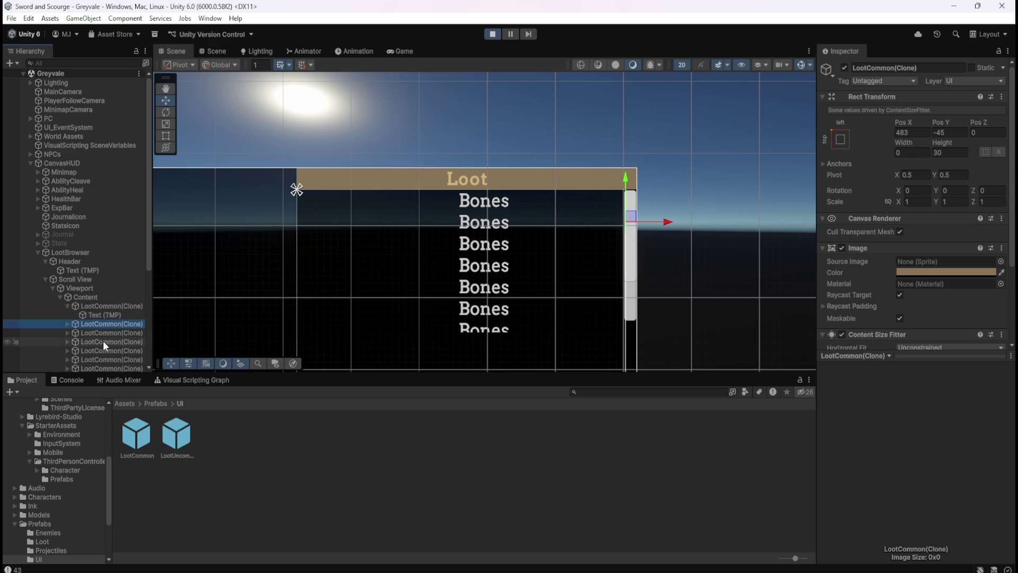
pyautogui.click(102, 340)
pyautogui.click(105, 335)
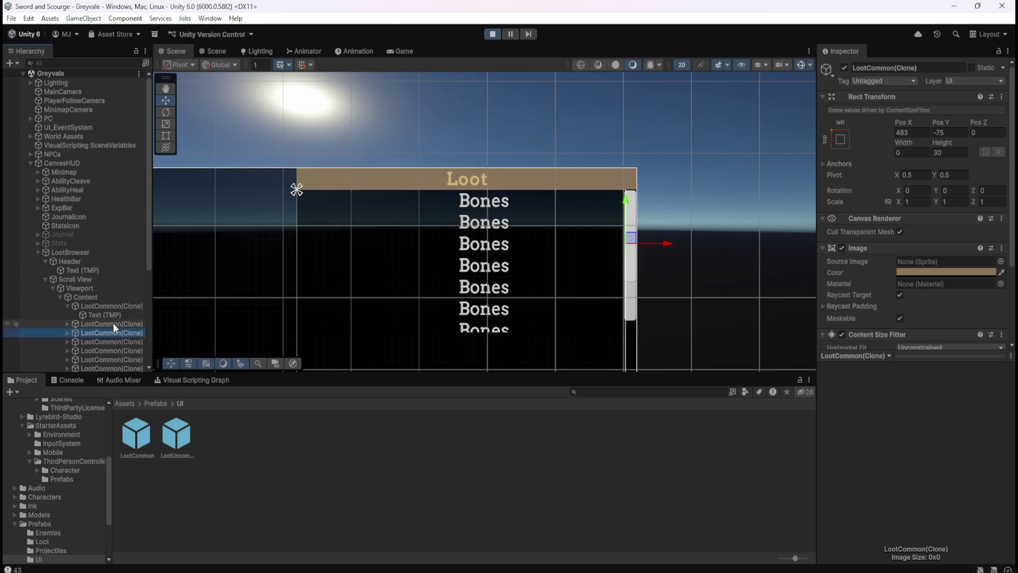
pyautogui.click(112, 323)
pyautogui.click(120, 308)
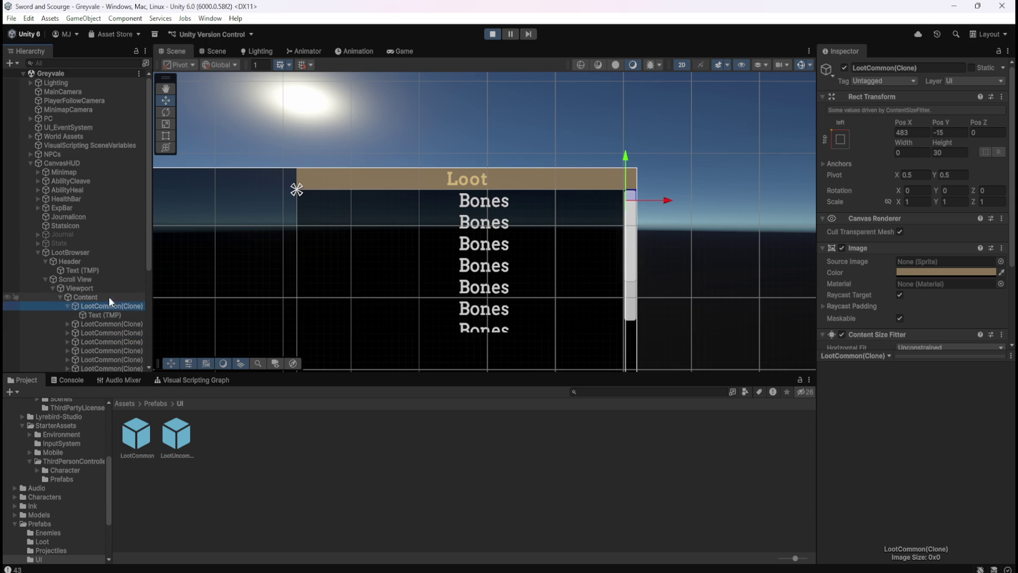
# Check the Scroll View and Content layout settings, then stop the game and restart Play mode.
pyautogui.click(87, 279)
pyautogui.scroll(-1, 894, 289)
pyautogui.scroll(-5, 894, 288)
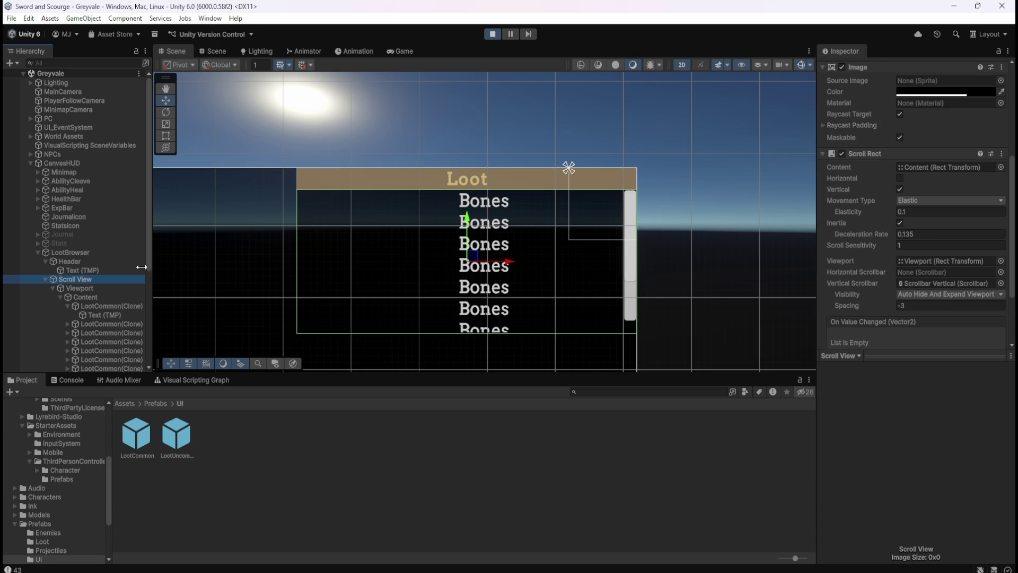
pyautogui.click(87, 296)
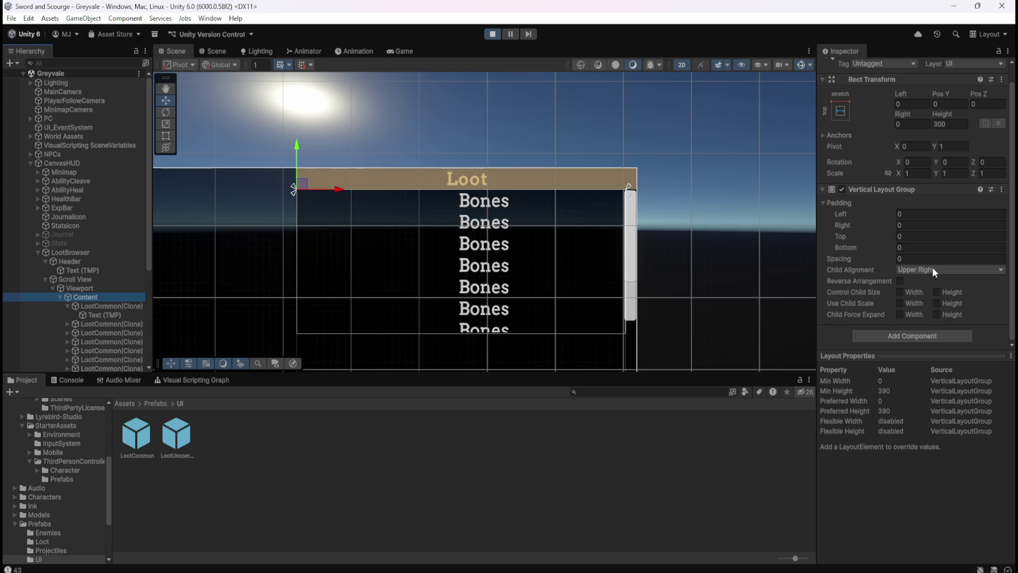
pyautogui.click(492, 34)
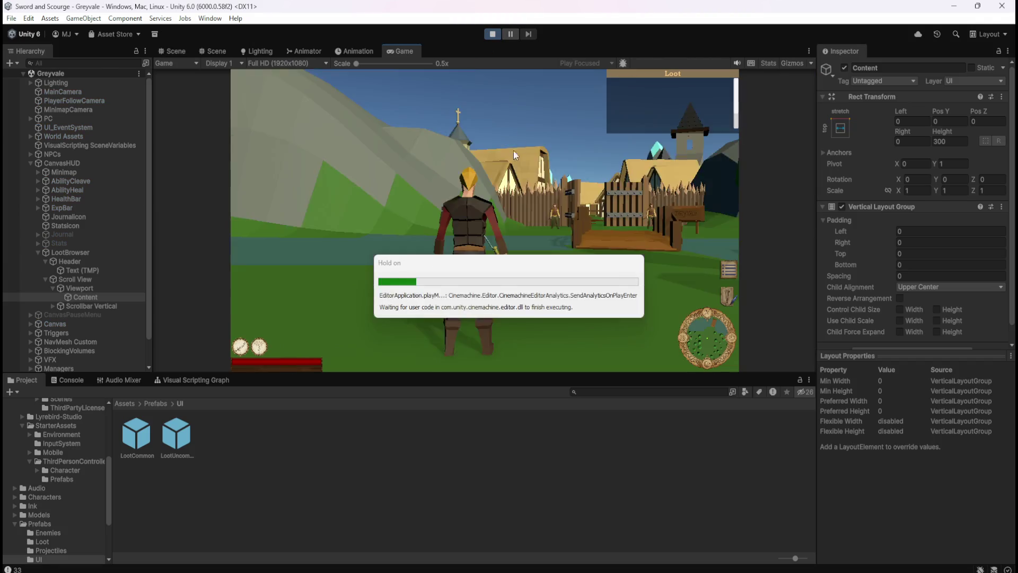
pyautogui.press('w')
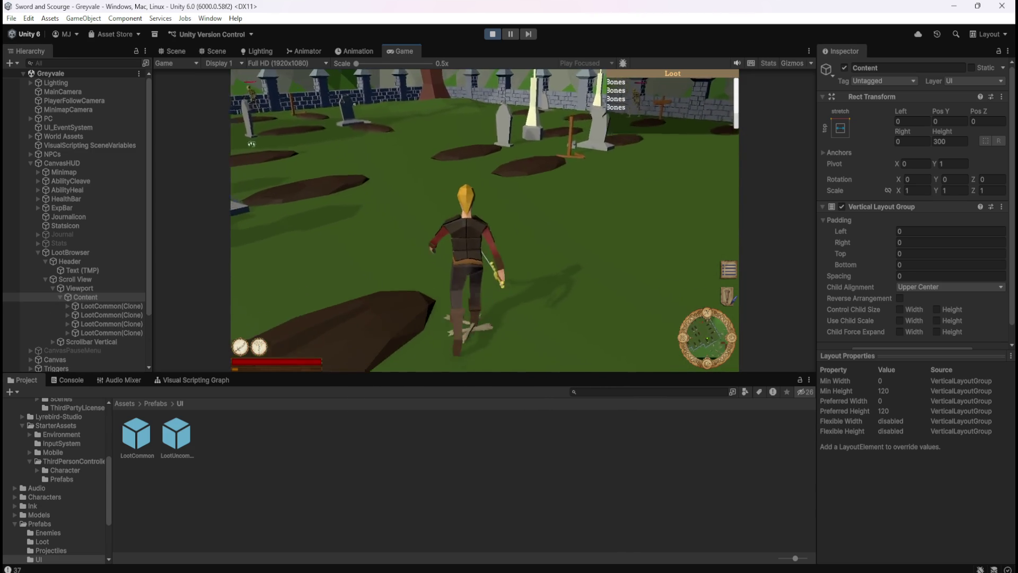
# Pause the game with Escape after four Bones entries appear and view the Loot panel in the Scene view.
pyautogui.press('Escape')
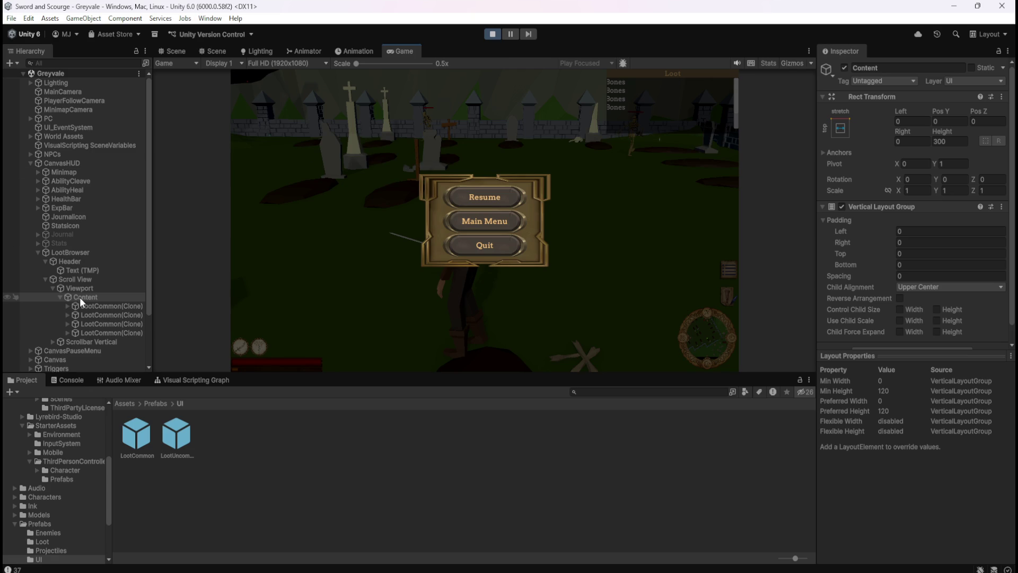
pyautogui.click(177, 51)
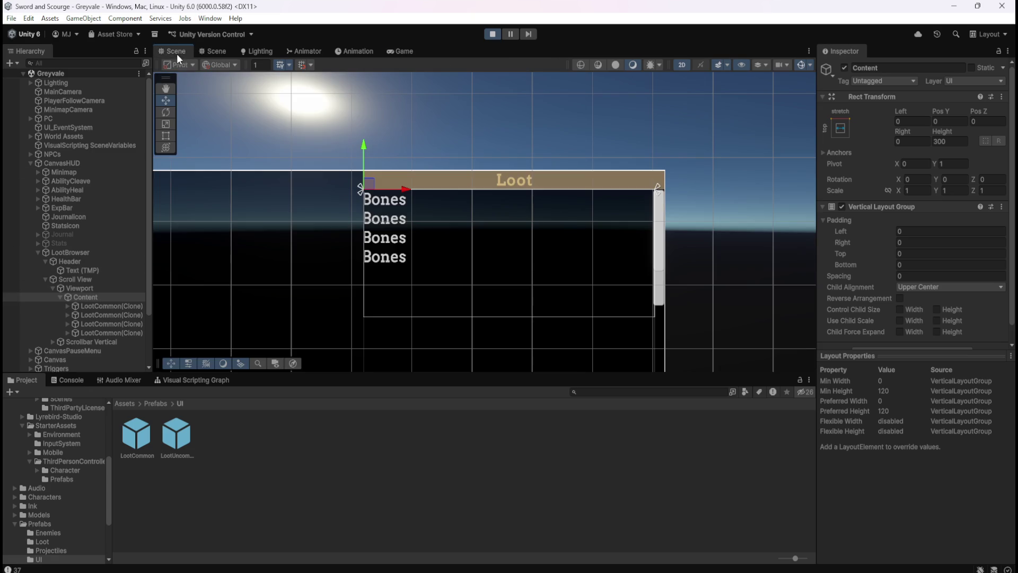
pyautogui.click(106, 307)
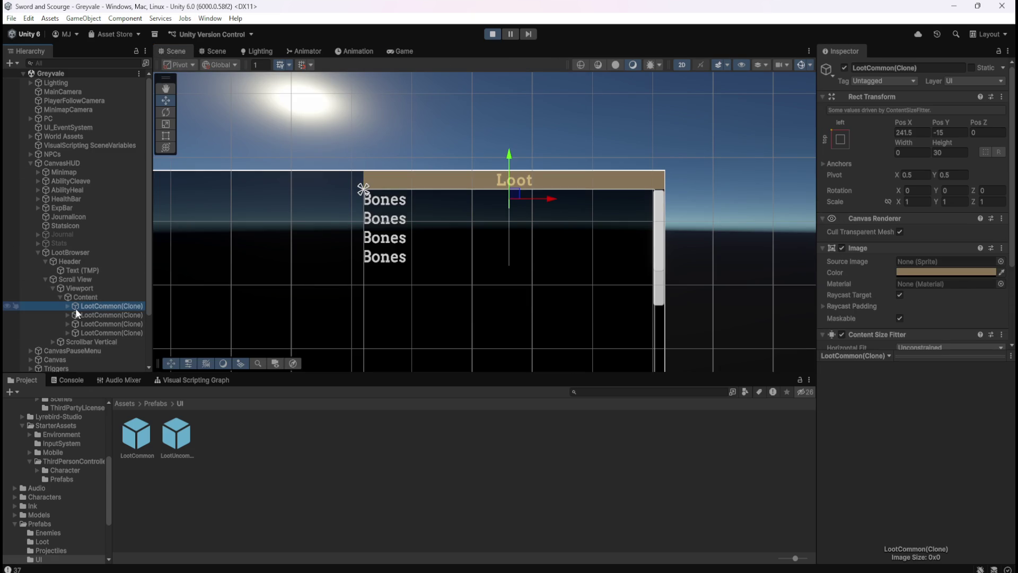
pyautogui.click(68, 306)
pyautogui.click(90, 314)
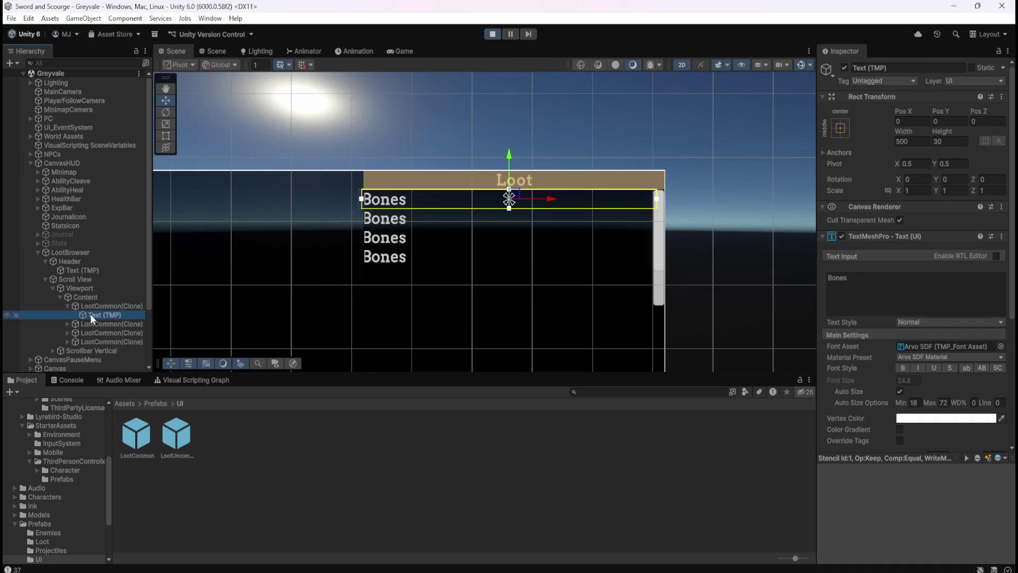
pyautogui.scroll(1, 505, 332)
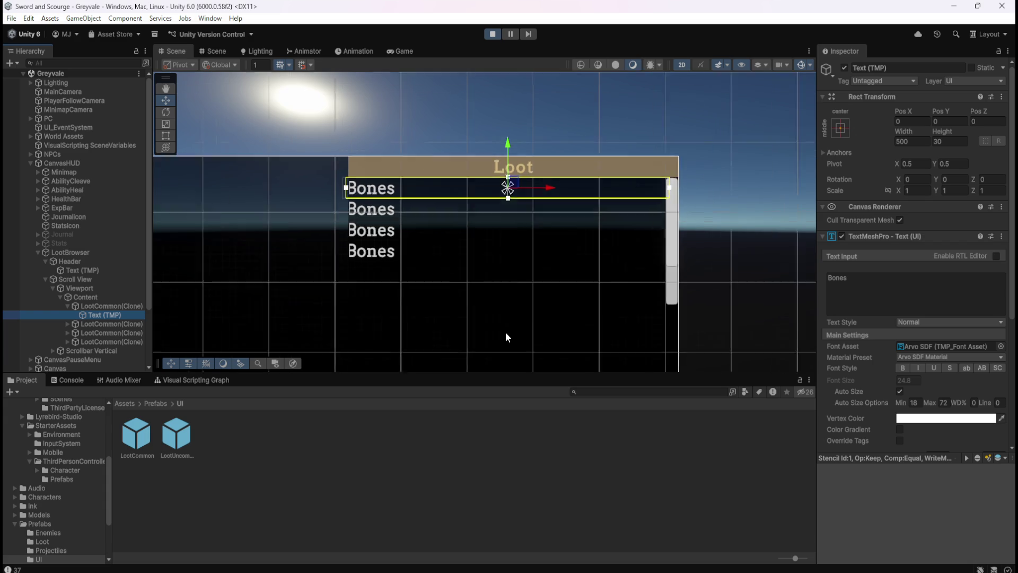
pyautogui.scroll(1, 493, 324)
pyautogui.scroll(1, 466, 311)
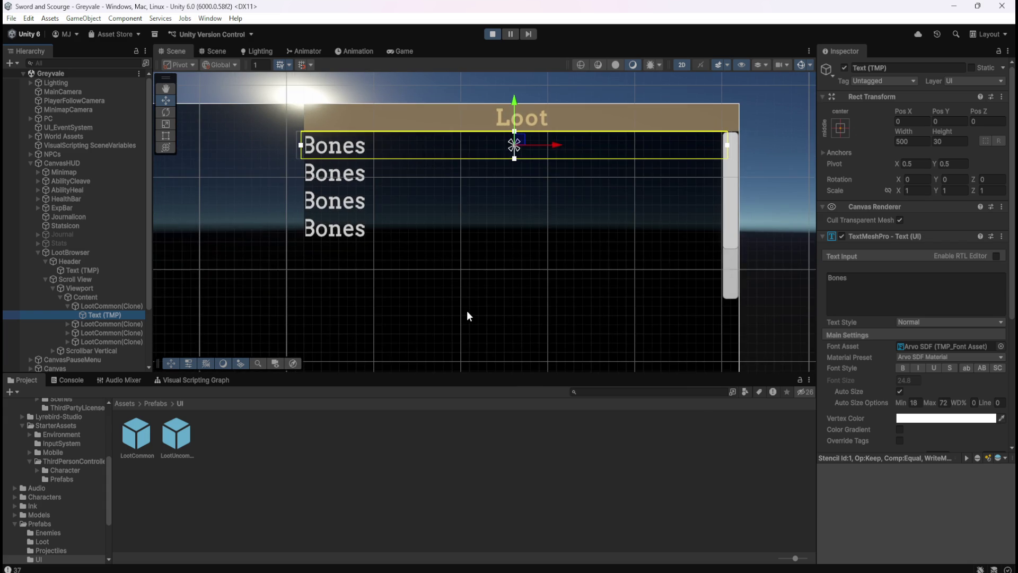
pyautogui.scroll(1, 467, 312)
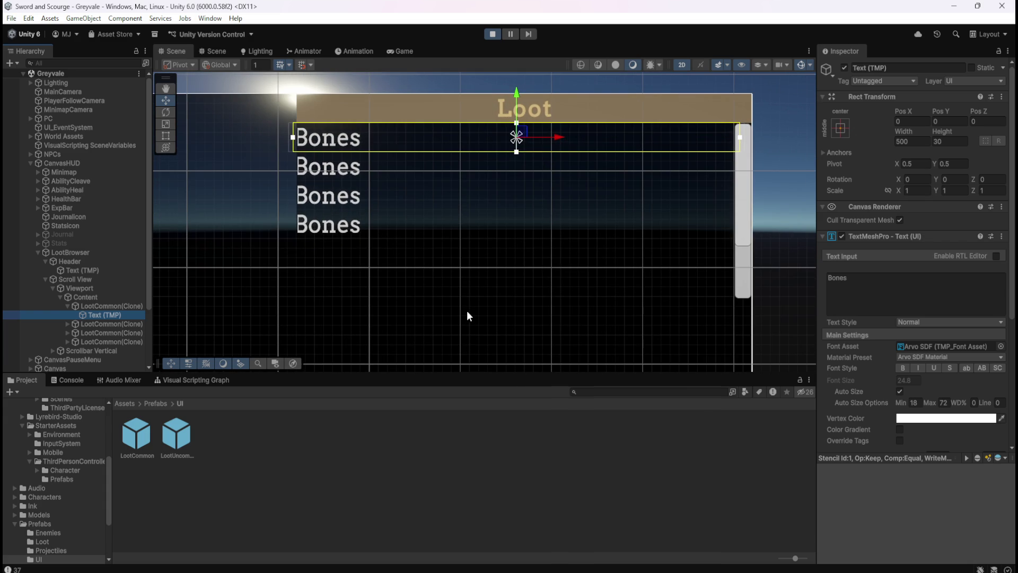
pyautogui.scroll(1, 574, 308)
pyautogui.scroll(-3, 617, 157)
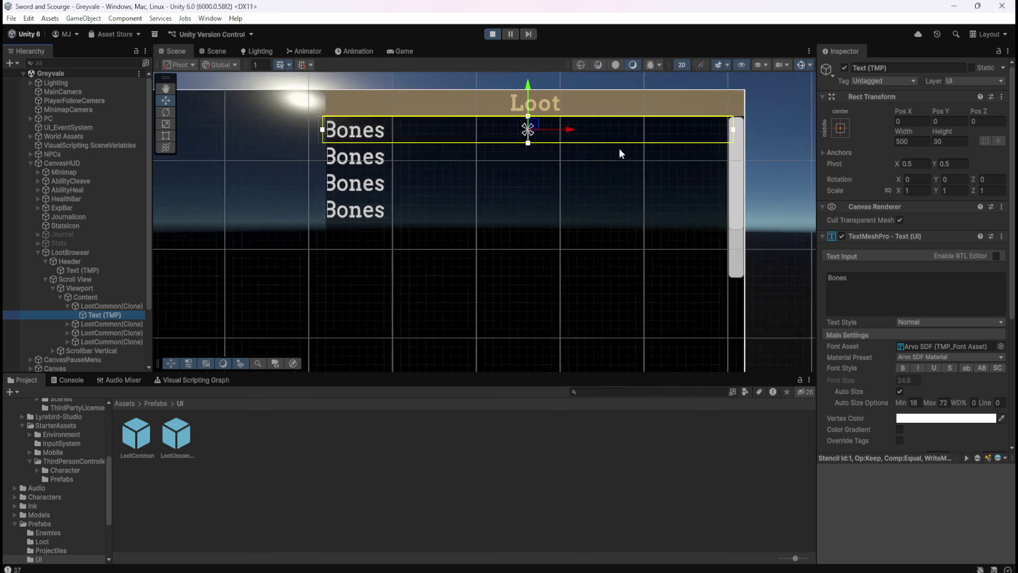
pyautogui.scroll(-1, 660, 214)
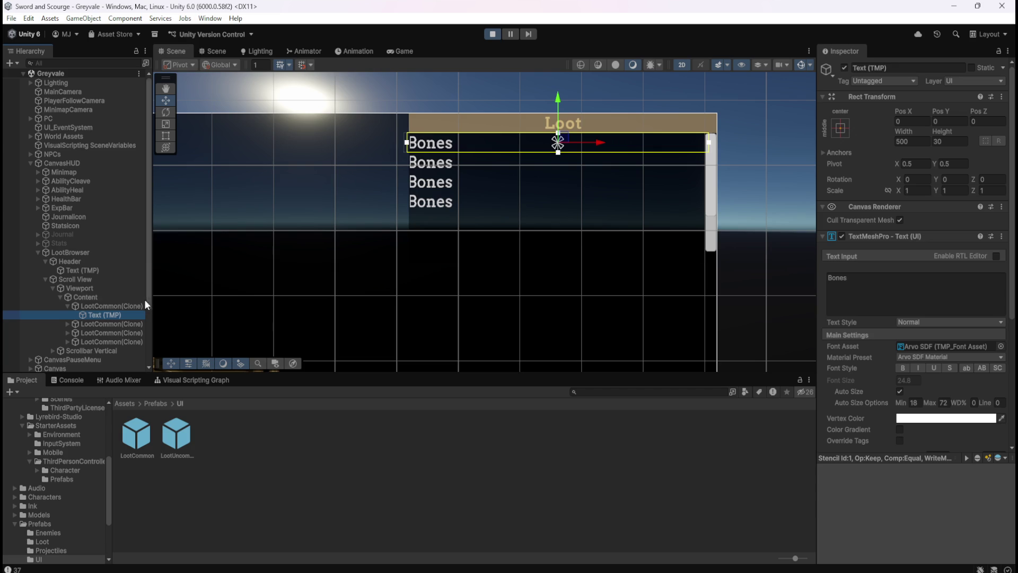
pyautogui.click(121, 297)
pyautogui.scroll(2, 697, 261)
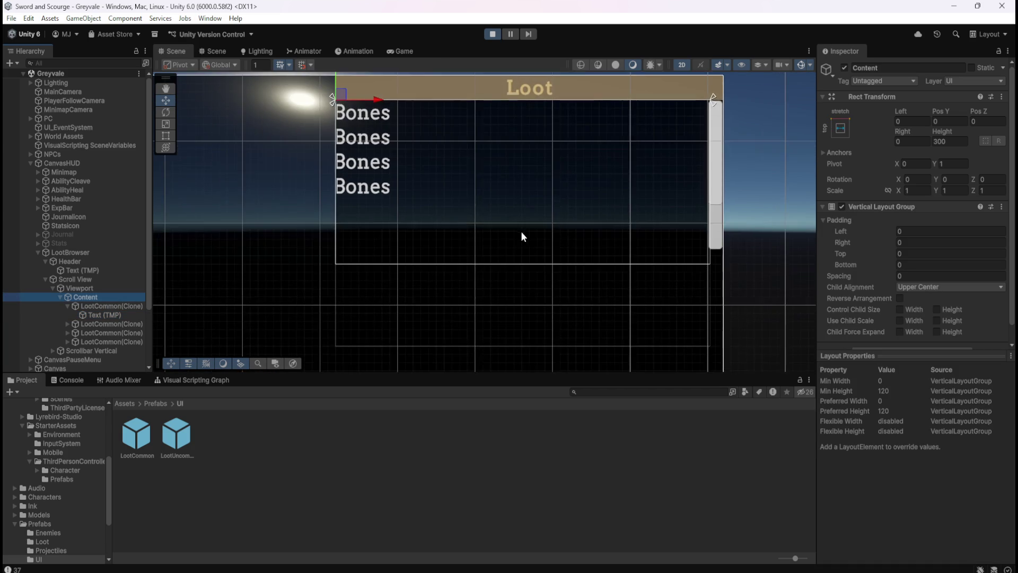
pyautogui.scroll(1, 507, 235)
pyautogui.click(101, 306)
pyautogui.click(84, 297)
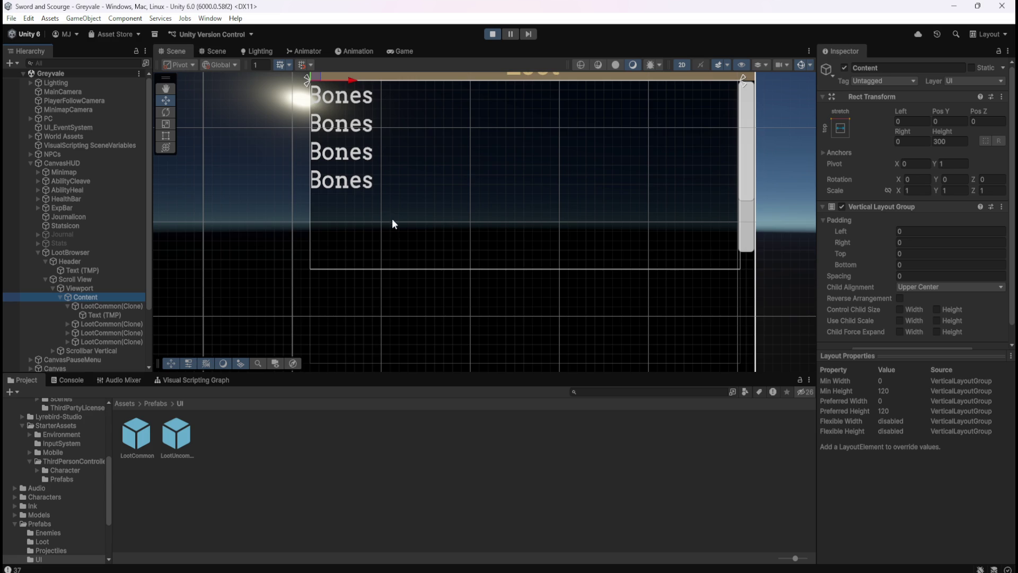
pyautogui.scroll(-3, 509, 245)
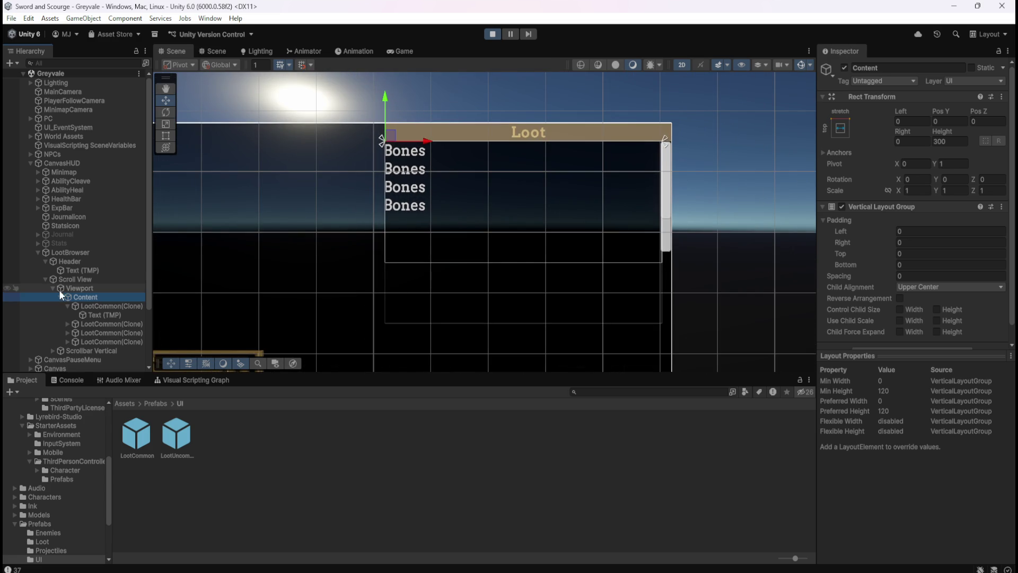
pyautogui.click(74, 288)
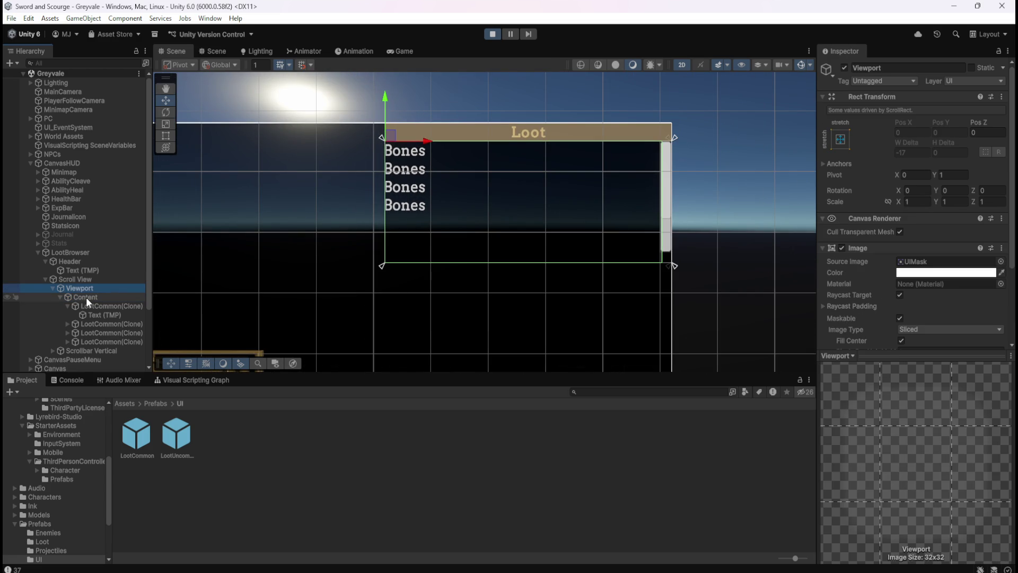
pyautogui.click(86, 297)
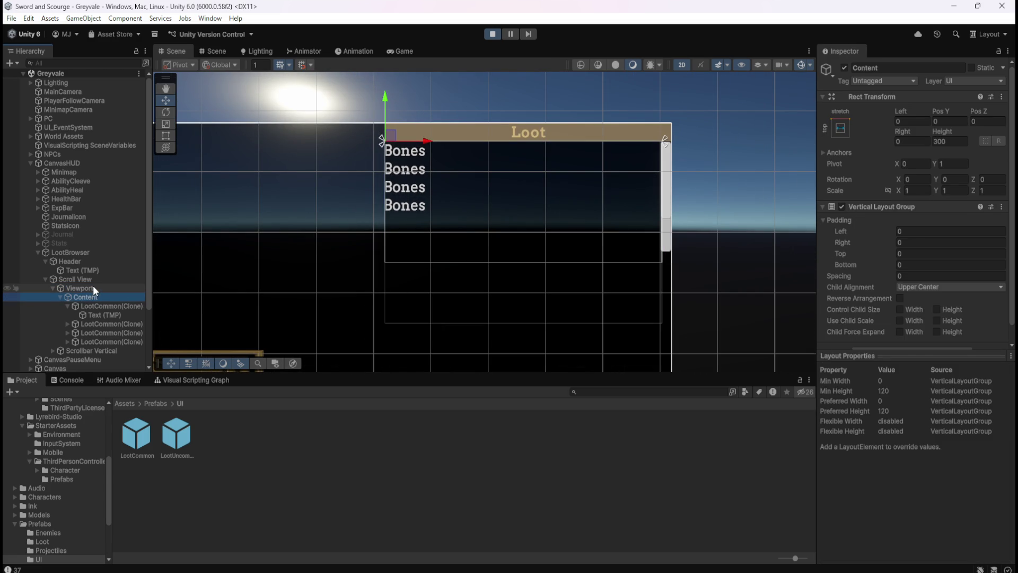
pyautogui.click(93, 288)
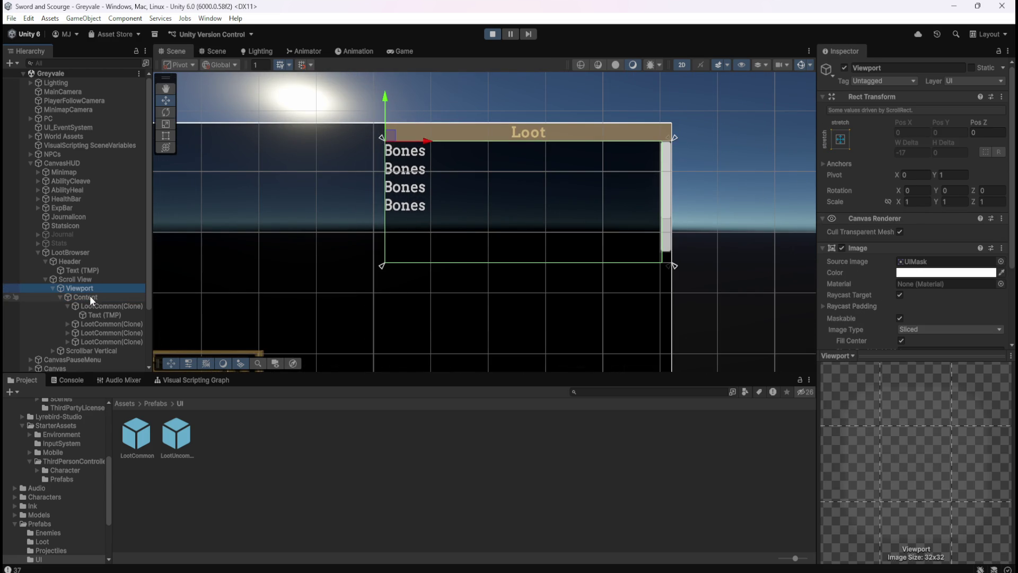
pyautogui.click(91, 295)
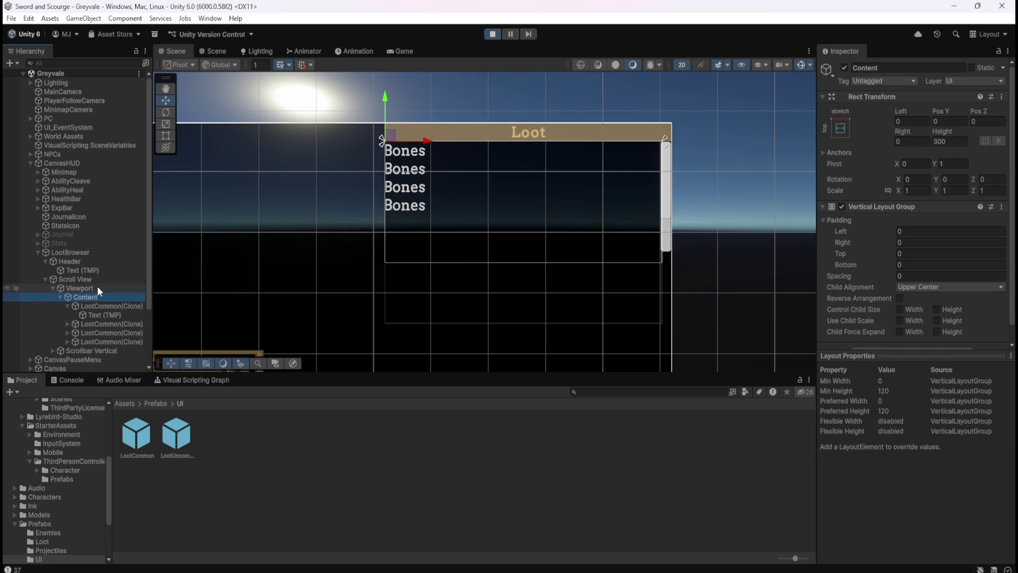
pyautogui.click(97, 285)
pyautogui.click(94, 295)
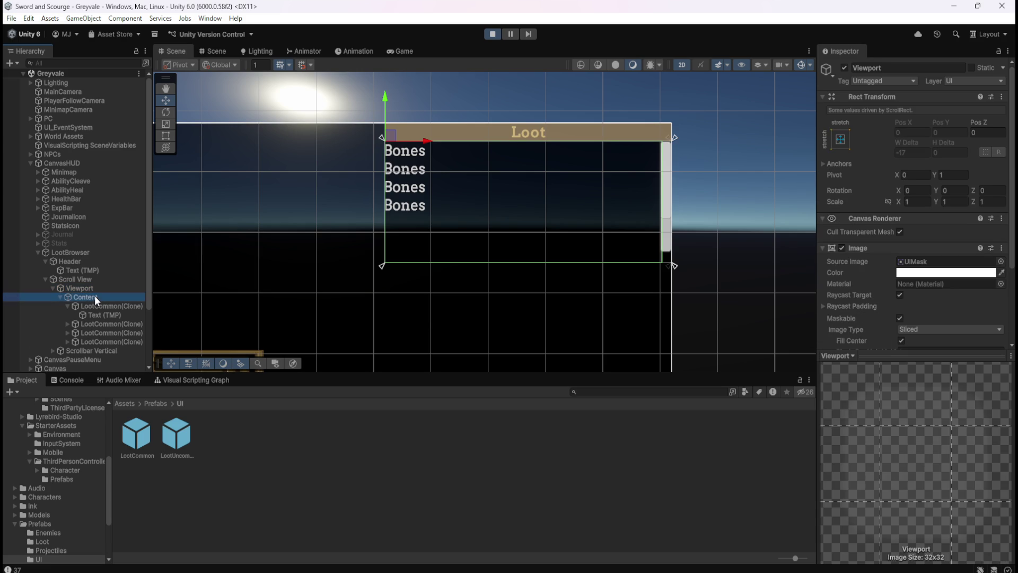
pyautogui.click(100, 287)
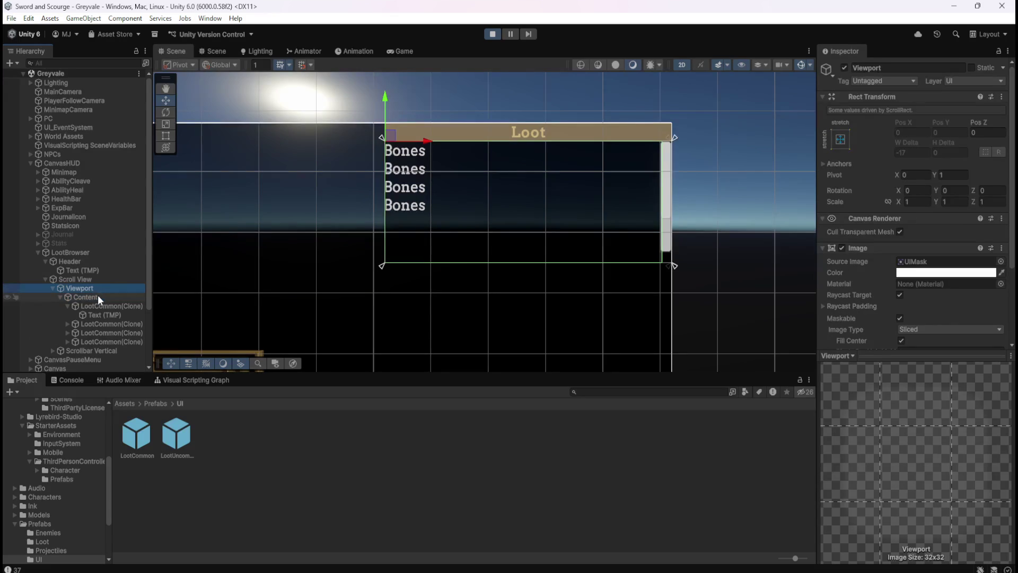
pyautogui.click(106, 281)
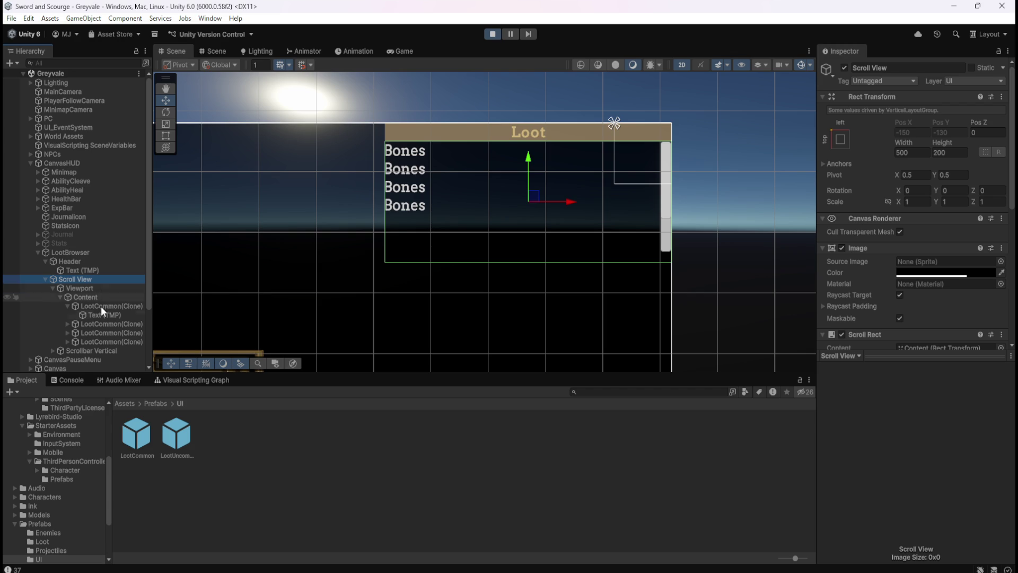
pyautogui.click(88, 351)
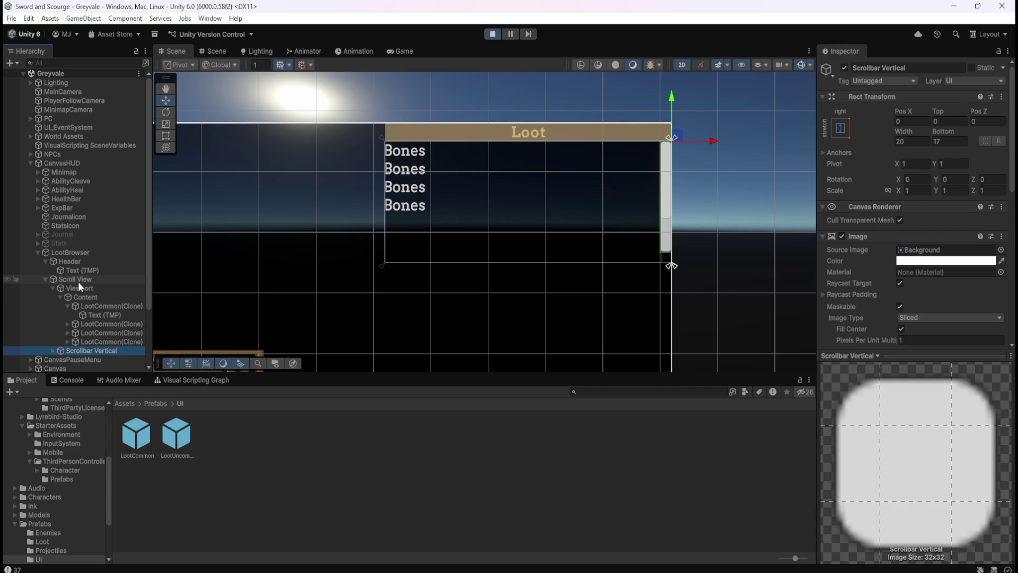
pyautogui.click(78, 282)
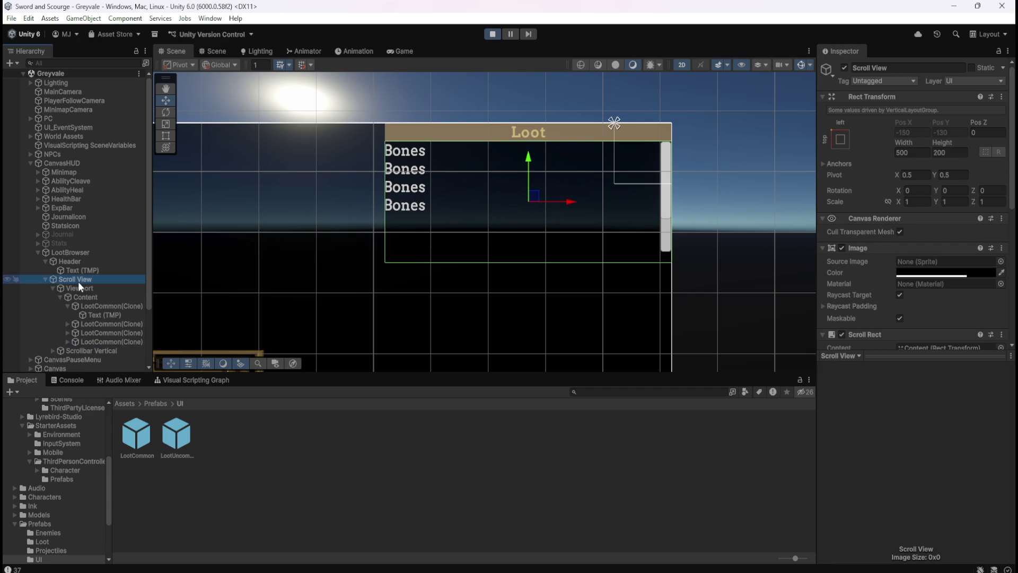
pyautogui.click(100, 350)
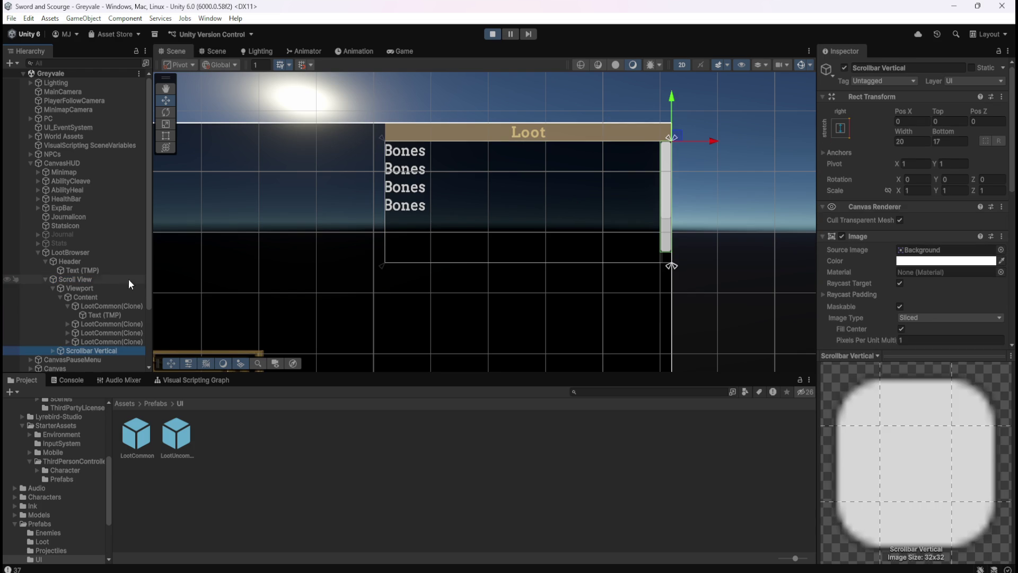
pyautogui.click(90, 289)
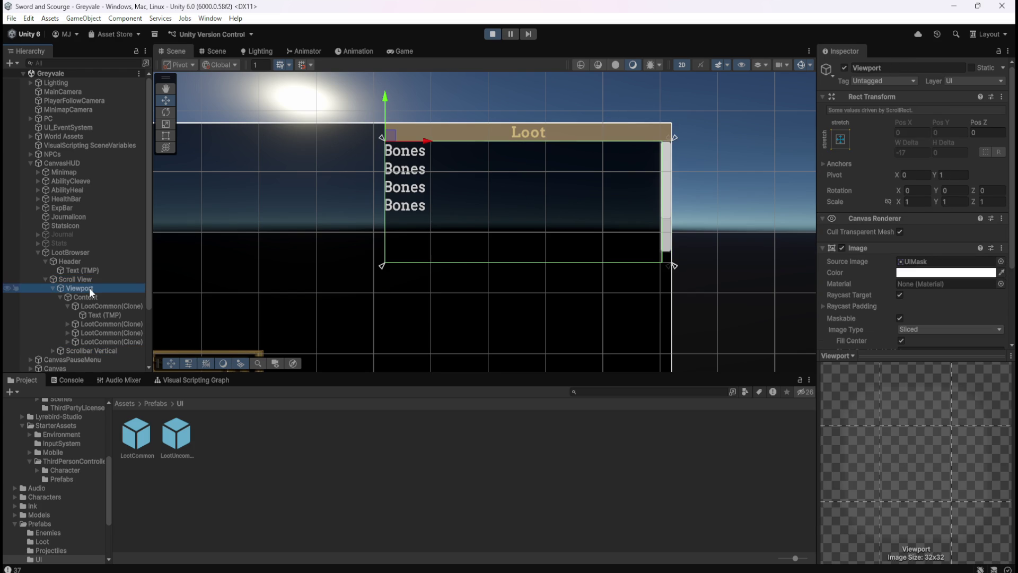
pyautogui.click(94, 313)
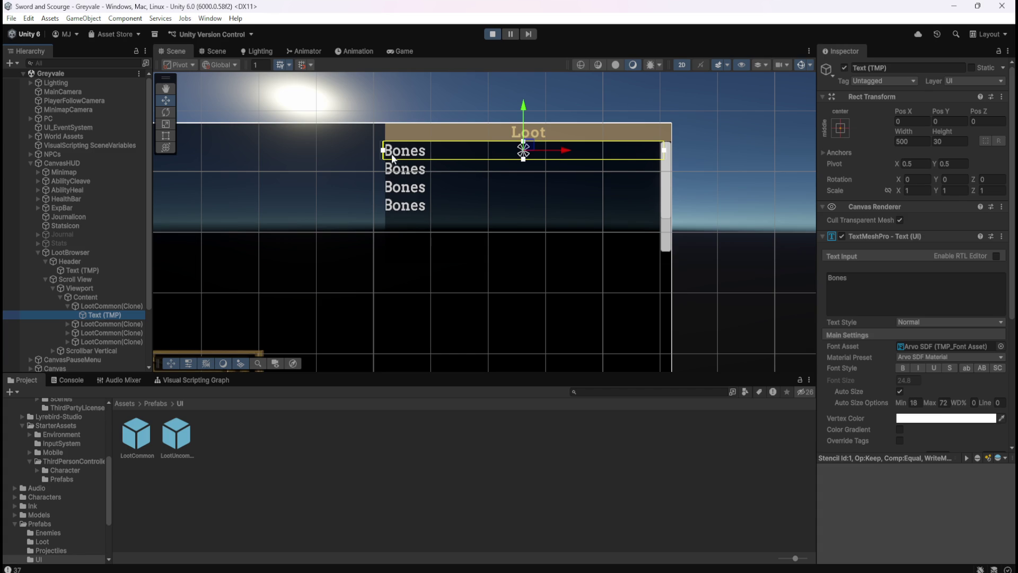
# Stop the game, enable Control Child Size Width on Content's layout group, and play again.
pyautogui.click(98, 297)
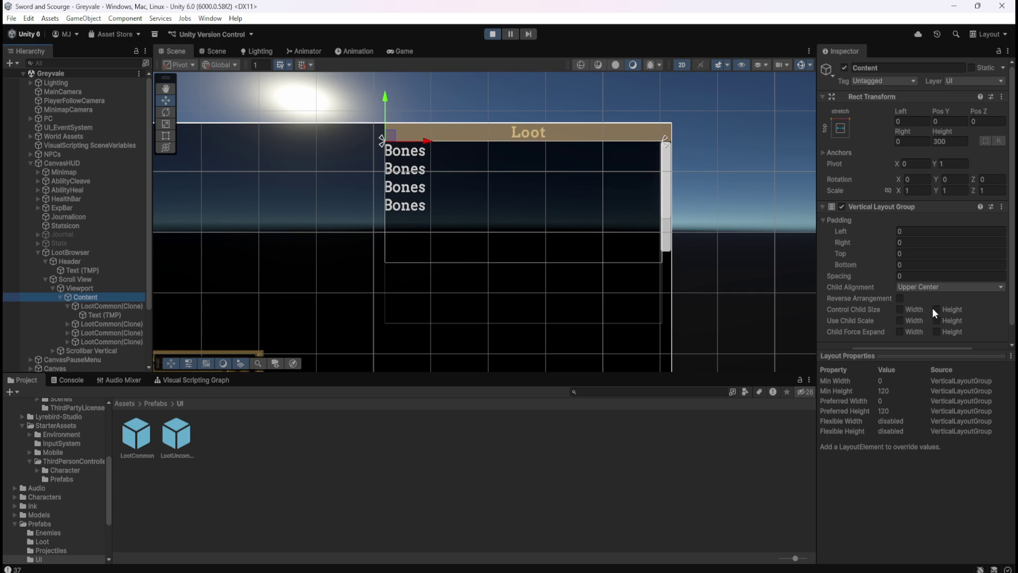
pyautogui.click(497, 36)
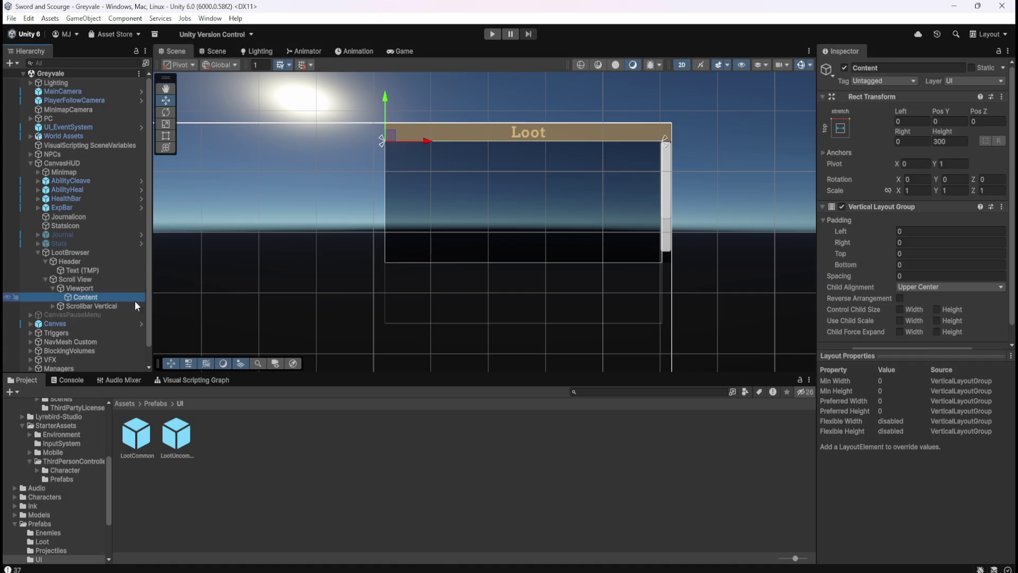
pyautogui.click(900, 309)
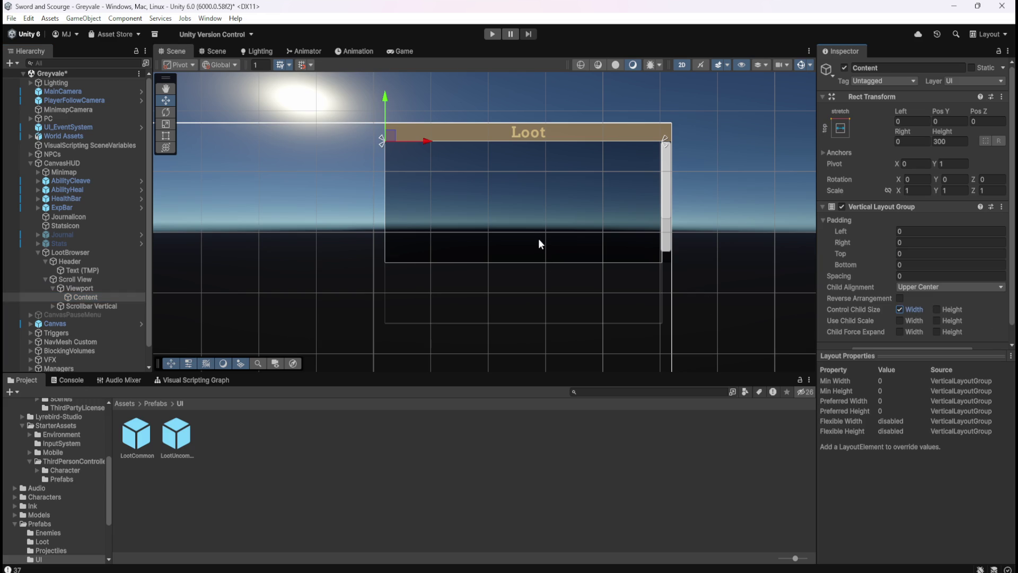
pyautogui.click(490, 35)
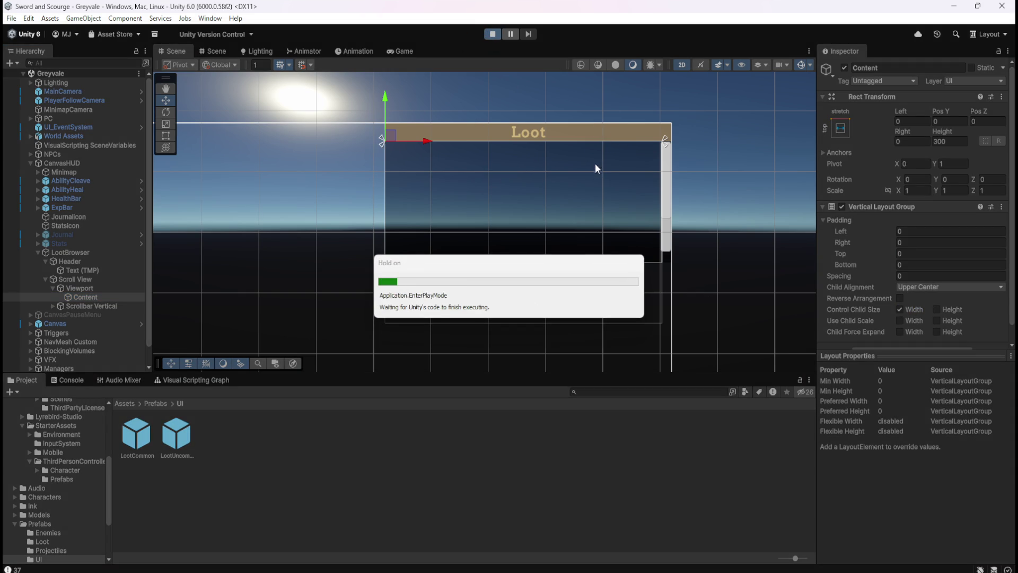
# Run through the village into the graveyard, fight the skeleton for seven Bones rows, then pause.
pyautogui.press('w')
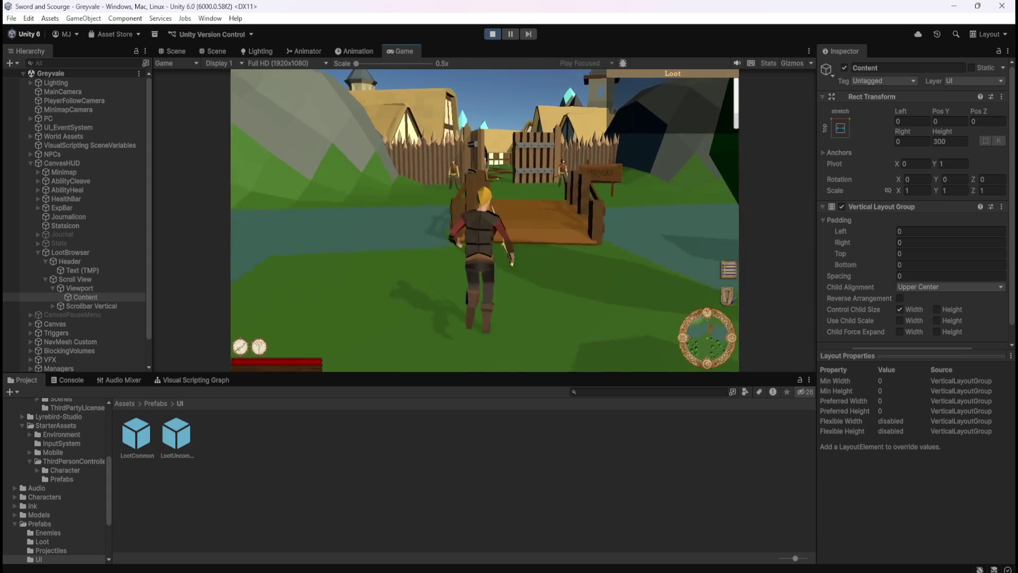
pyautogui.press('w')
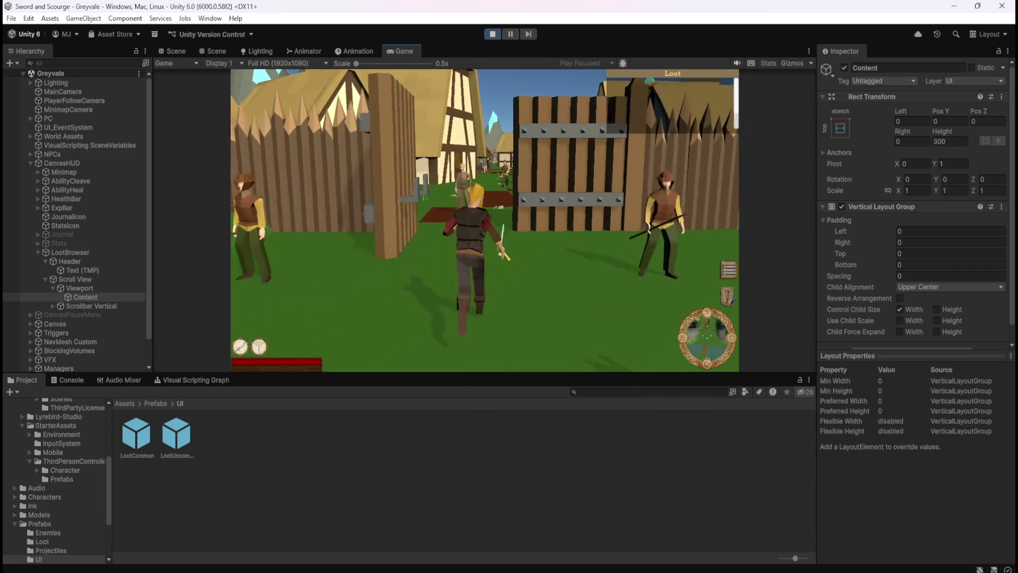
pyautogui.press('w')
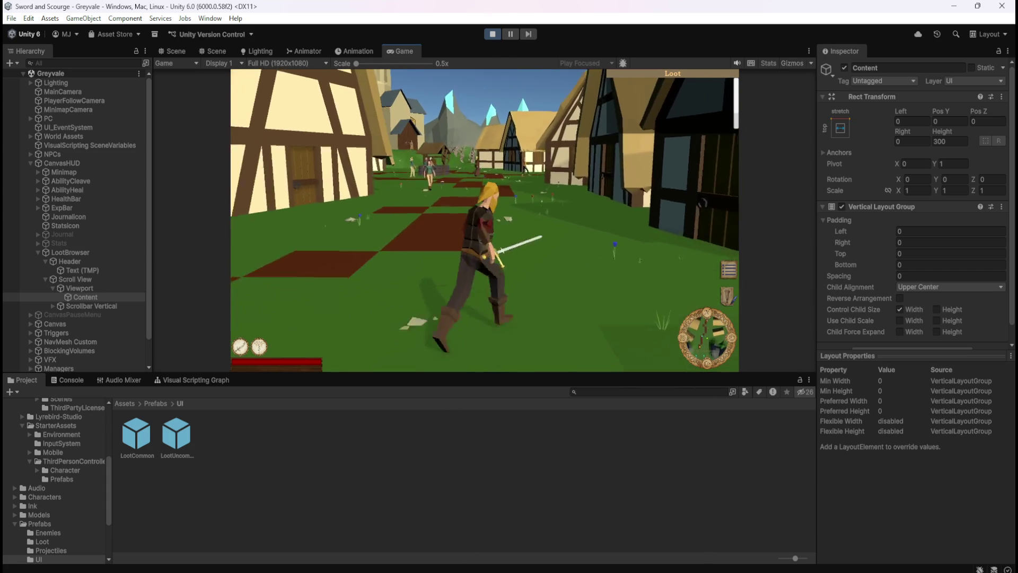
pyautogui.press('w')
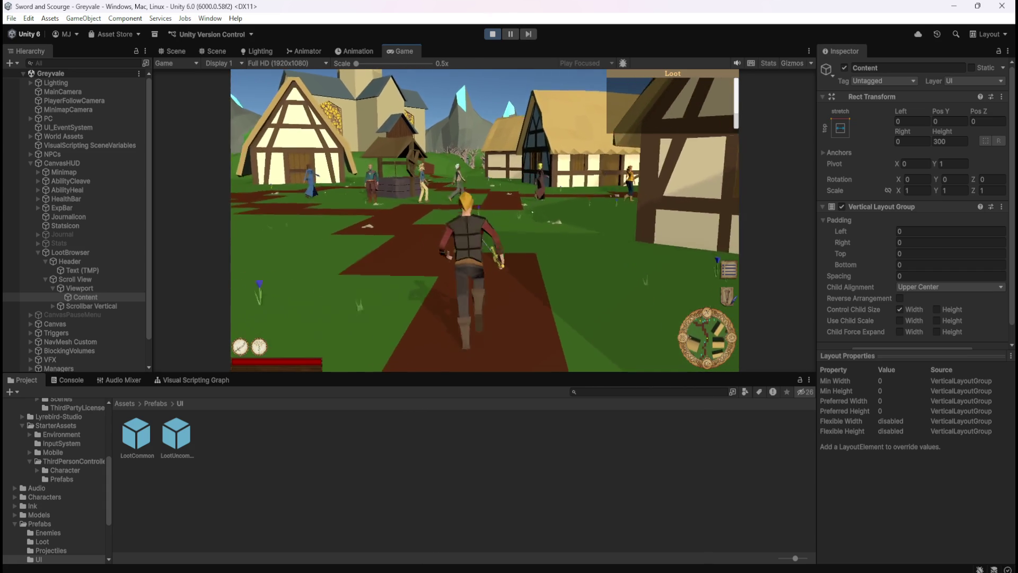
pyautogui.press('w')
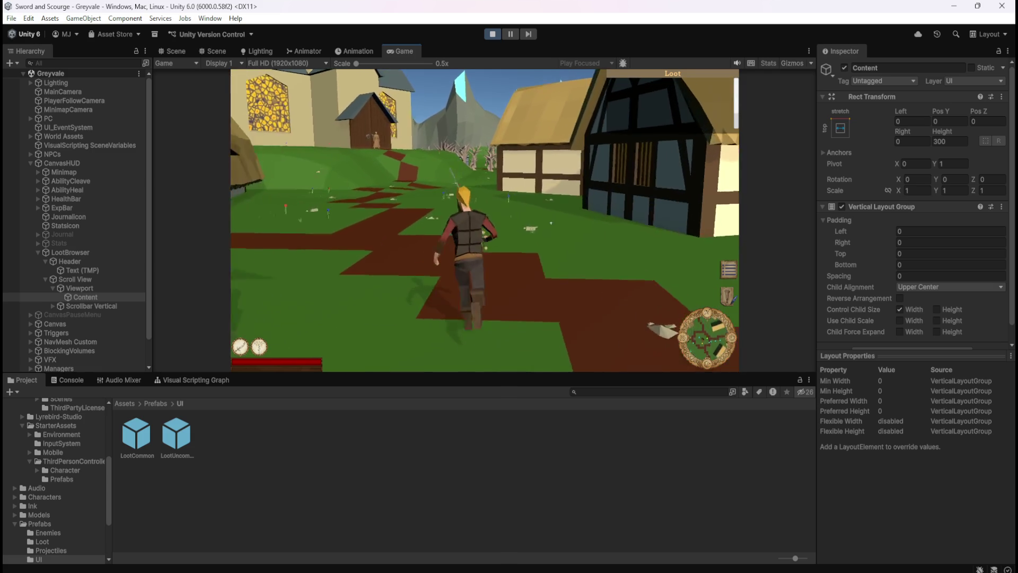
pyautogui.press('w')
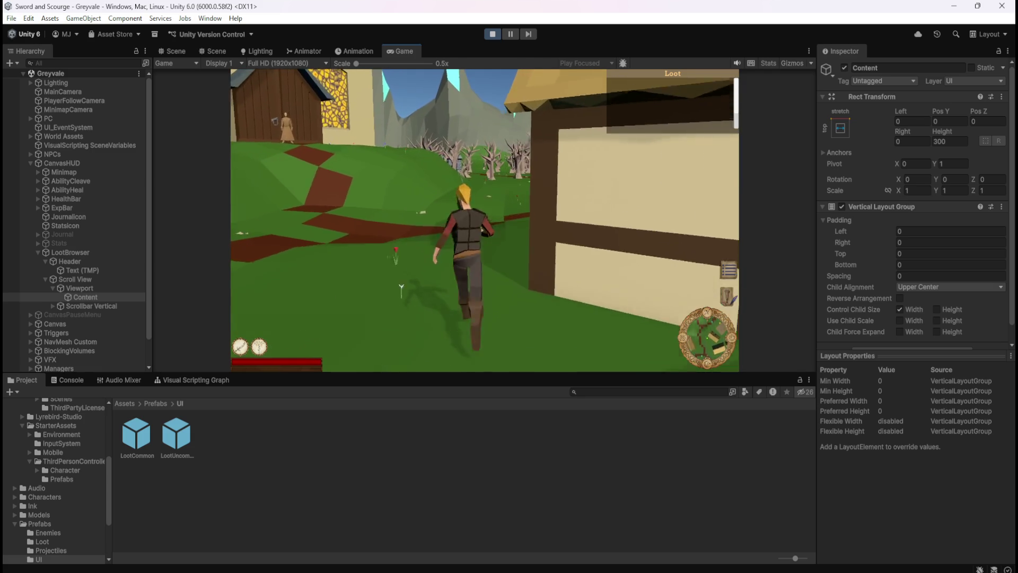
pyautogui.press('w')
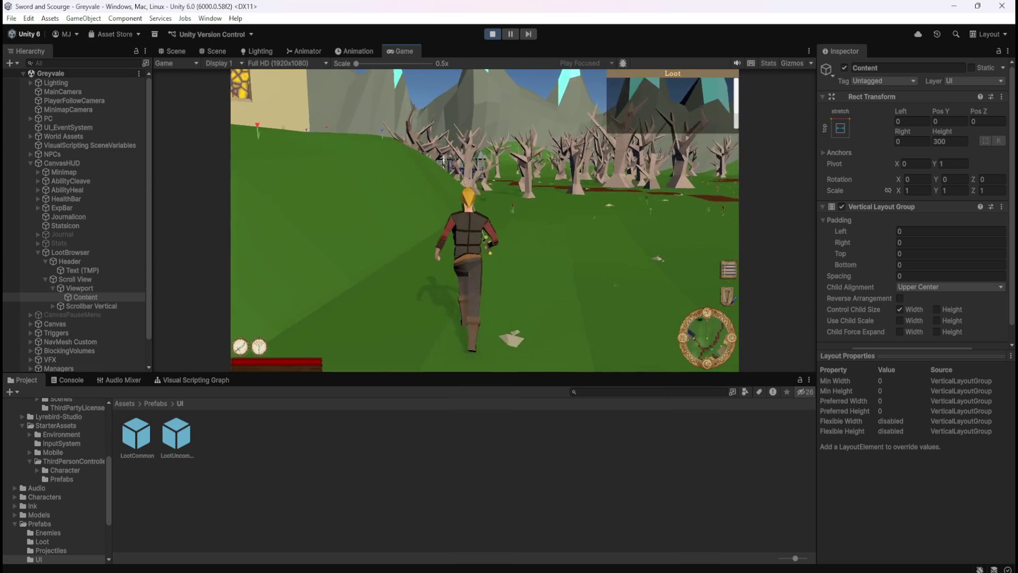
pyautogui.press('w')
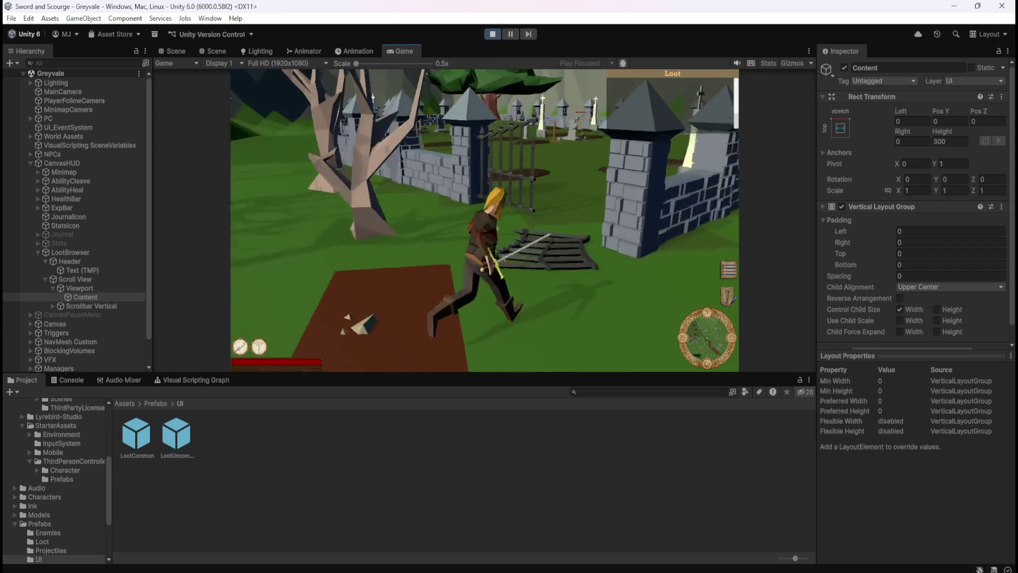
pyautogui.press('w')
pyautogui.press('w')
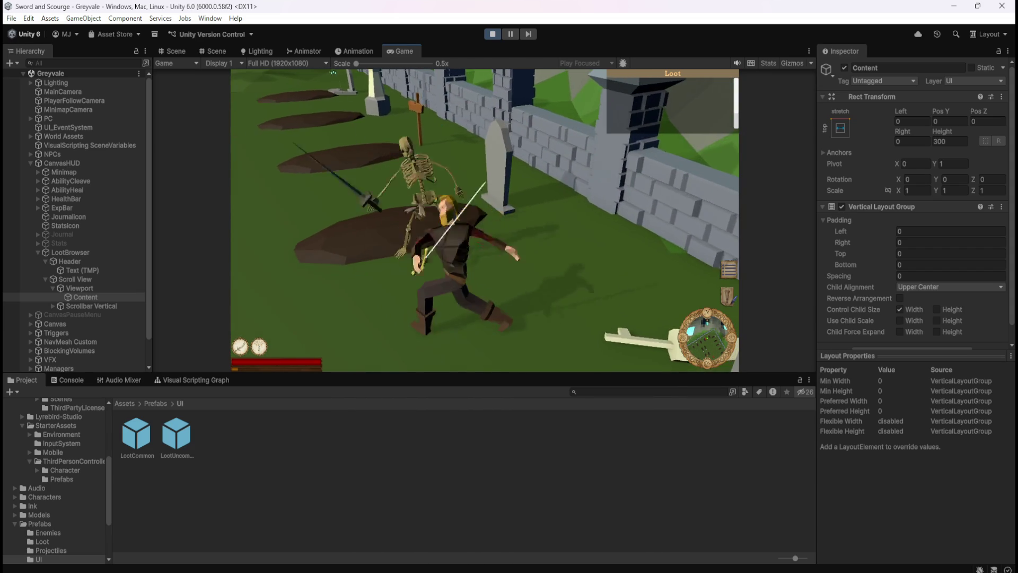
pyautogui.press('w')
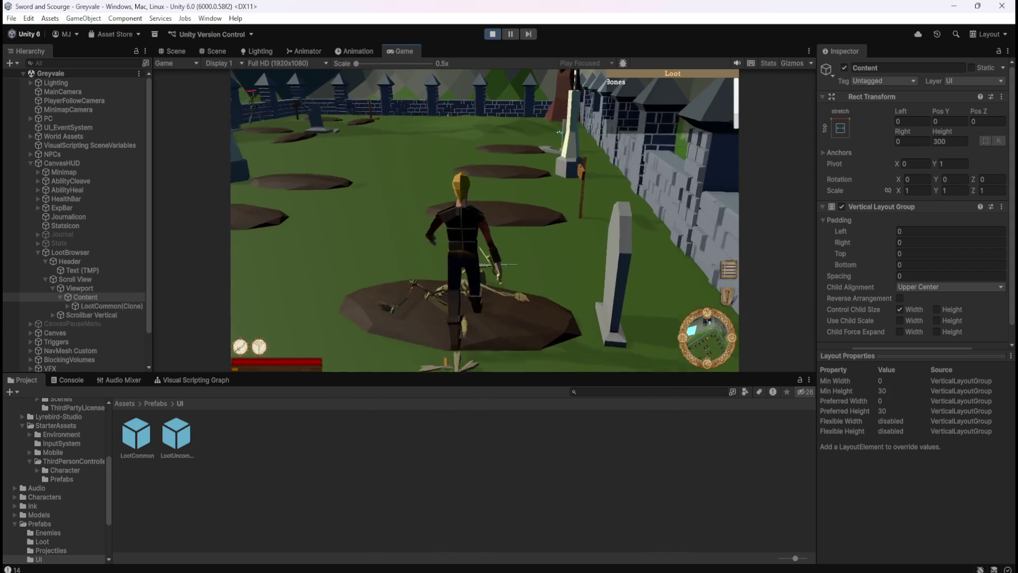
pyautogui.press('w')
pyautogui.press('w')
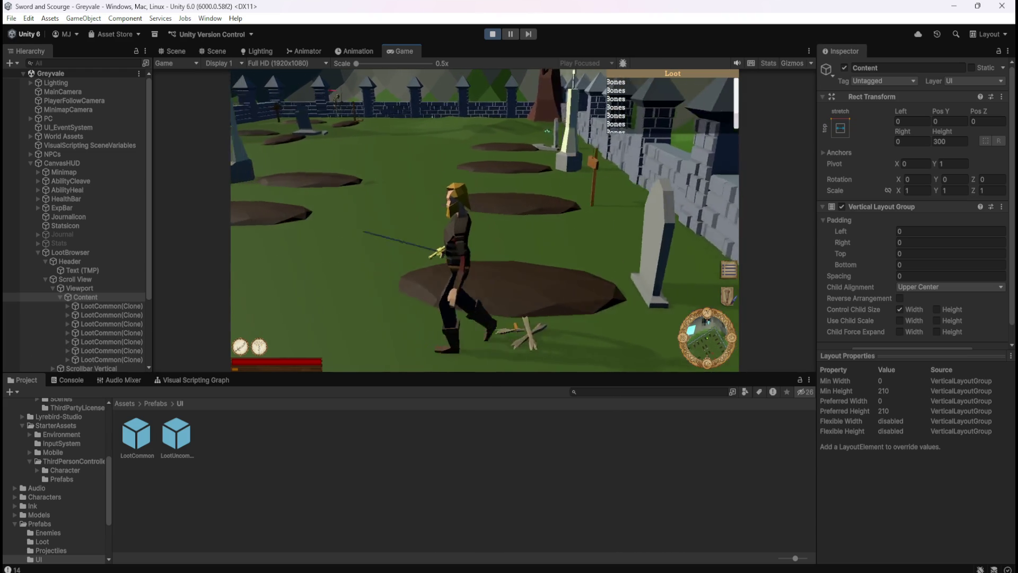
pyautogui.press('Escape')
# In the Scene view, inspect Content's vertical layout, the first LootCommon(Clone) row and its Bones Text (TMP) sizing.
pyautogui.click(183, 51)
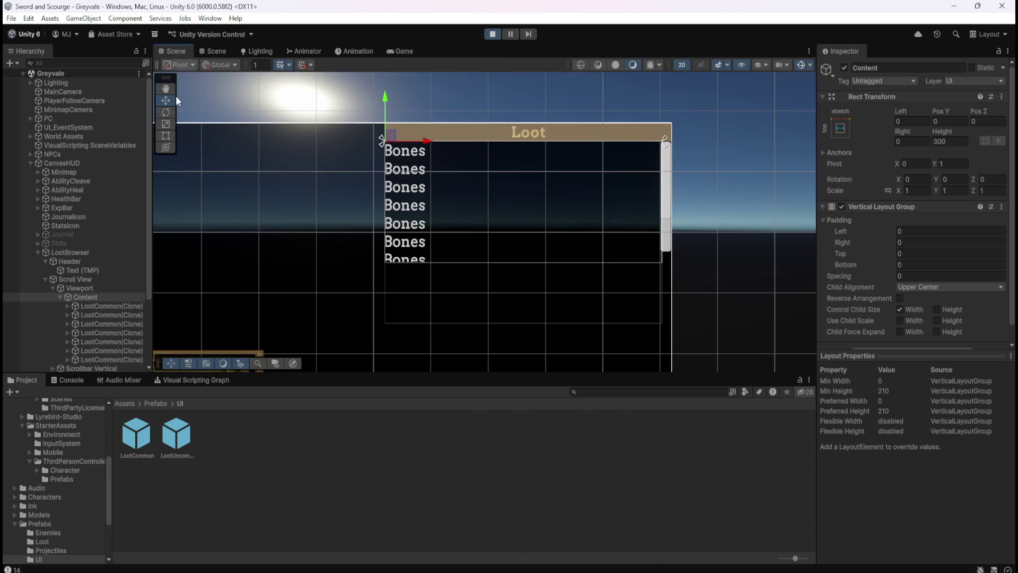
pyautogui.click(67, 306)
pyautogui.click(99, 315)
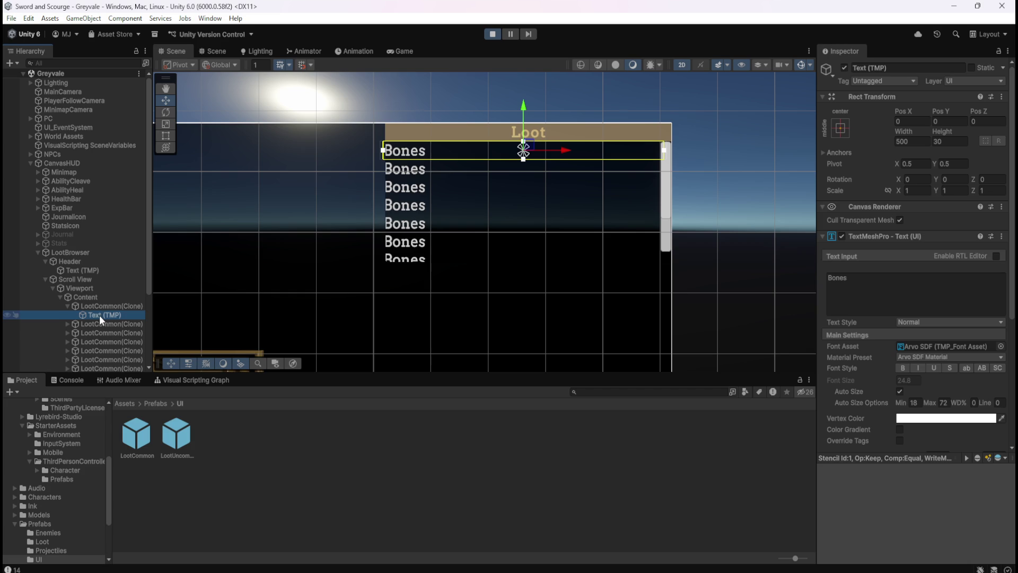
pyautogui.scroll(1, 557, 145)
pyautogui.scroll(1, 558, 145)
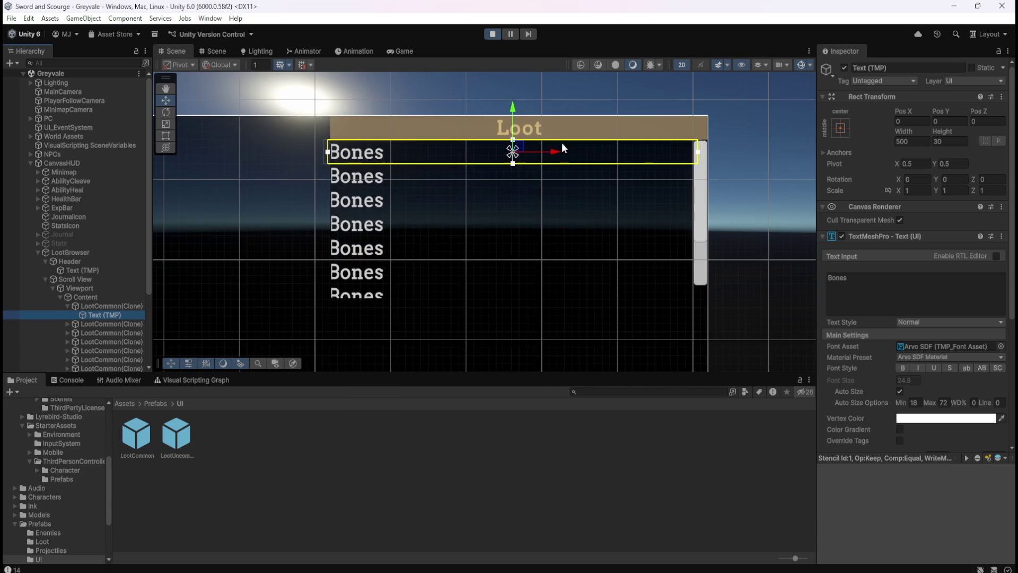
pyautogui.click(88, 296)
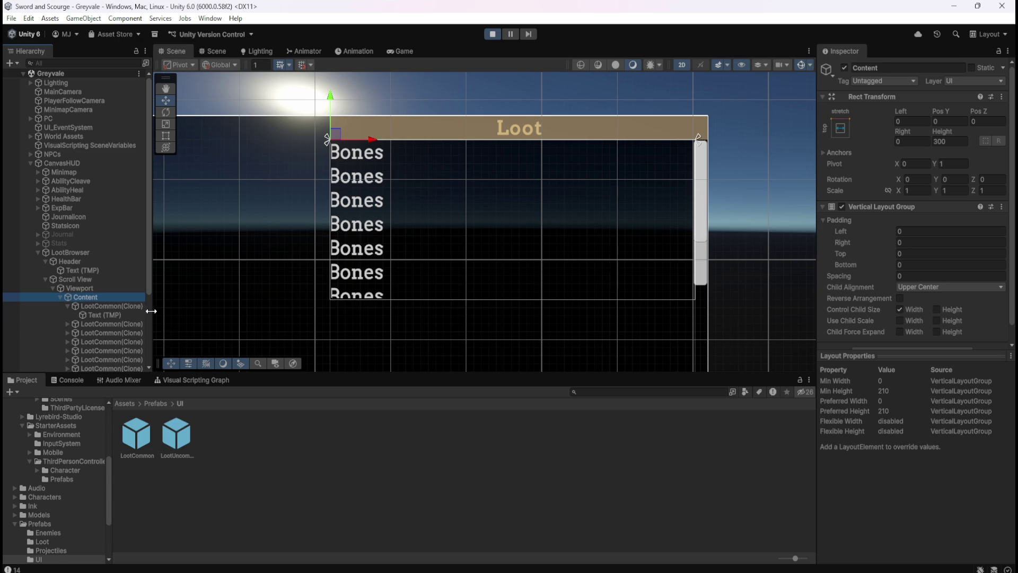
pyautogui.click(107, 307)
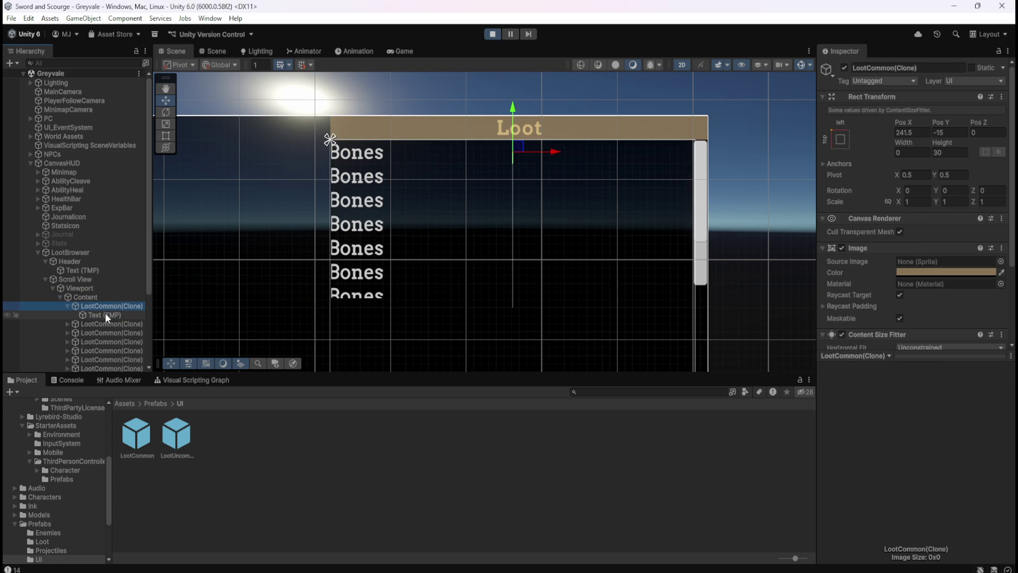
pyautogui.click(105, 315)
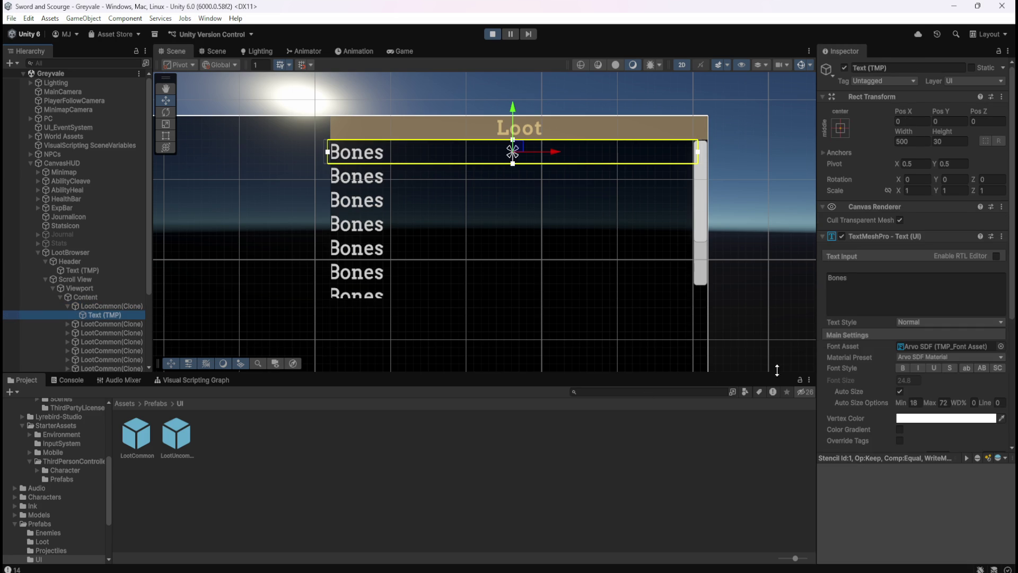
pyautogui.scroll(-10, 874, 371)
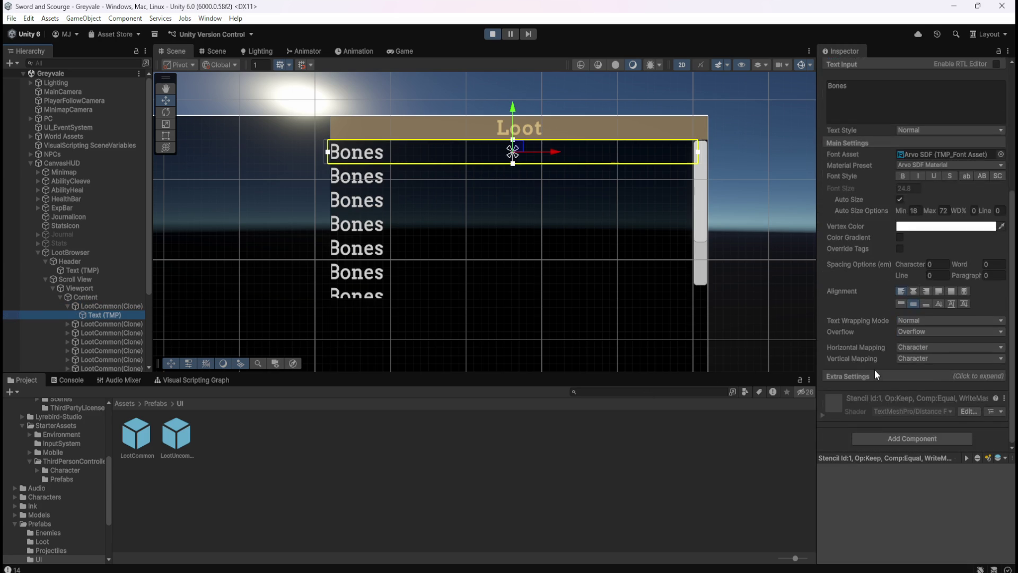
pyautogui.scroll(10, 873, 369)
pyautogui.click(97, 307)
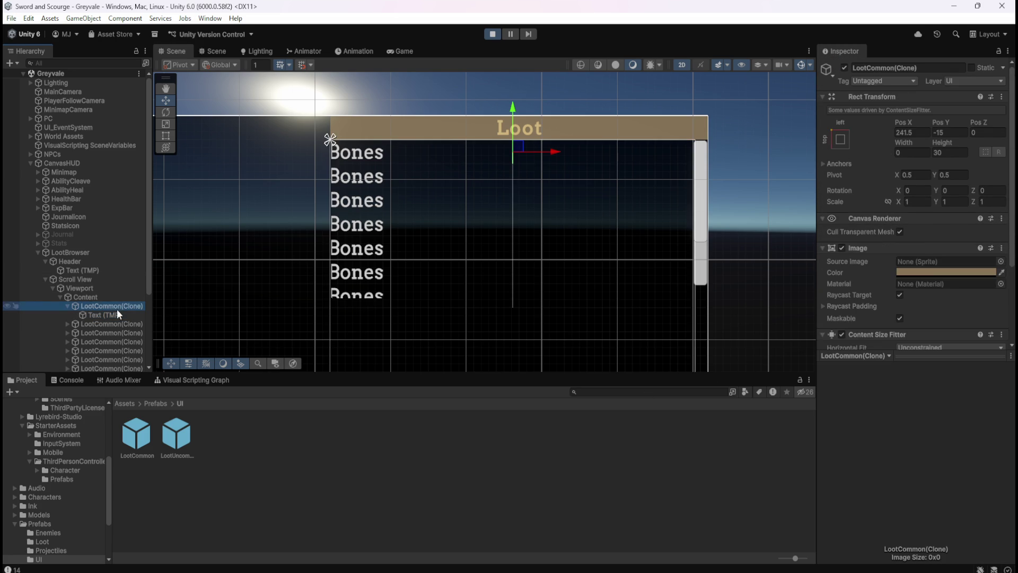
# Try Content Size Fitter settings: horizontal Min/Preferred Size, vertical Preferred/Min Size, ending horizontal at Min Size.
pyautogui.scroll(-3, 872, 274)
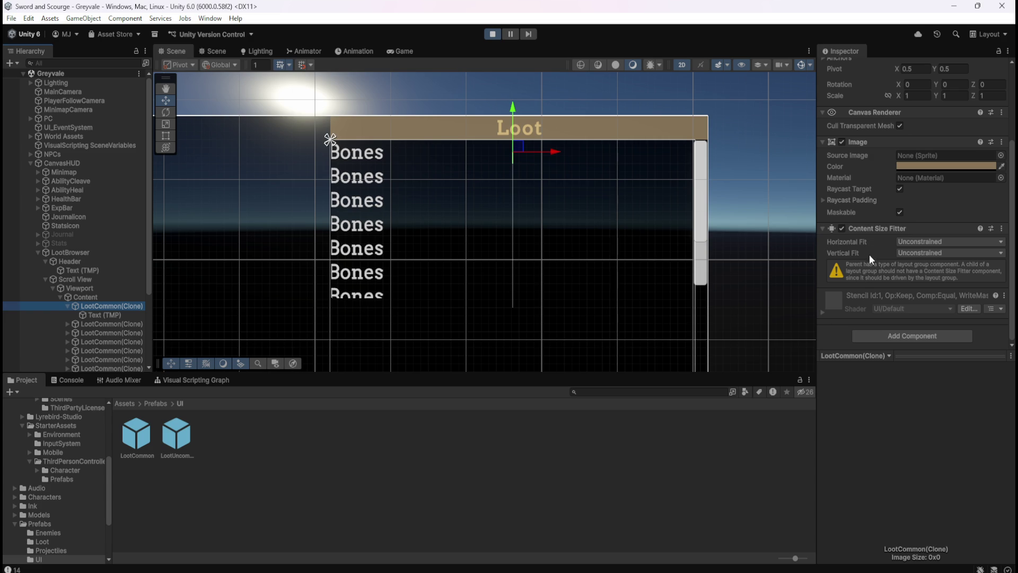
pyautogui.click(932, 251)
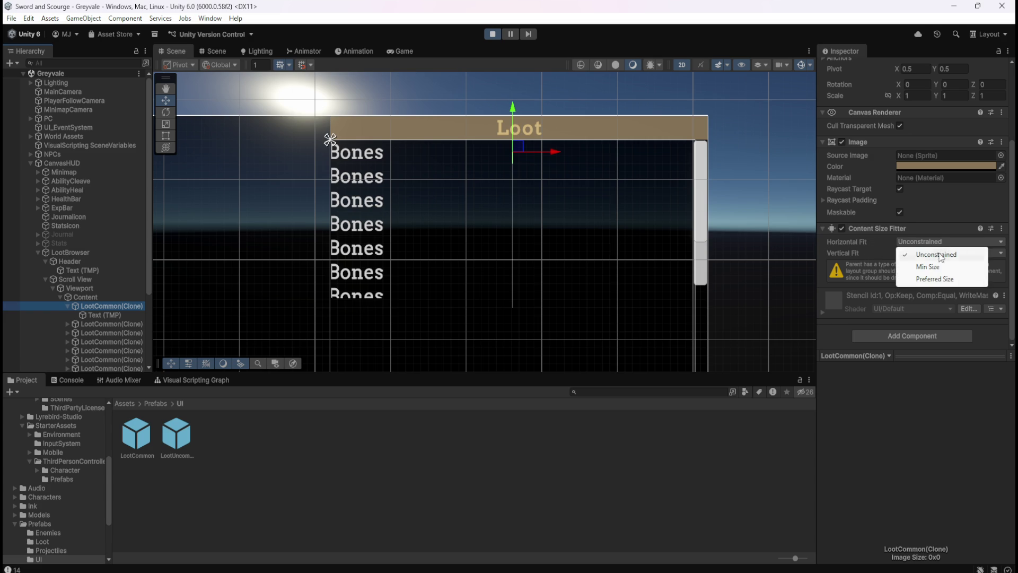
pyautogui.click(928, 266)
pyautogui.click(945, 243)
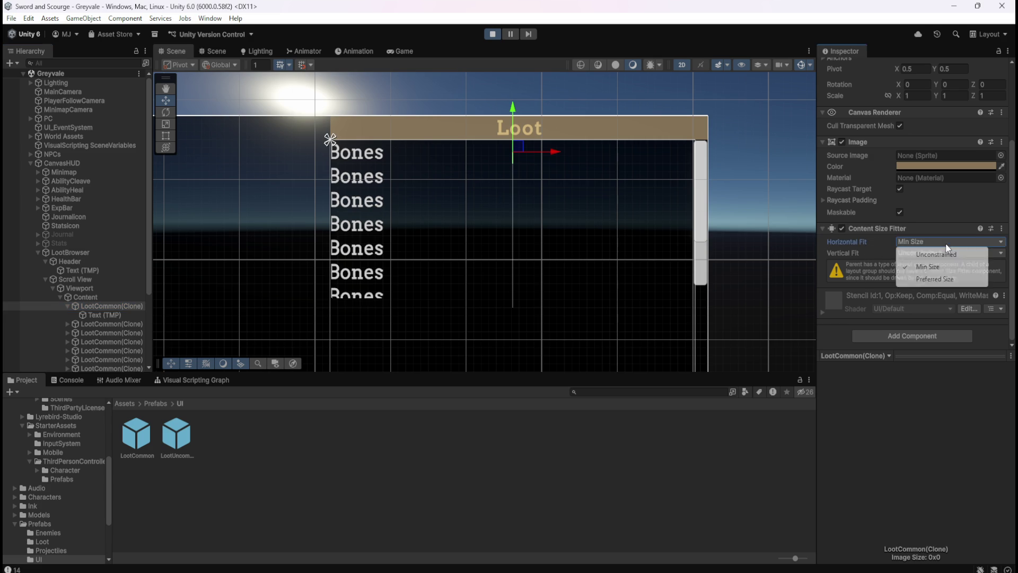
pyautogui.click(931, 279)
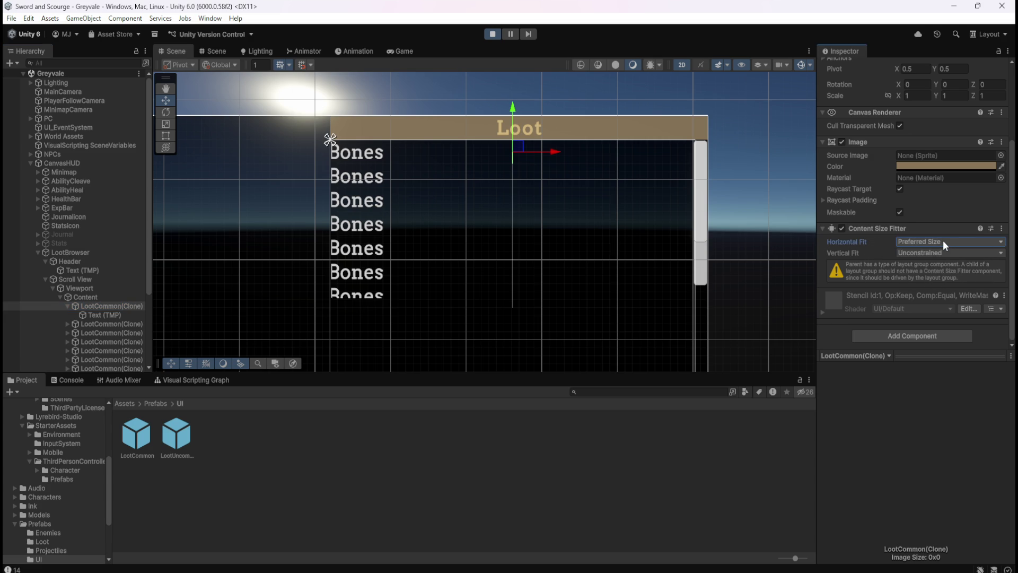
pyautogui.click(942, 253)
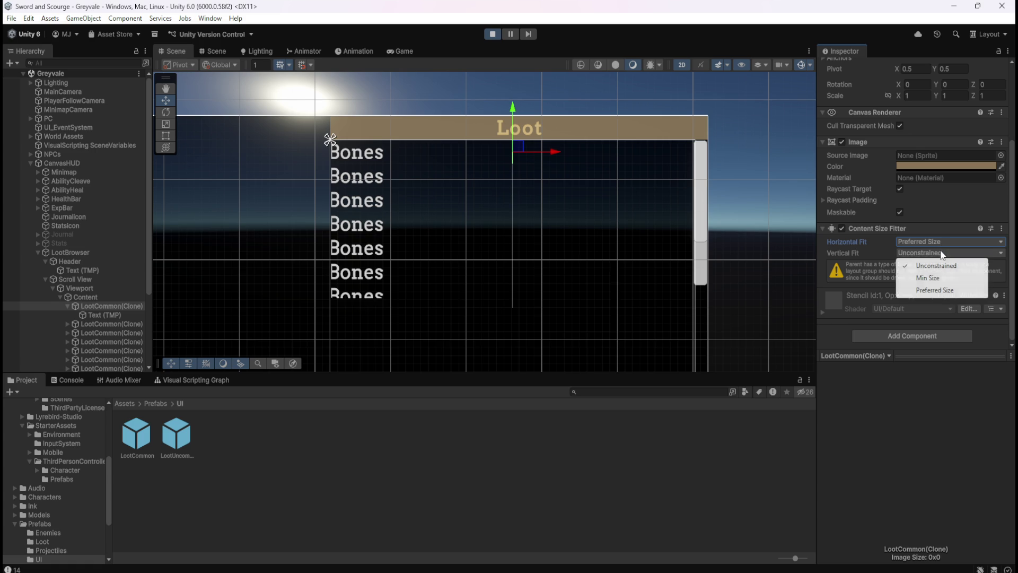
pyautogui.click(935, 291)
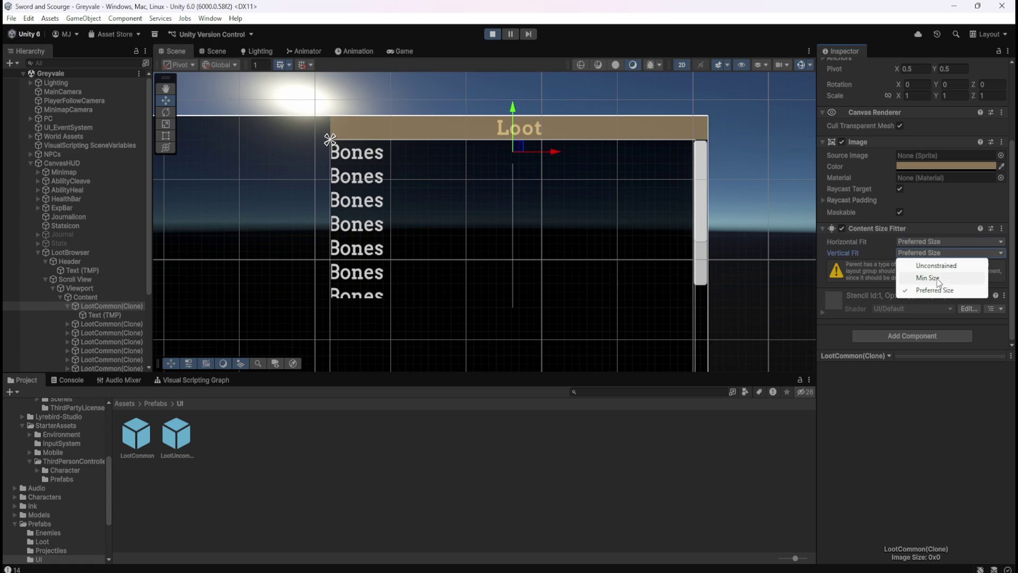
pyautogui.click(928, 278)
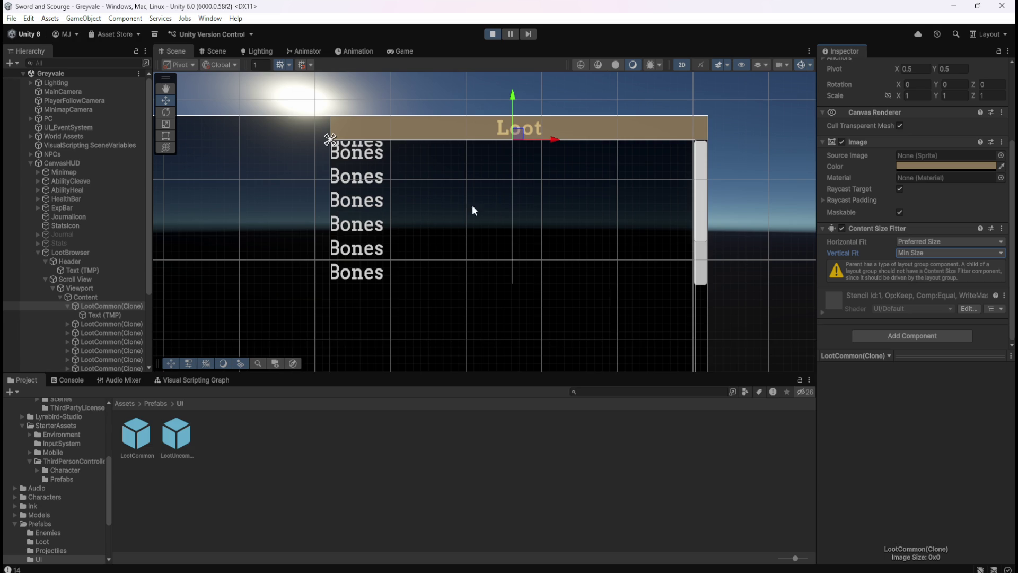
pyautogui.click(944, 243)
pyautogui.click(939, 268)
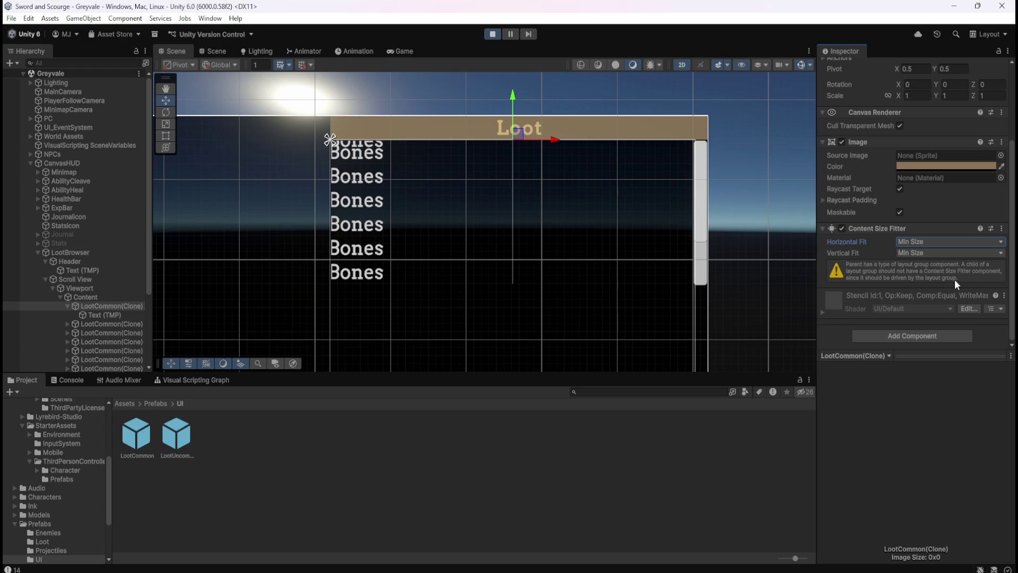
# Stop play, remove the Content Size Fitter from LootCommon, then return to Greyvale and select LootBrowser.
pyautogui.click(493, 35)
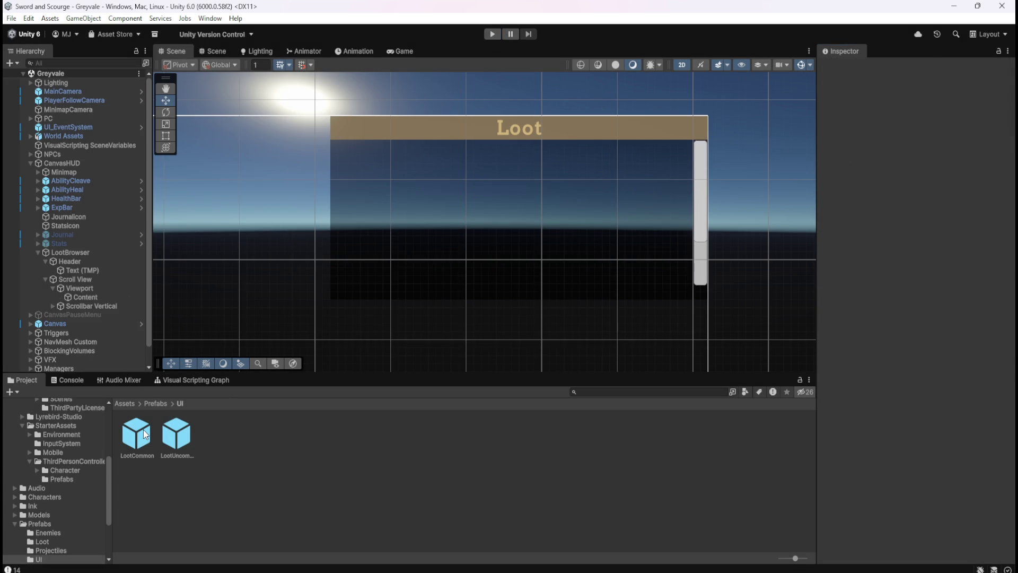
pyautogui.doubleClick(143, 430)
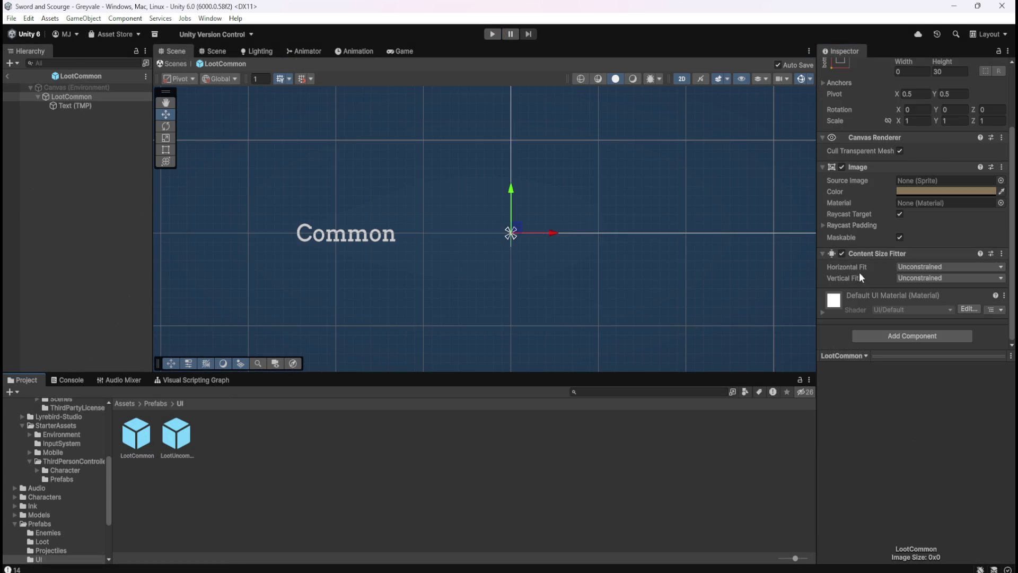
pyautogui.rightClick(928, 253)
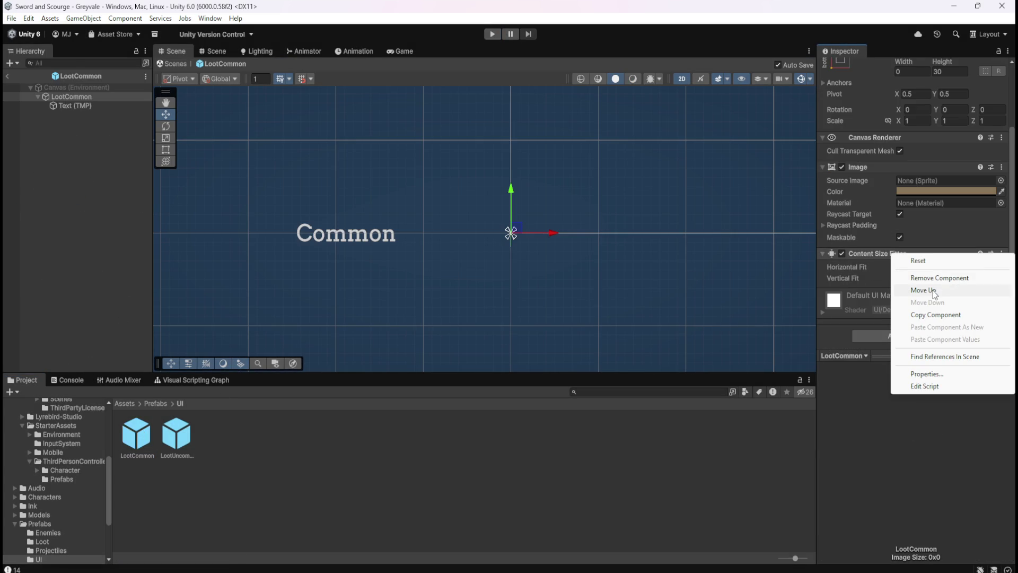
pyautogui.click(939, 278)
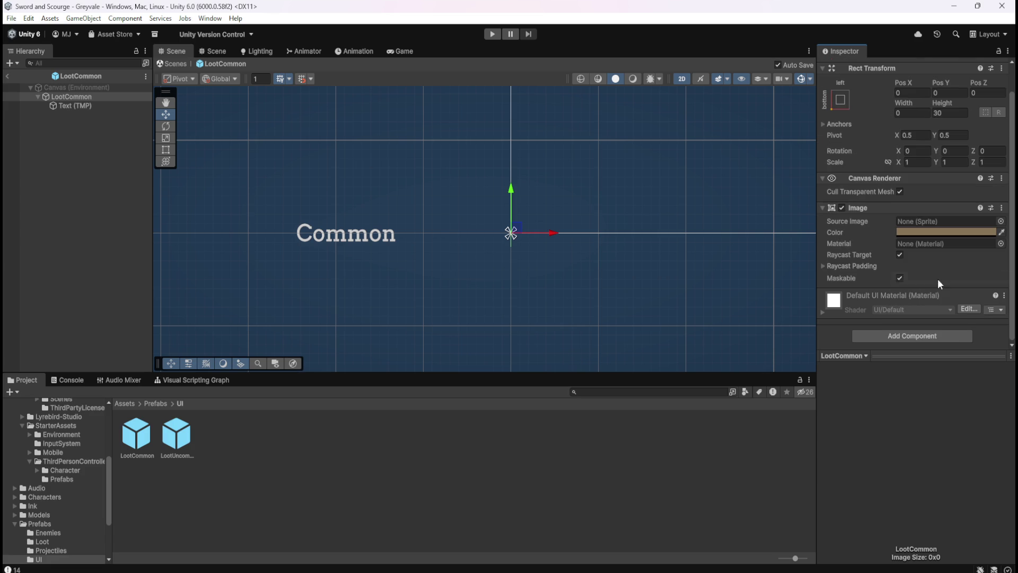
pyautogui.click(7, 78)
pyautogui.click(91, 251)
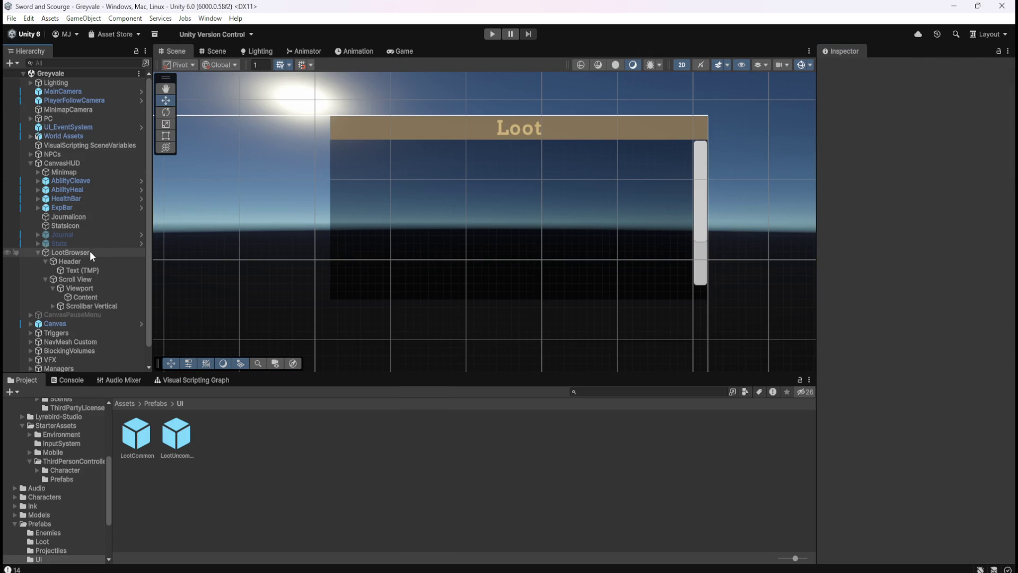
# Uncheck Content's Control Child Size Width, save Greyvale, keep Upper Center alignment, then select Viewport.
pyautogui.click(84, 296)
pyautogui.scroll(-1, 855, 272)
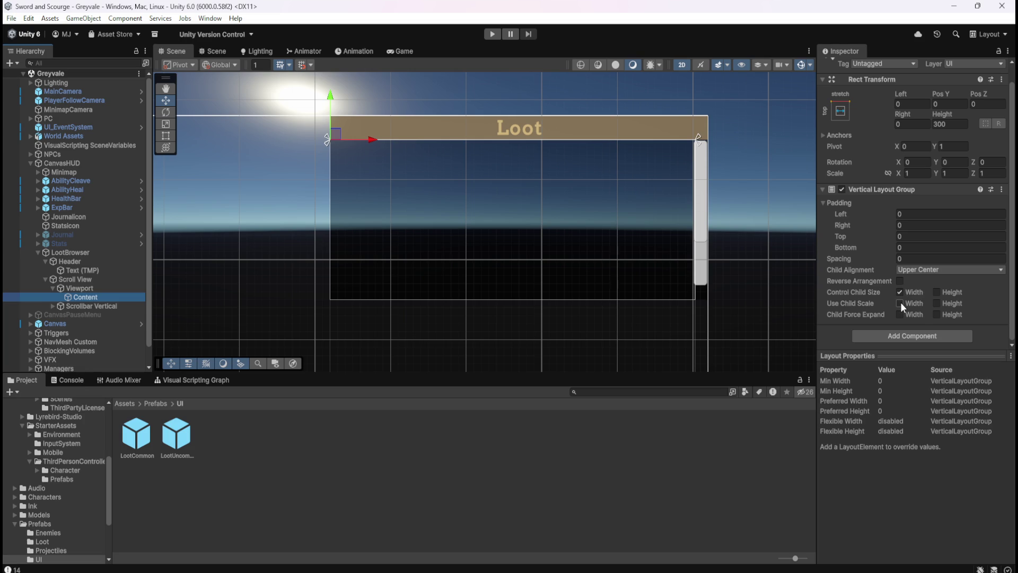
pyautogui.click(905, 292)
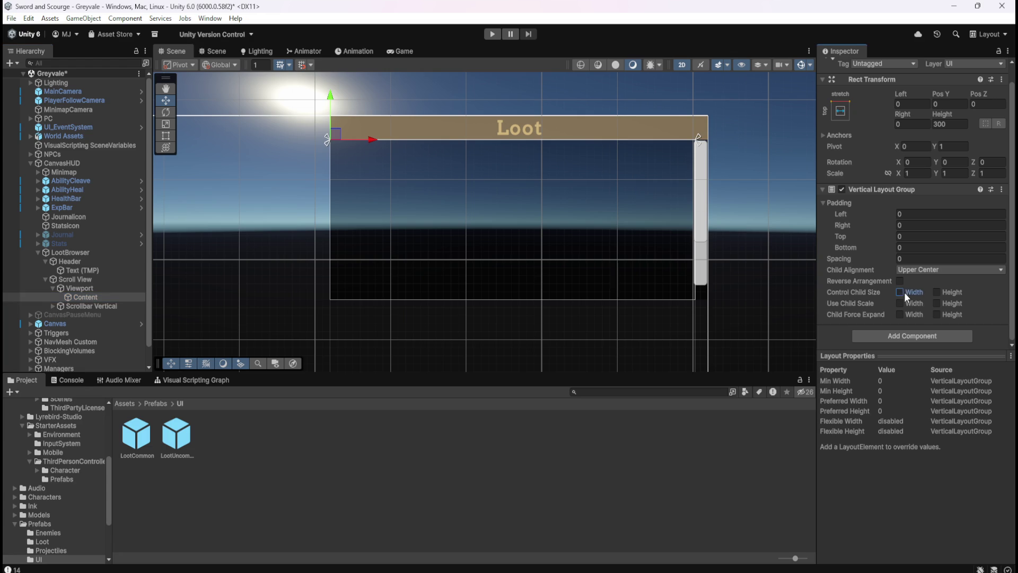
pyautogui.hotkey('ctrl', 's')
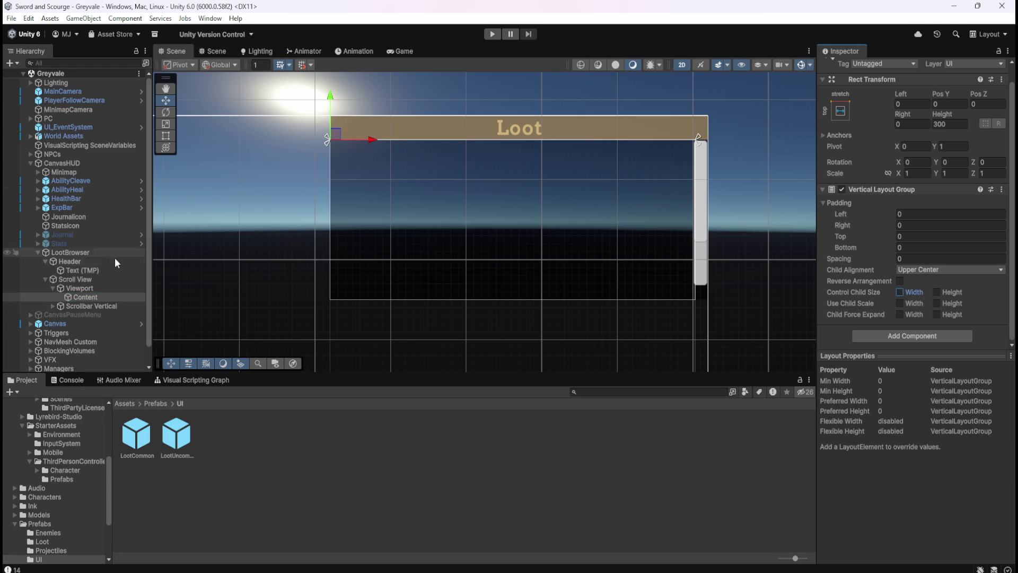
pyautogui.click(951, 269)
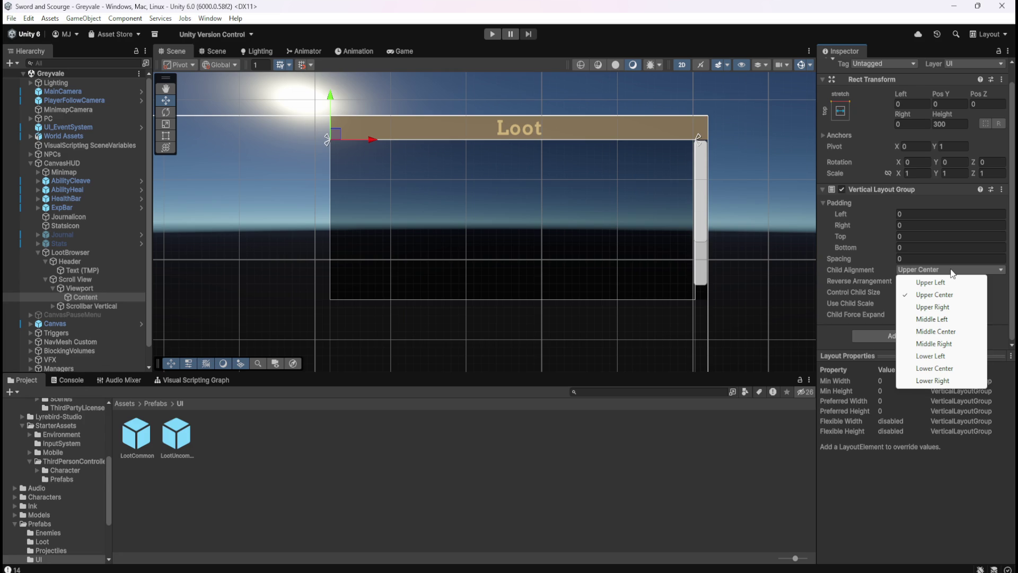
pyautogui.click(845, 13)
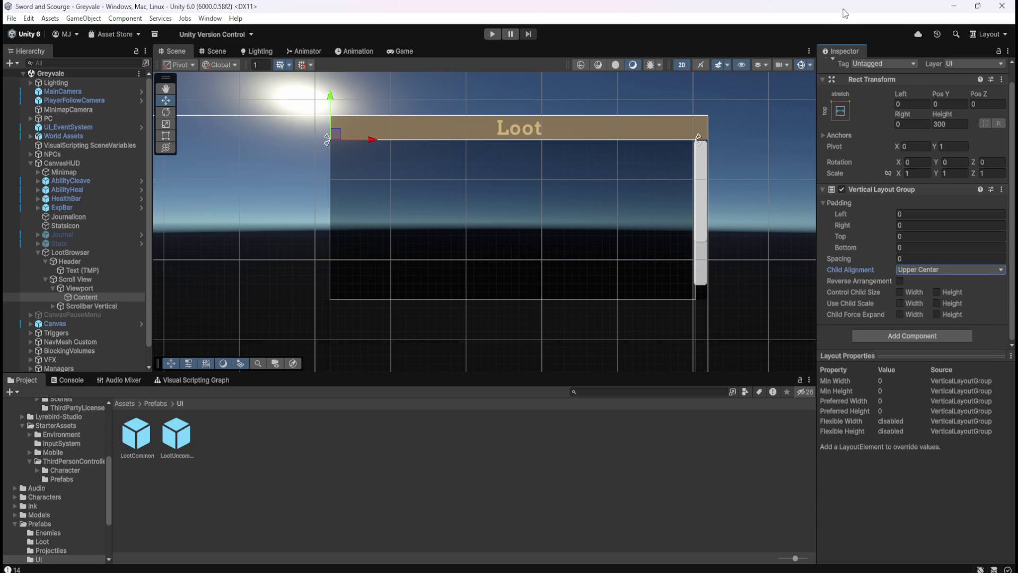
pyautogui.click(94, 288)
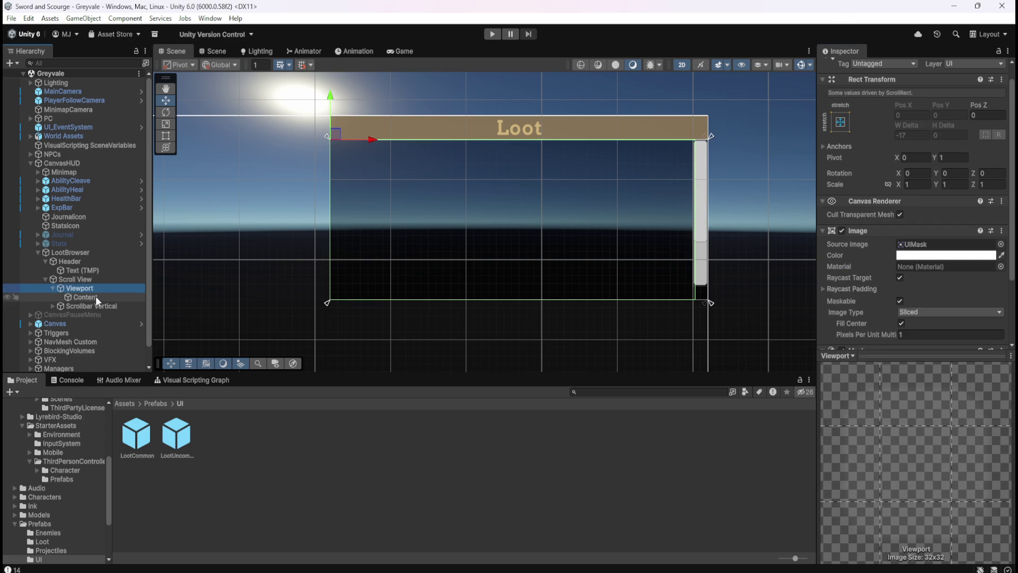
# Review Content, Scroll View, Scrollbar Vertical and LootBrowser, then open the LootCommon prefab for editing.
pyautogui.click(95, 296)
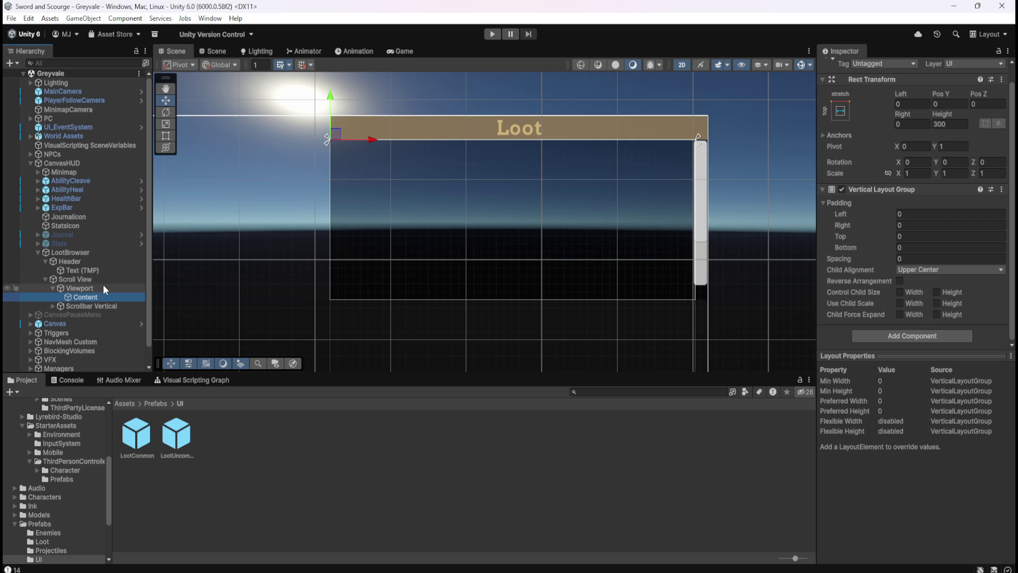
pyautogui.click(99, 278)
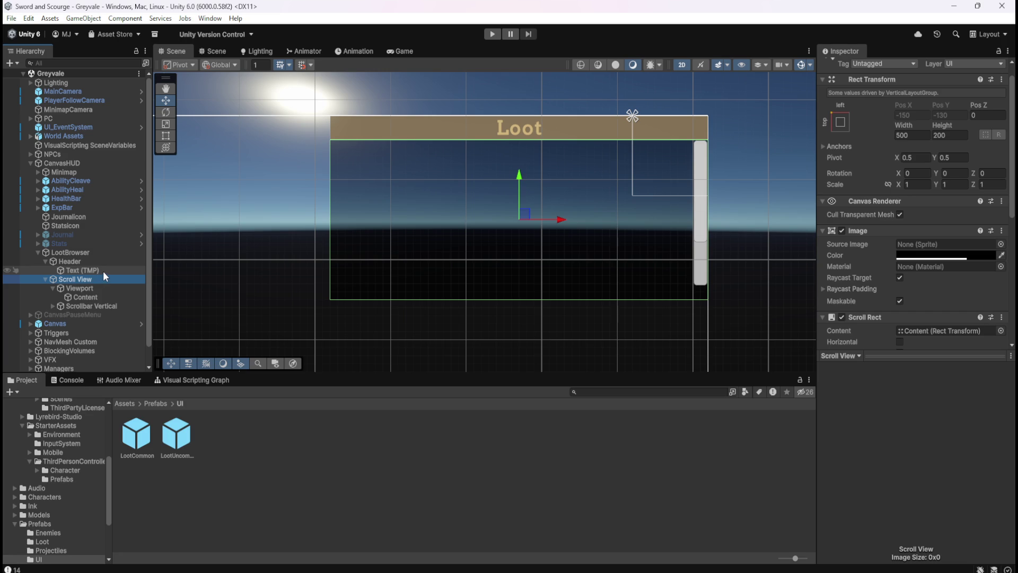
pyautogui.click(94, 303)
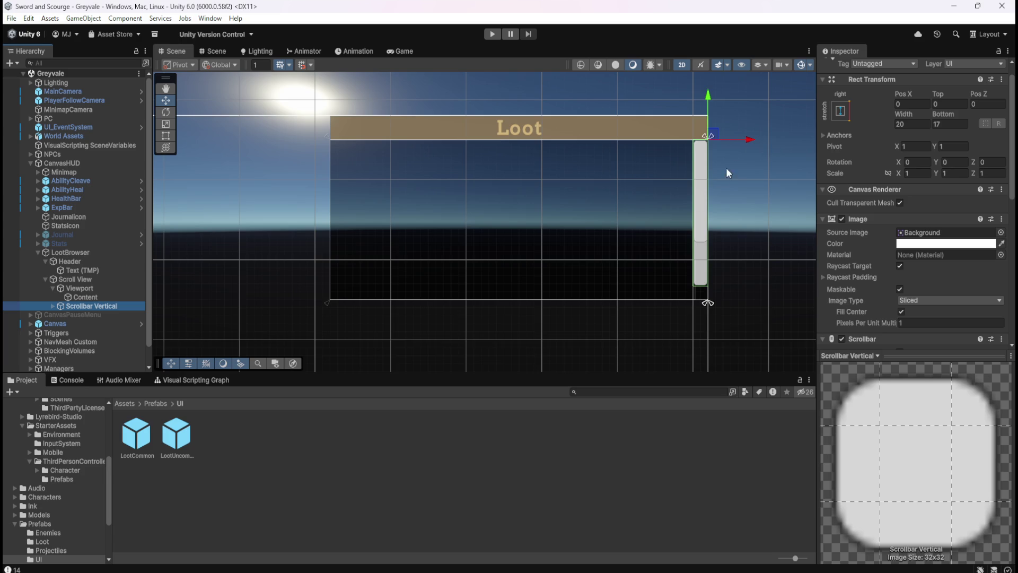
pyautogui.scroll(2, 727, 193)
pyautogui.click(94, 253)
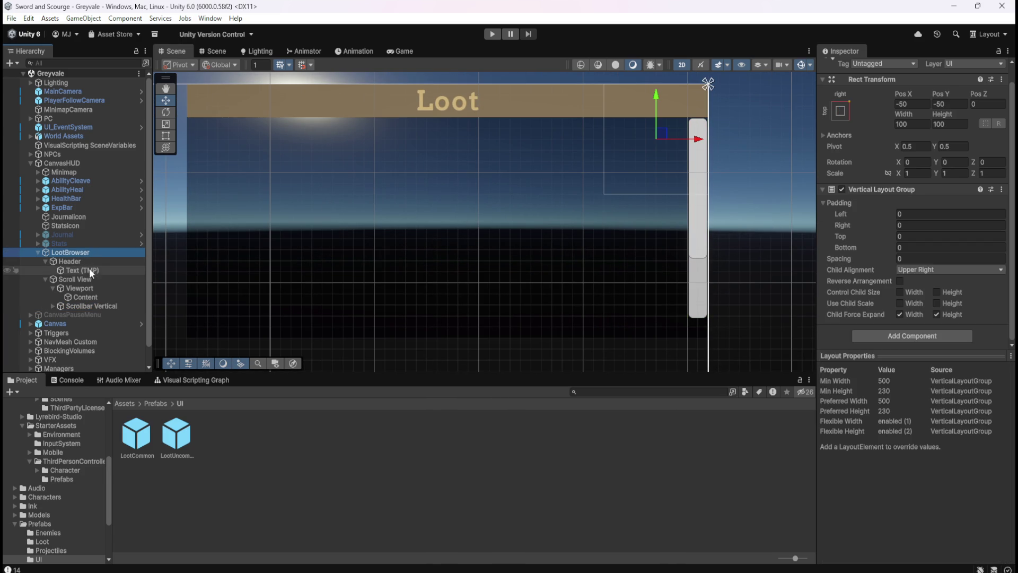
pyautogui.click(88, 278)
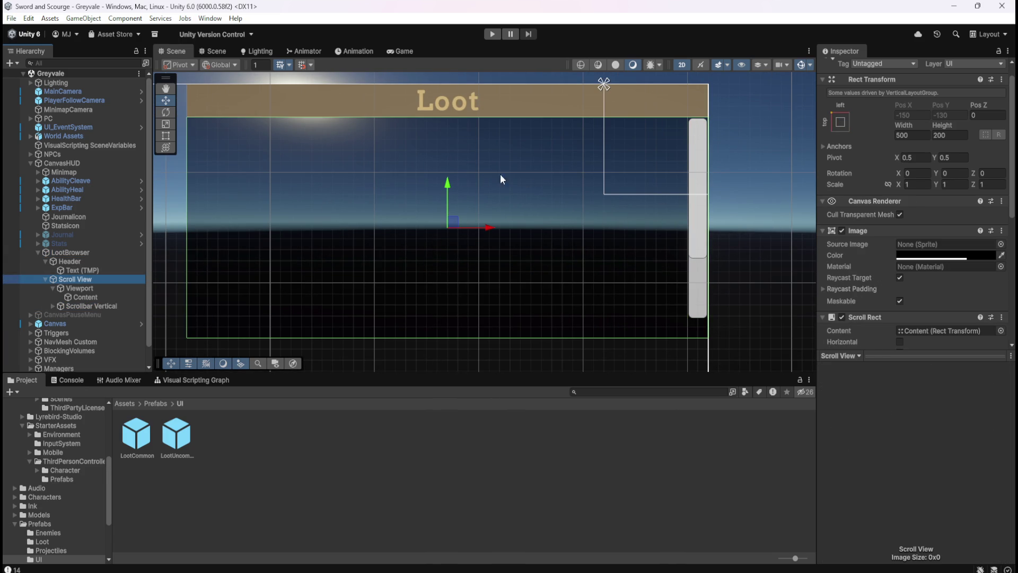
pyautogui.scroll(-2, 718, 219)
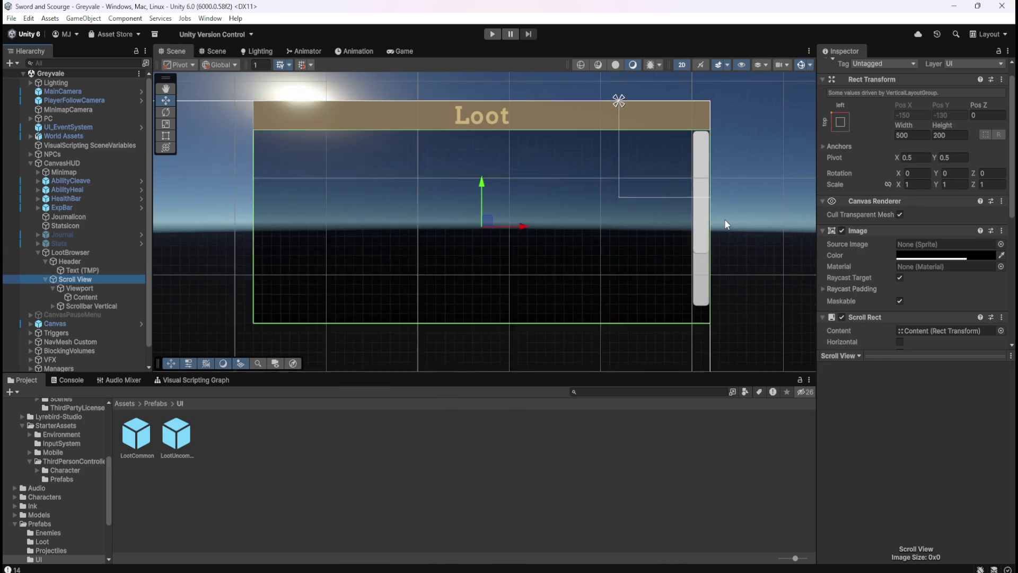
pyautogui.scroll(1, 487, 271)
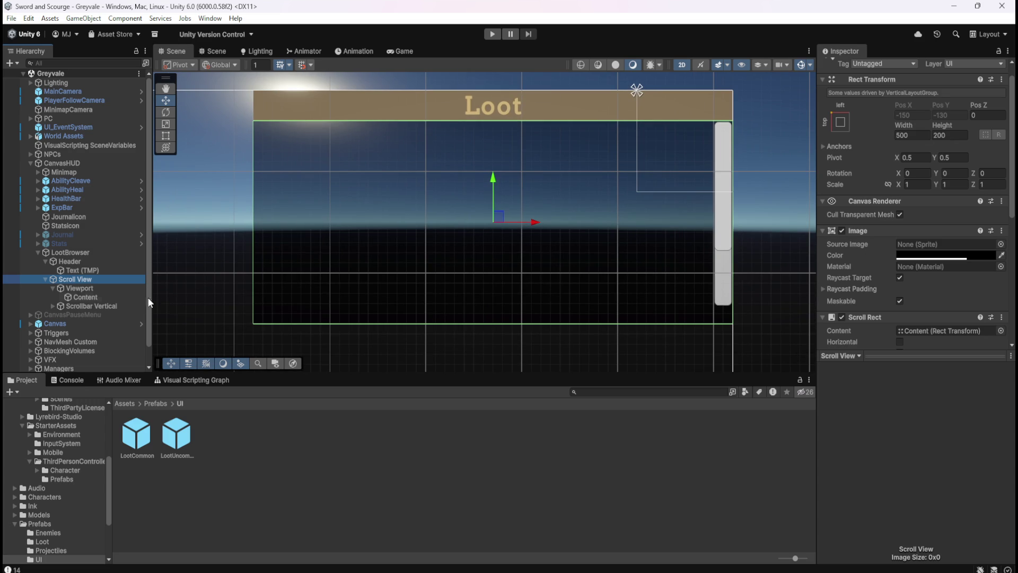
pyautogui.click(114, 305)
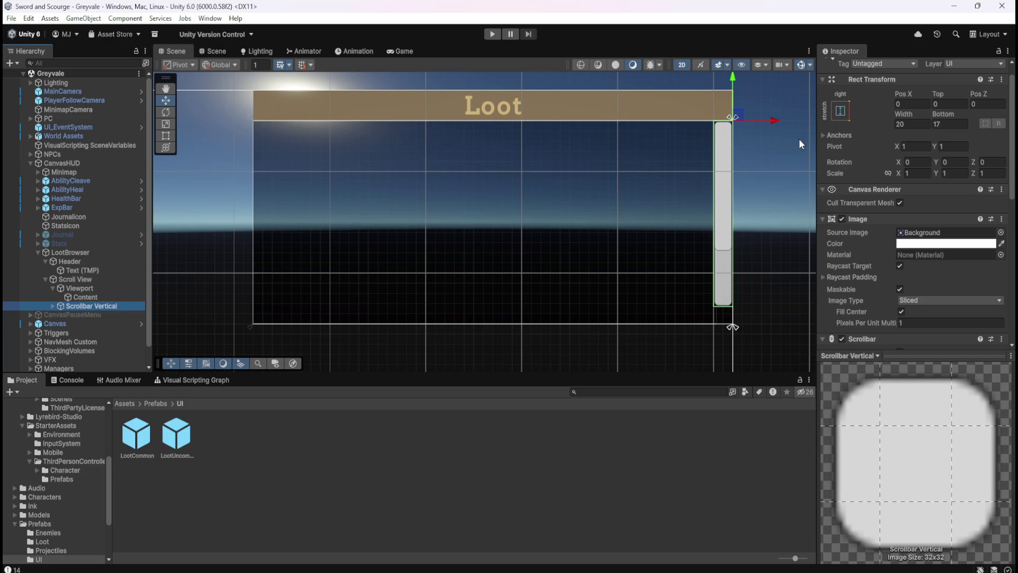
pyautogui.doubleClick(144, 436)
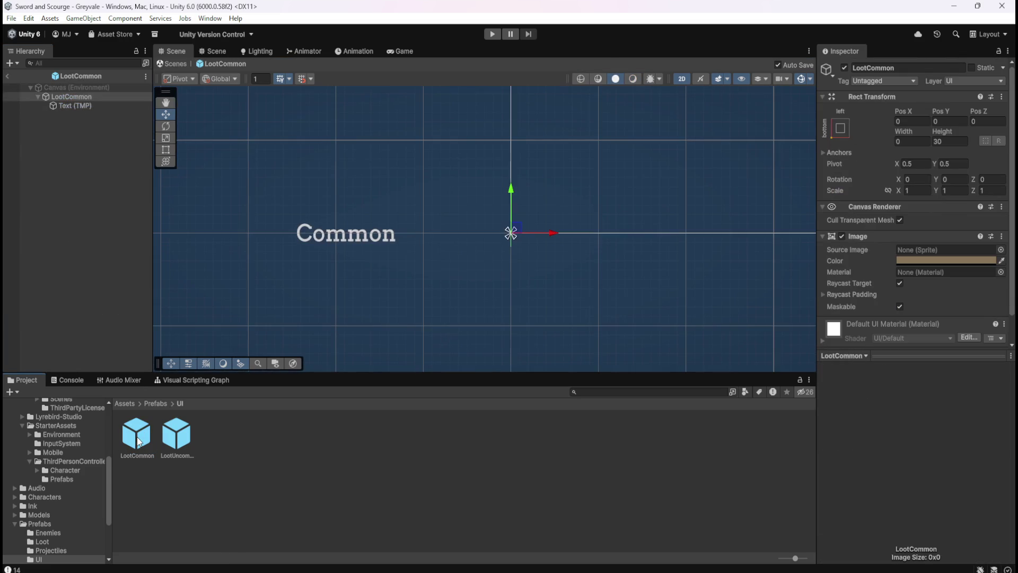
# Set the width of LootCommon's 'Common' Text (TMP) label to 480.
pyautogui.click(75, 105)
pyautogui.click(89, 97)
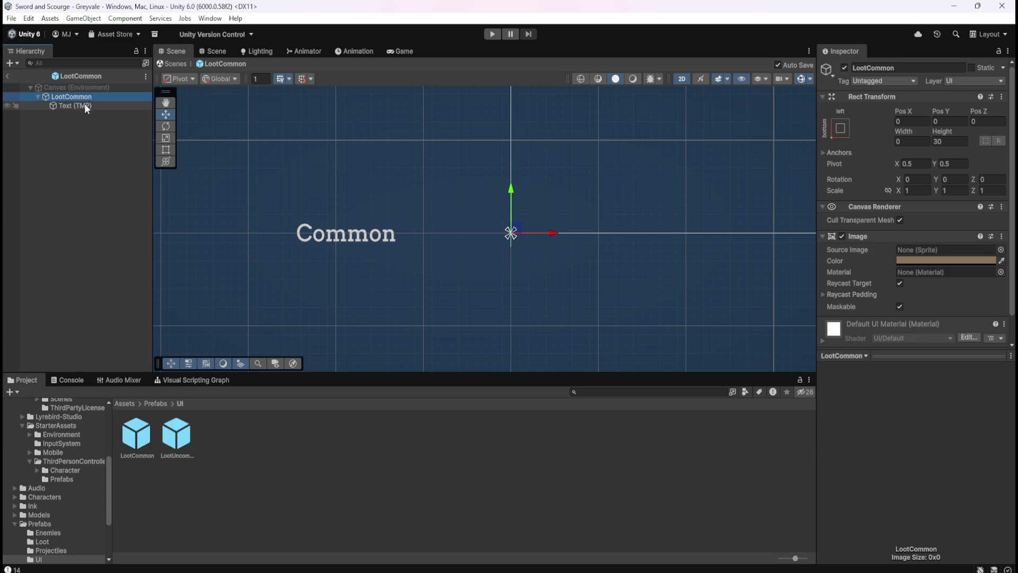
pyautogui.click(84, 107)
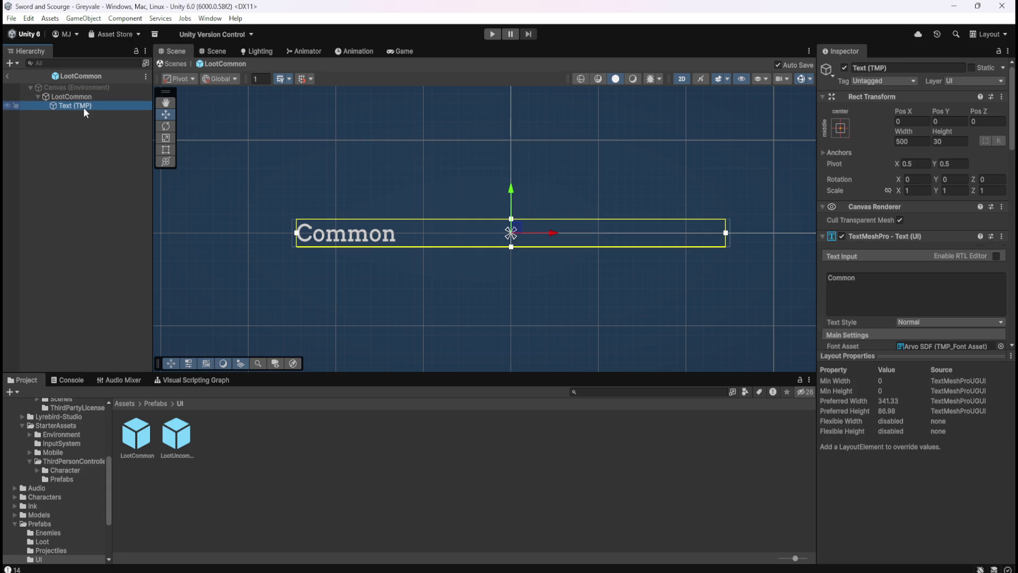
pyautogui.click(921, 141)
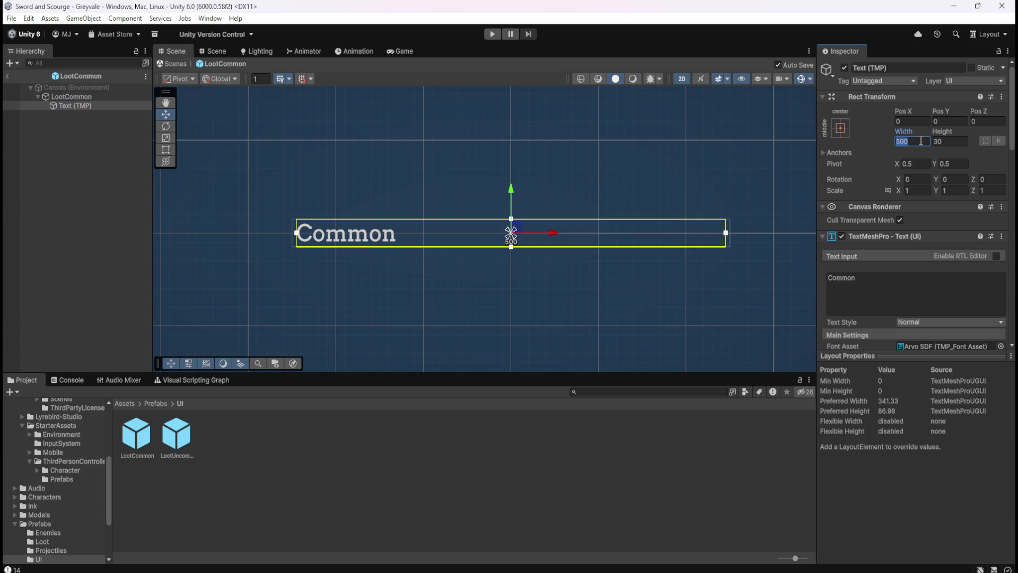
pyautogui.write('480')
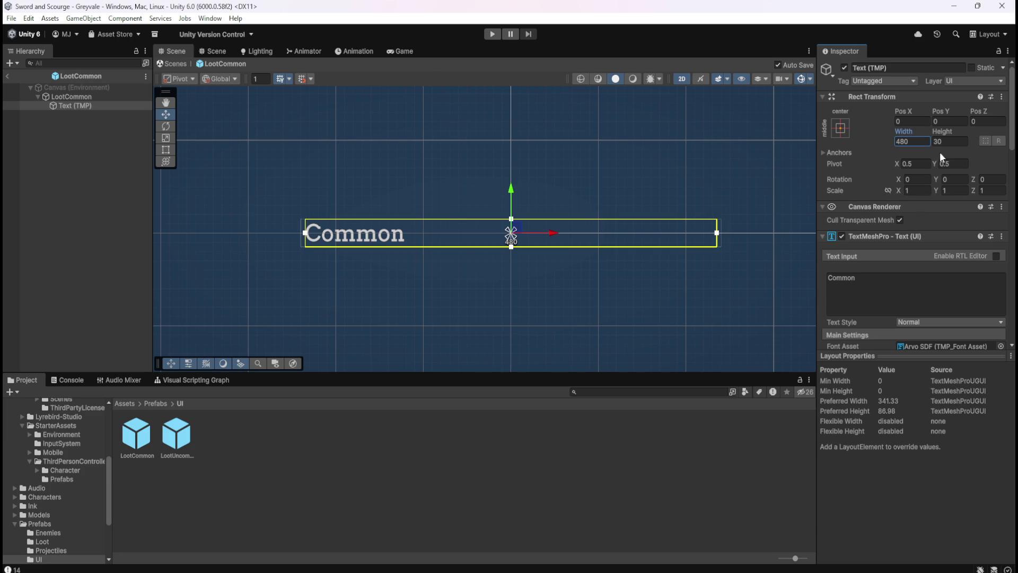
# Open the LootUncommon prefab and set its width to 480.
pyautogui.doubleClick(184, 433)
pyautogui.doubleClick(913, 141)
pyautogui.write('480')
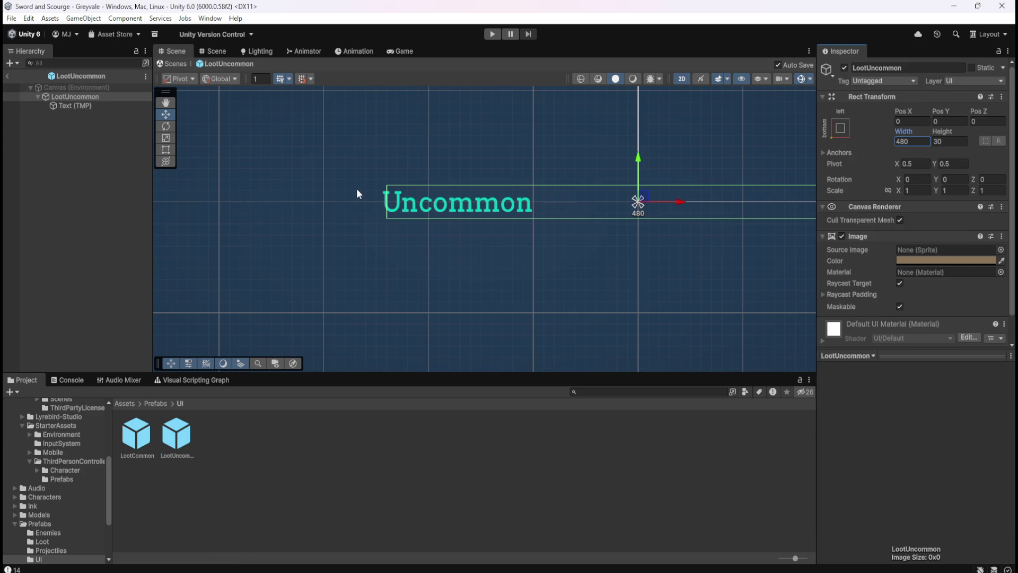
# Back in LootCommon, enter 480 again as the Common label's width.
pyautogui.doubleClick(143, 437)
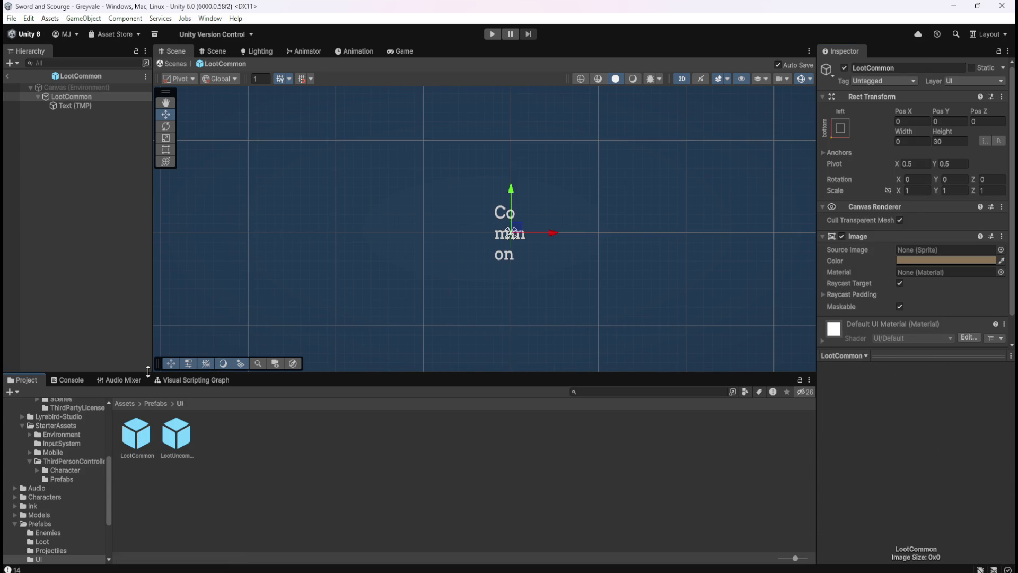
pyautogui.click(93, 105)
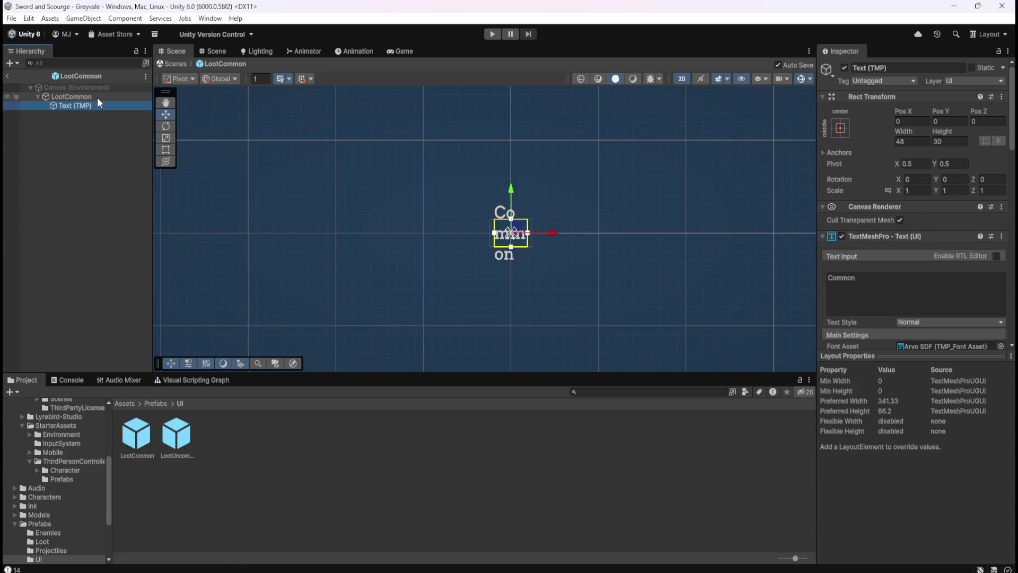
pyautogui.click(96, 99)
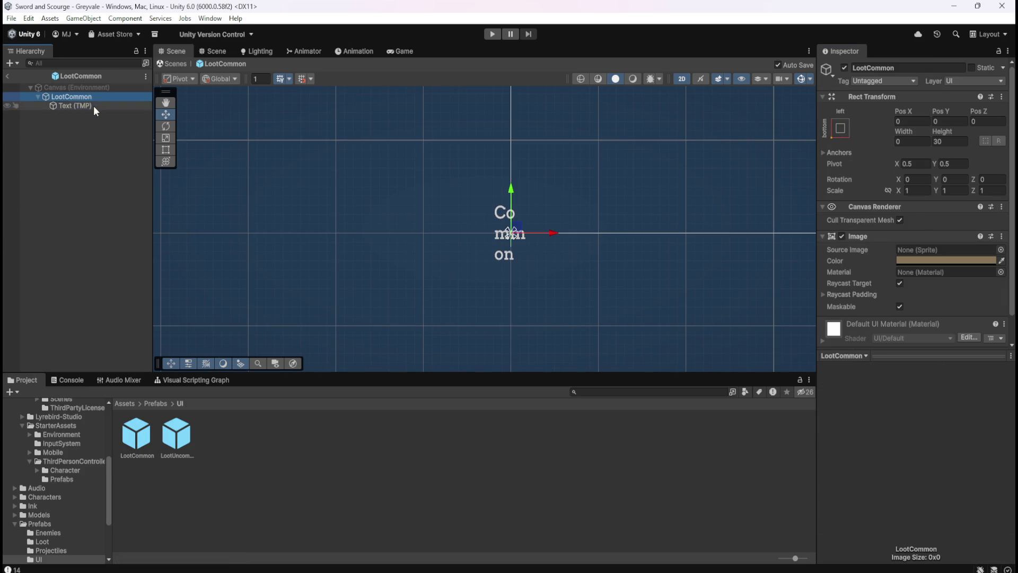
pyautogui.click(93, 107)
pyautogui.click(901, 139)
pyautogui.write('480')
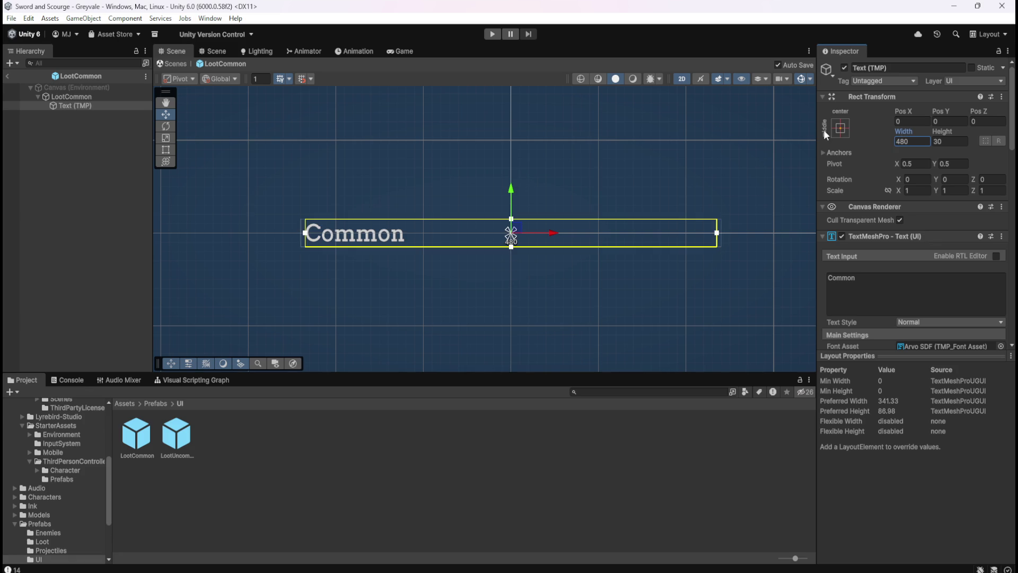
# Re-enter 480 as the LootUncommon prefab's width.
pyautogui.doubleClick(183, 437)
pyautogui.click(921, 142)
pyautogui.write('480')
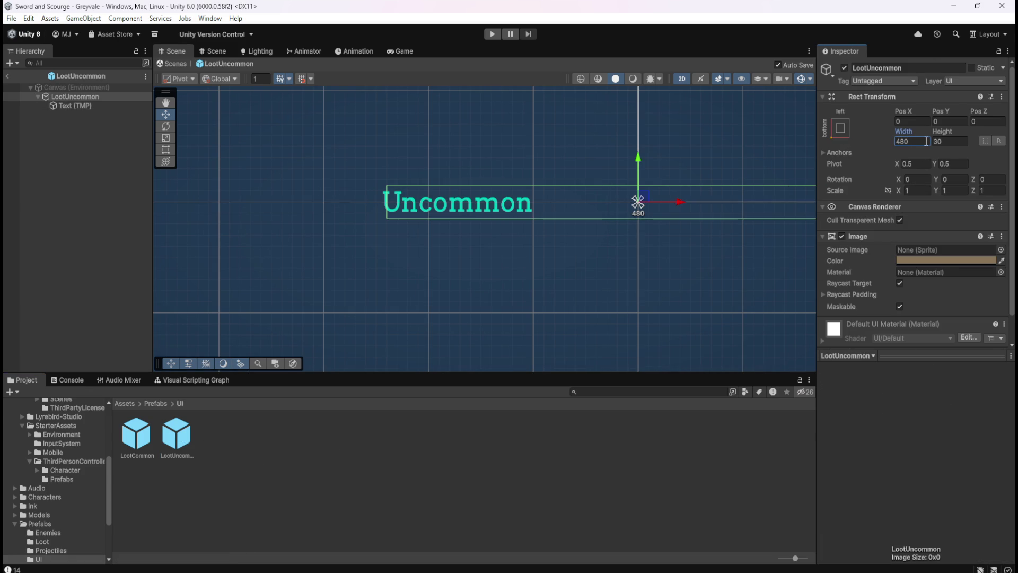
# Reopen LootCommon and select its Common label, root object and prefab asset.
pyautogui.doubleClick(136, 434)
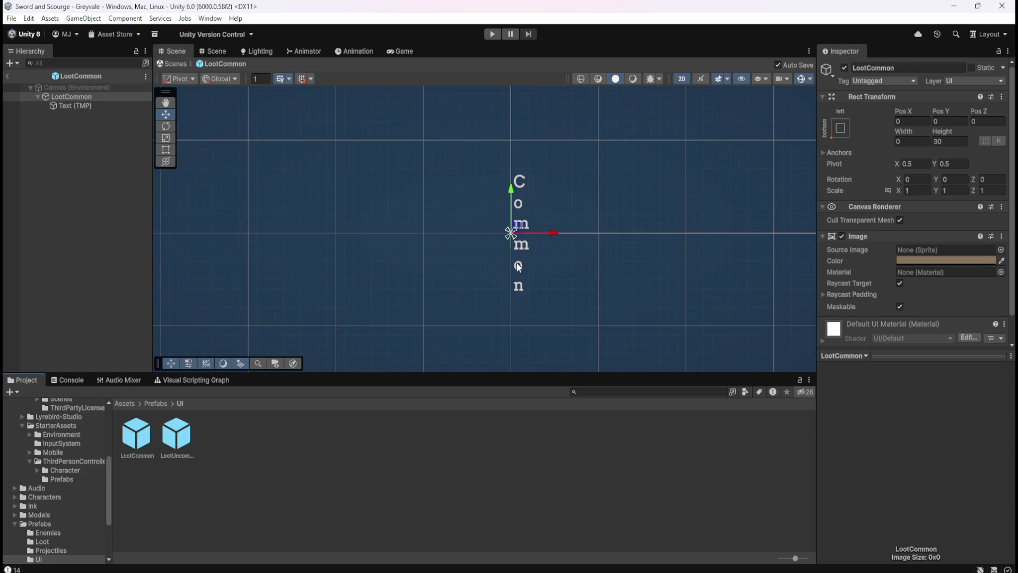
pyautogui.click(95, 105)
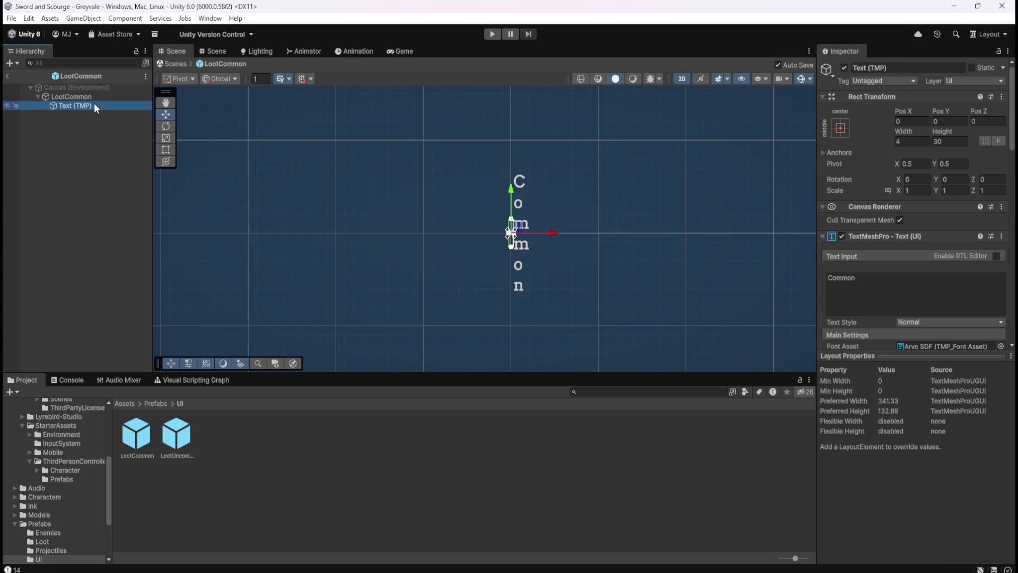
pyautogui.click(599, 189)
pyautogui.click(600, 189)
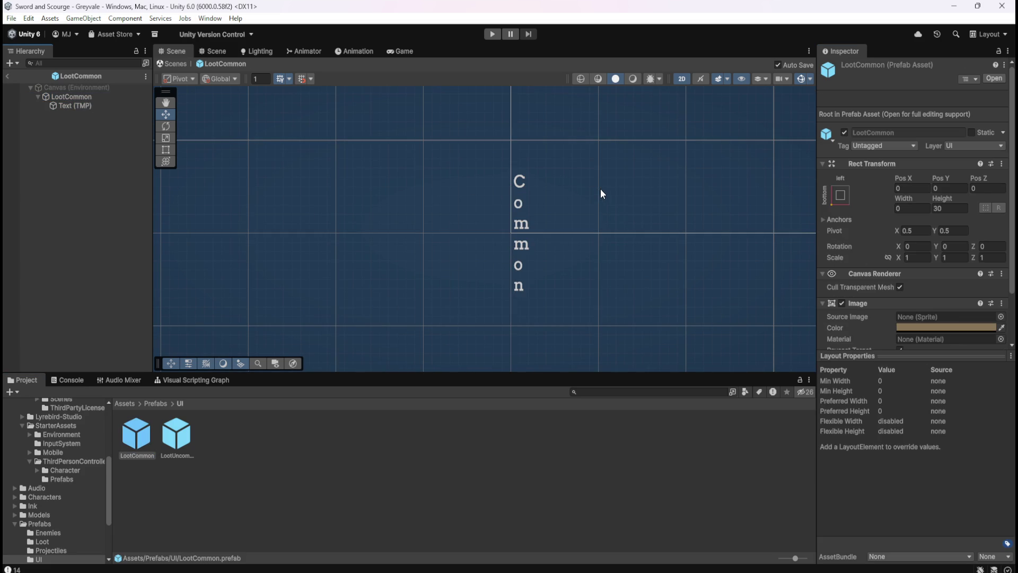
# Set the LootCommon root object's width to 480.
pyautogui.press('Right')
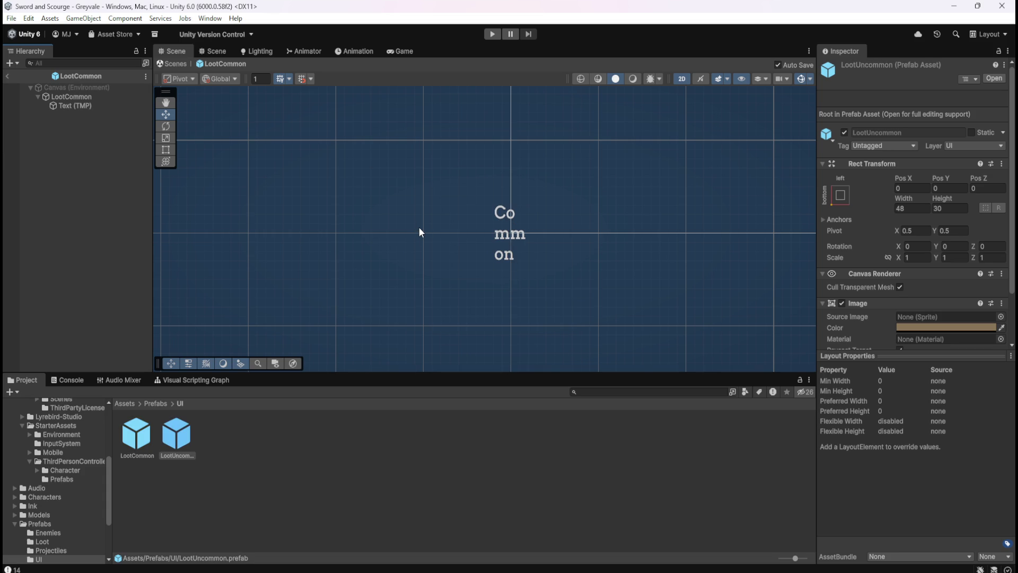
pyautogui.click(419, 228)
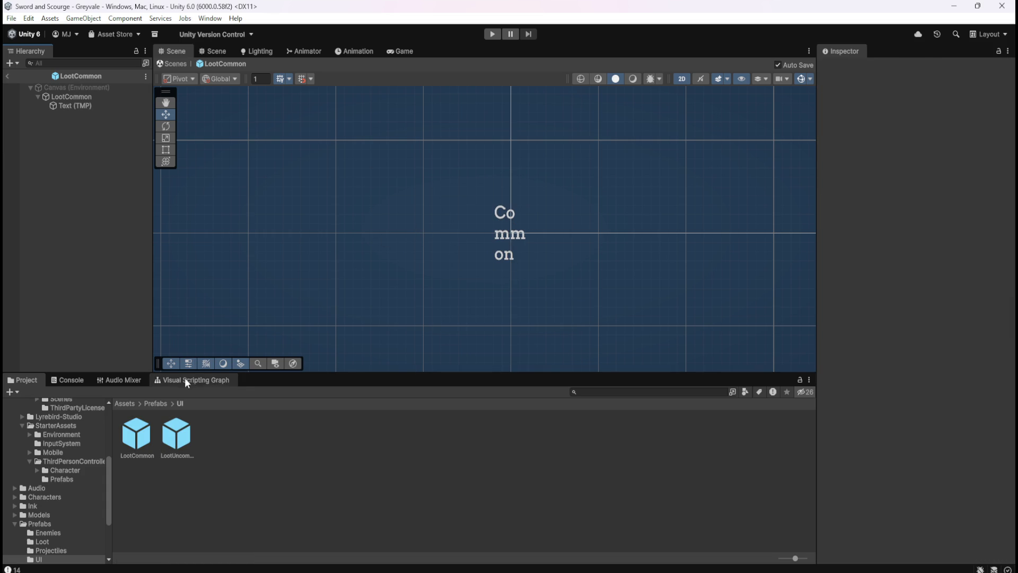
pyautogui.click(87, 105)
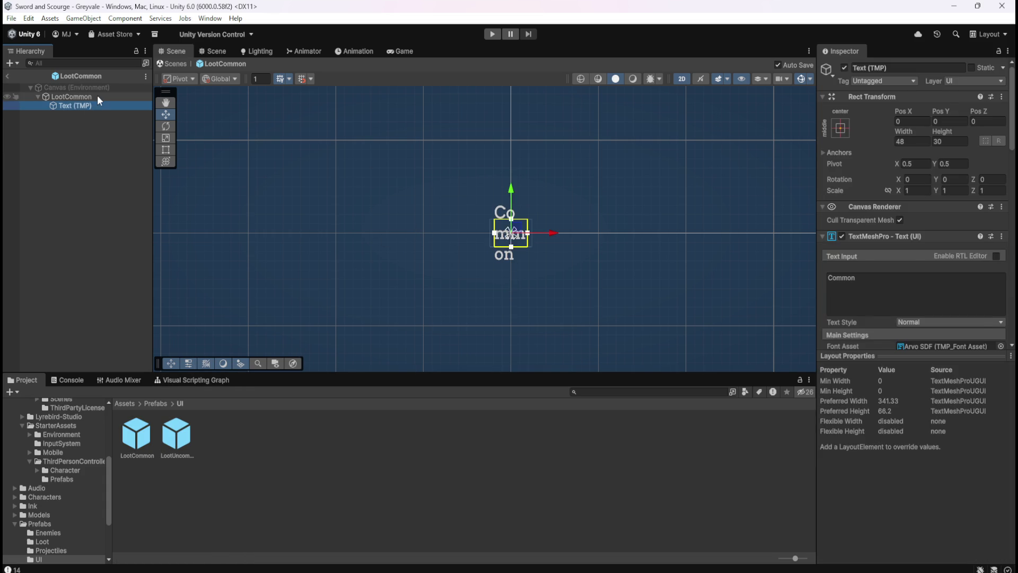
pyautogui.click(97, 95)
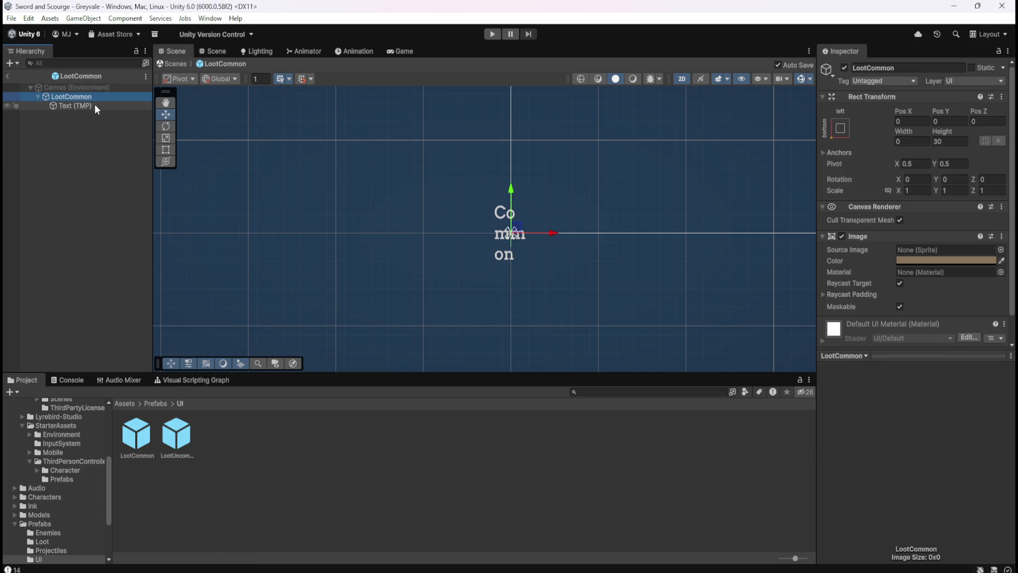
pyautogui.click(94, 104)
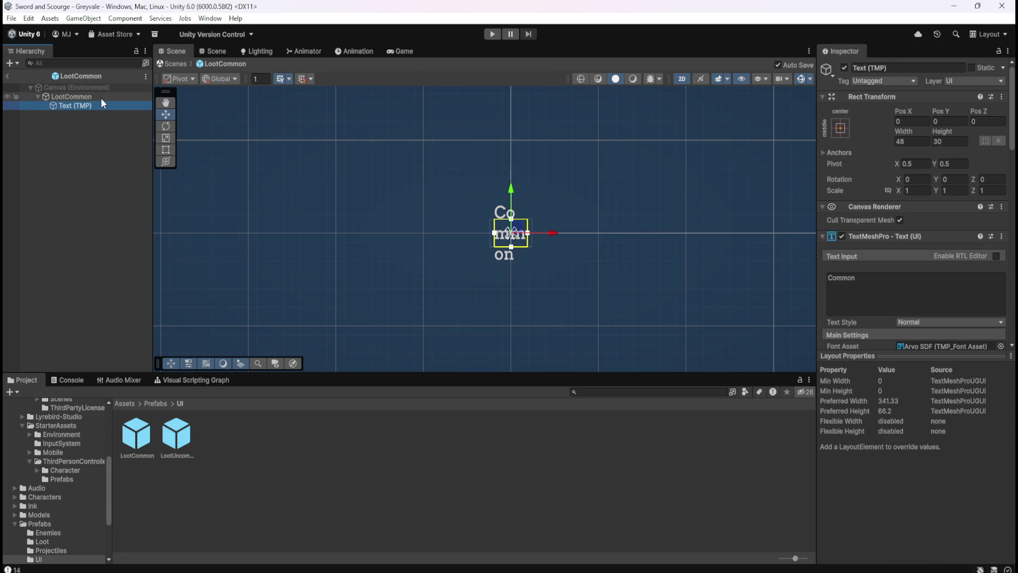
pyautogui.click(101, 98)
pyautogui.click(913, 142)
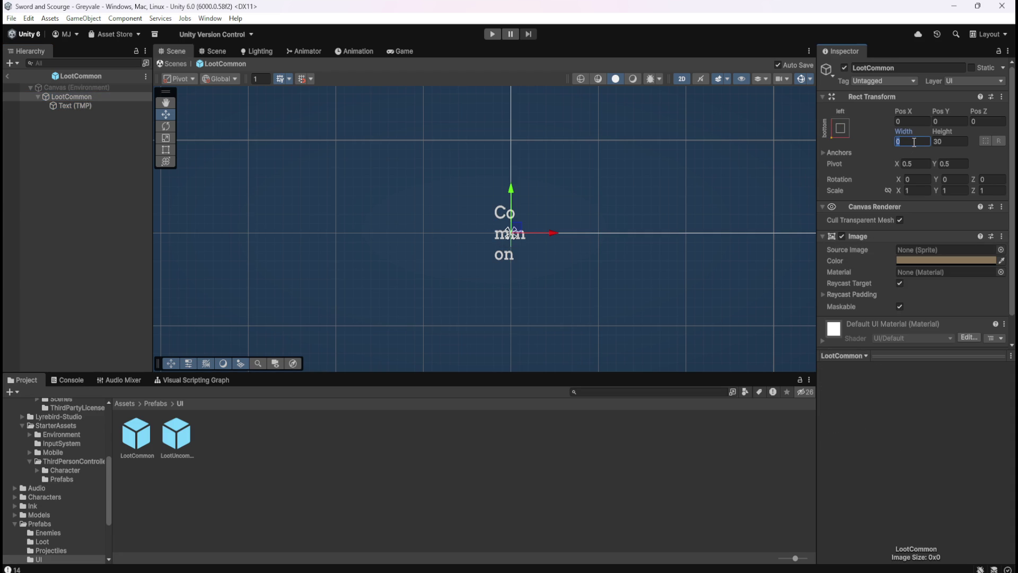
pyautogui.write('480')
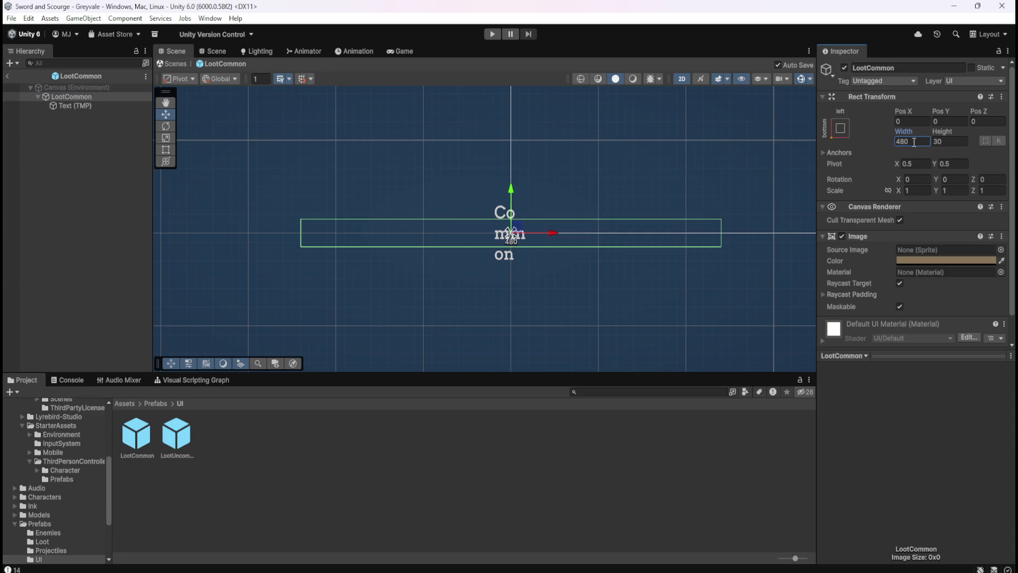
# Set the LootCommon text label's width to 480.
pyautogui.click(75, 105)
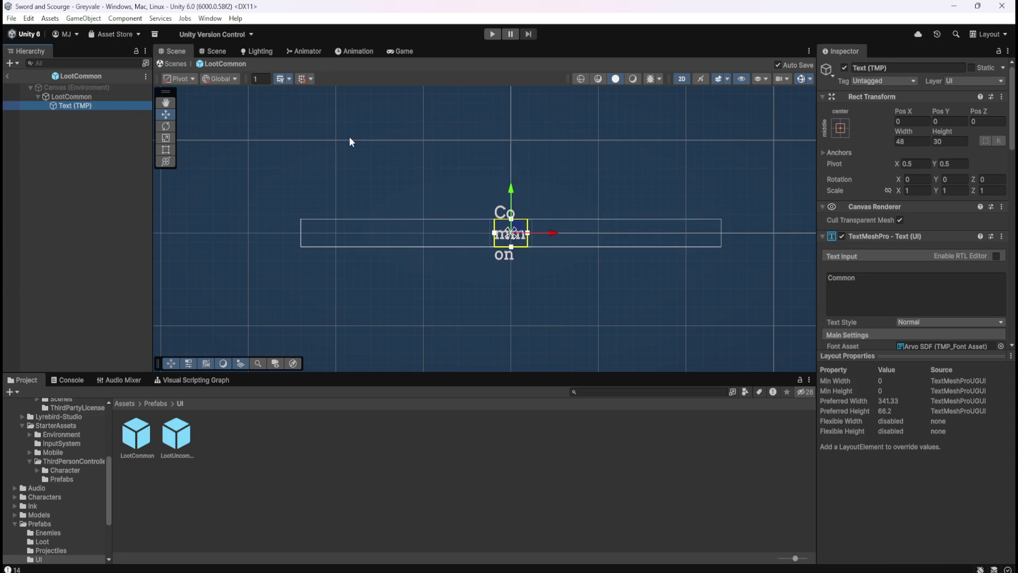
pyautogui.click(916, 140)
pyautogui.write('480')
pyautogui.click(103, 96)
# Open LootUncommon and set its root width to 480, then select its text label's width.
pyautogui.click(109, 97)
pyautogui.doubleClick(176, 434)
pyautogui.click(90, 106)
pyautogui.click(109, 96)
pyautogui.click(923, 141)
pyautogui.write('480')
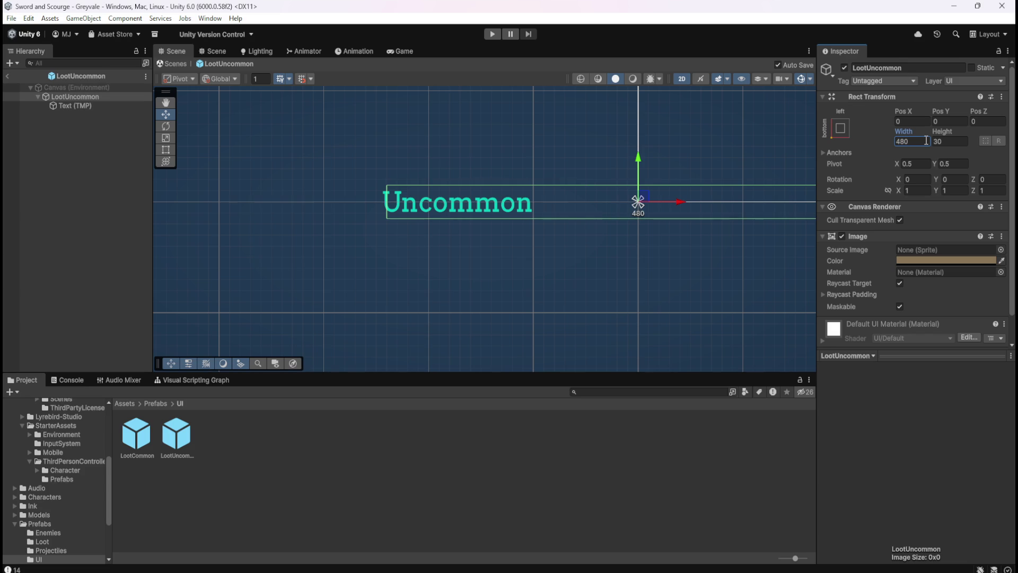
pyautogui.click(106, 105)
pyautogui.click(922, 141)
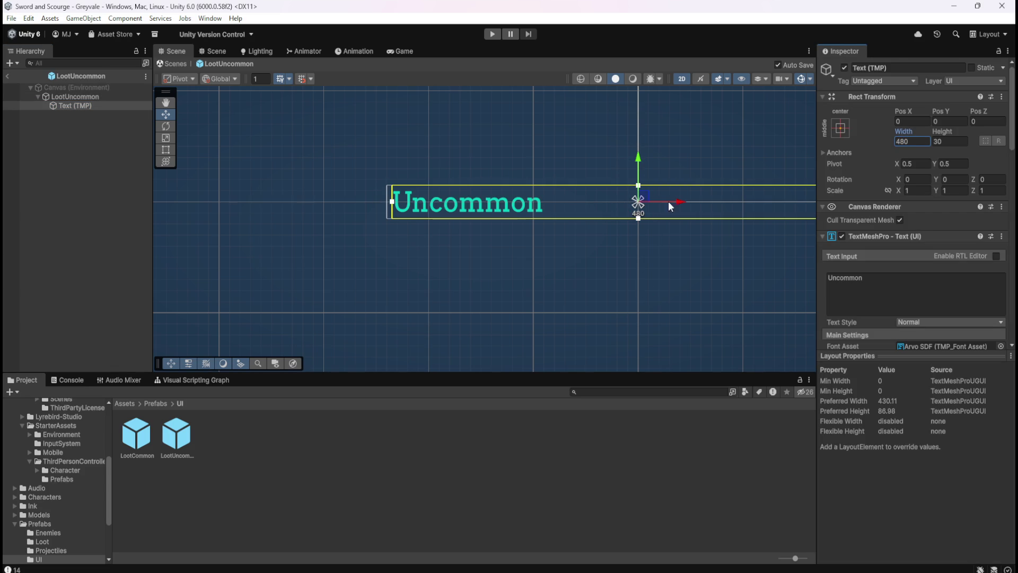
# Reopen LootCommon and confirm its Common label width at 480.
pyautogui.click(91, 246)
pyautogui.doubleClick(137, 435)
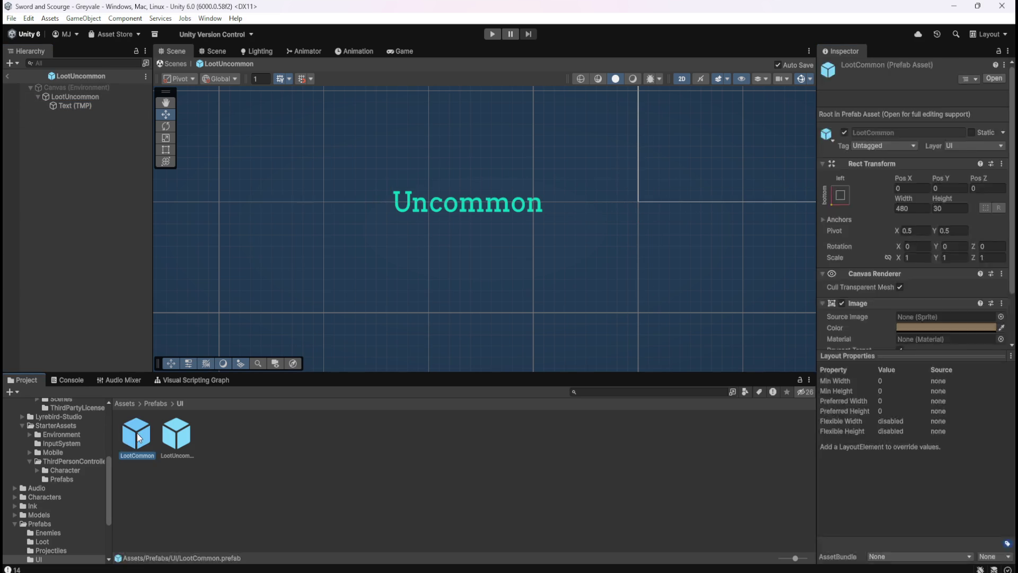
pyautogui.click(95, 104)
pyautogui.click(100, 97)
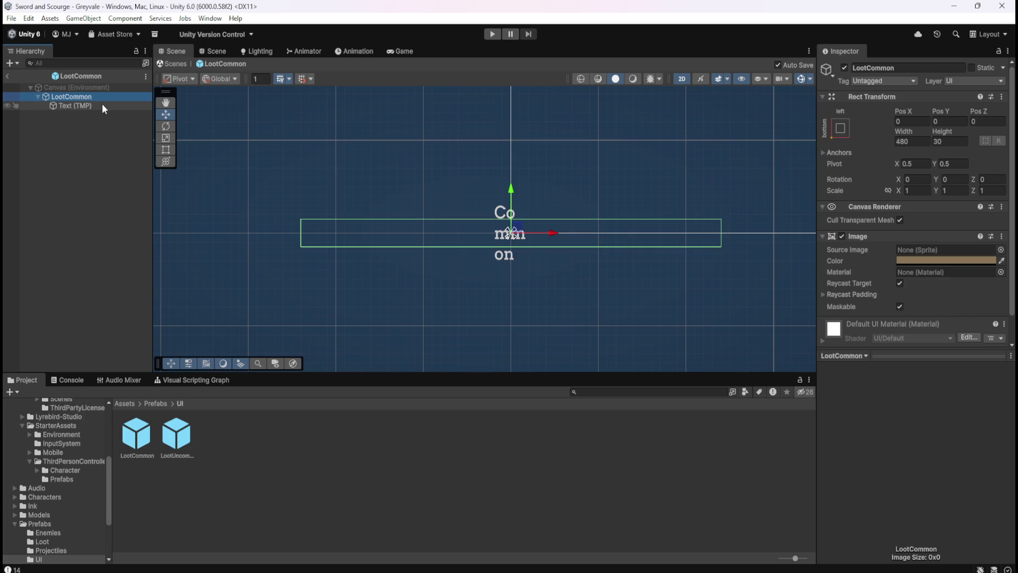
pyautogui.click(103, 104)
pyautogui.click(106, 96)
pyautogui.click(107, 105)
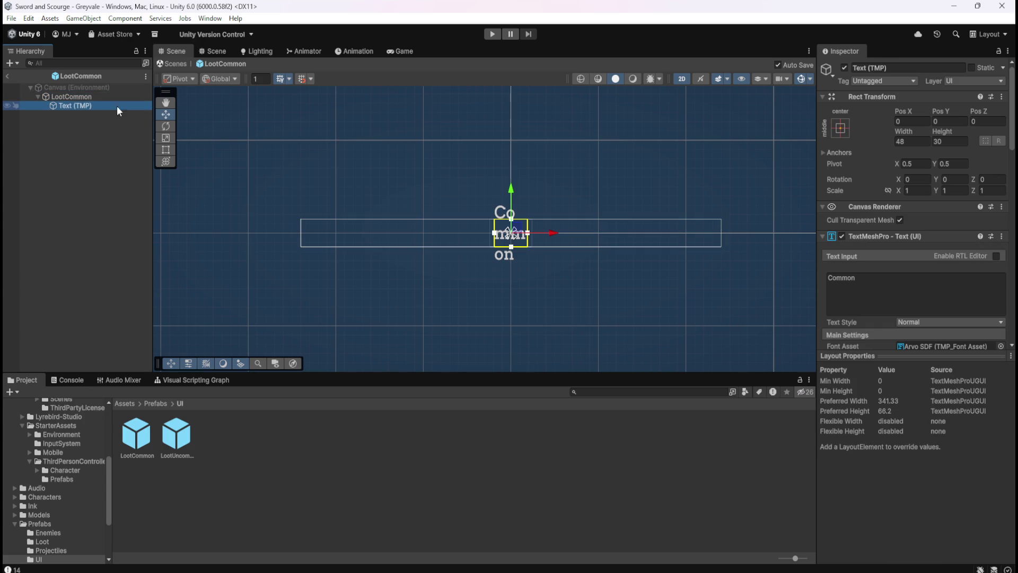
pyautogui.click(900, 140)
pyautogui.write('480')
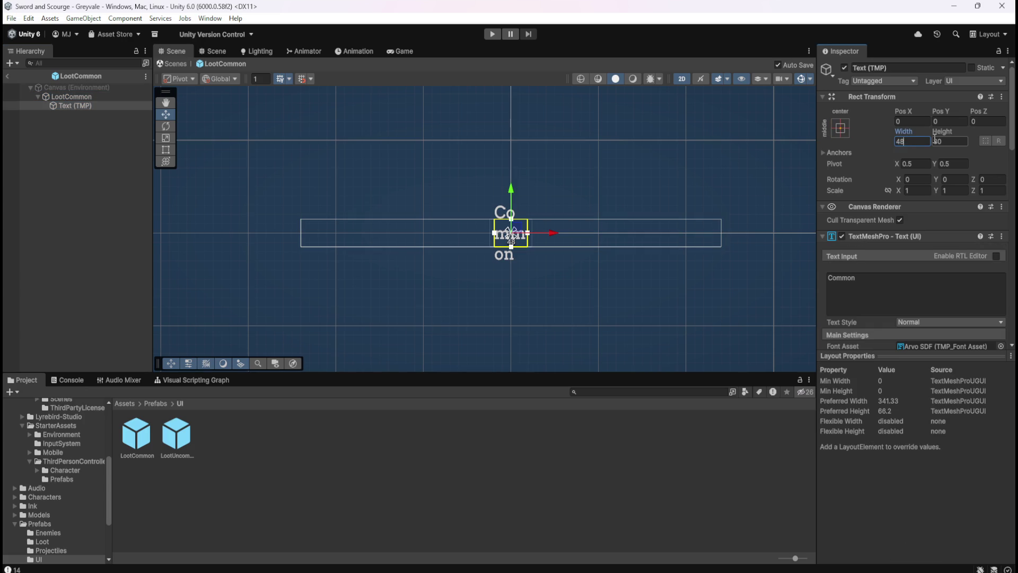
pyautogui.press('Return')
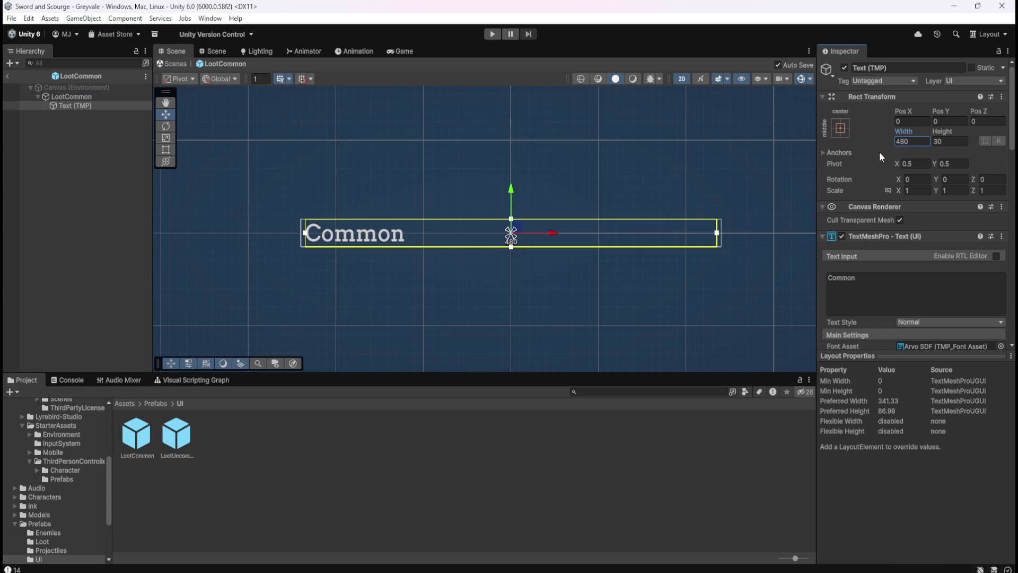
# After checking LootCommon's label and root, set LootUncommon's Text label to 480 wide and reopen LootCommon.
pyautogui.click(73, 135)
pyautogui.click(83, 104)
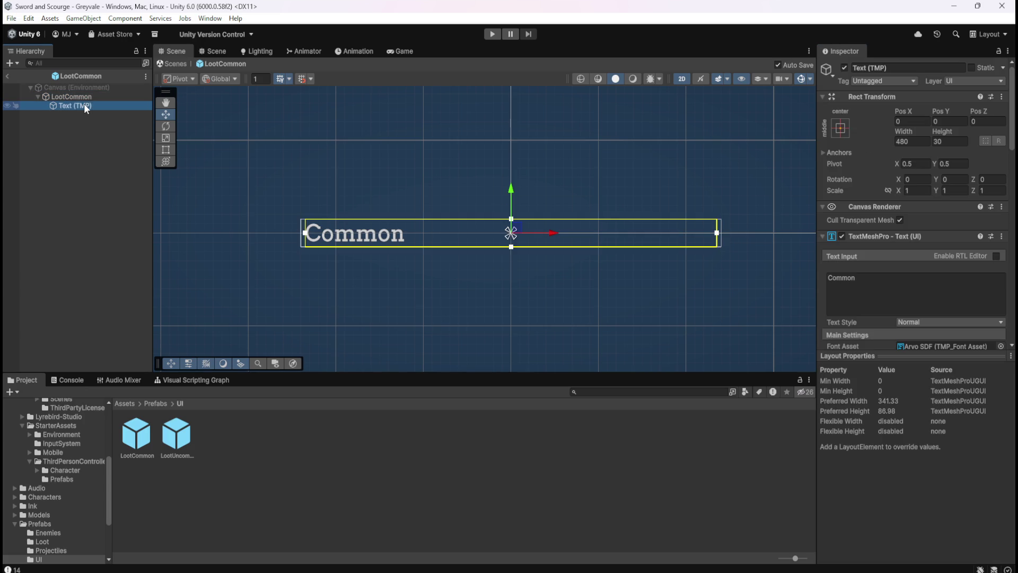
pyautogui.click(88, 98)
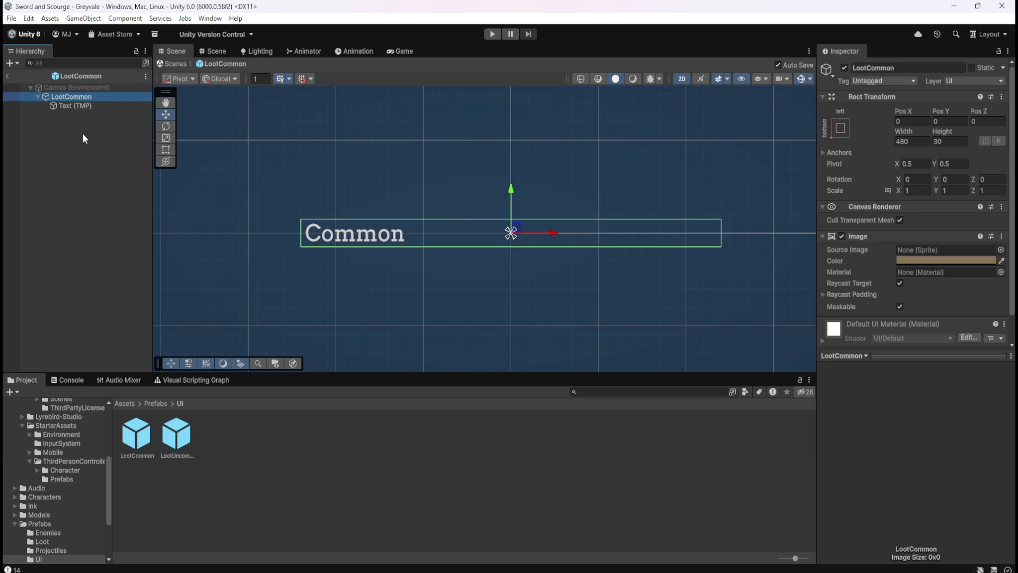
pyautogui.click(91, 107)
pyautogui.click(101, 96)
pyautogui.click(99, 106)
pyautogui.doubleClick(187, 434)
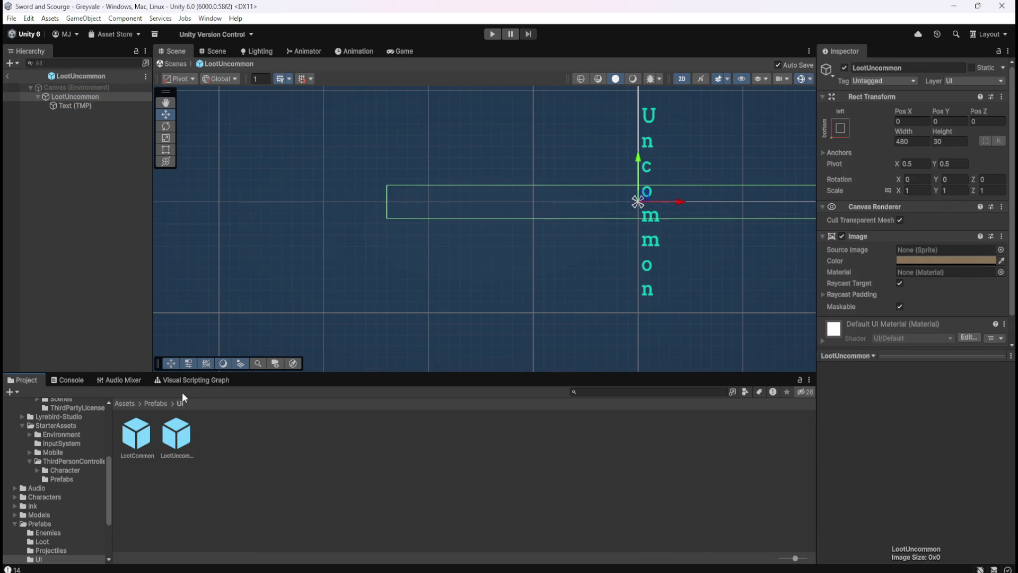
pyautogui.click(88, 106)
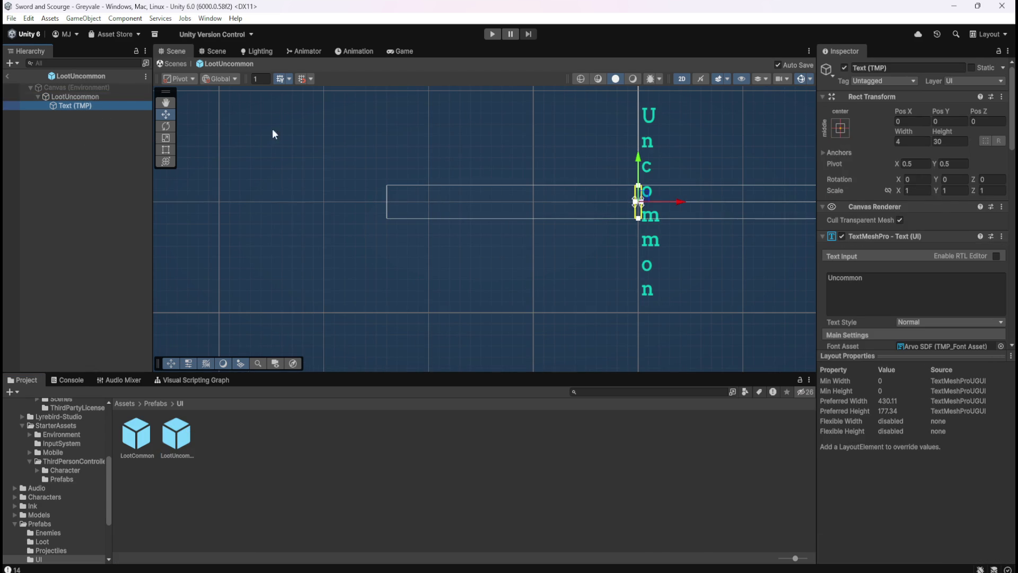
pyautogui.click(923, 142)
pyautogui.write('480')
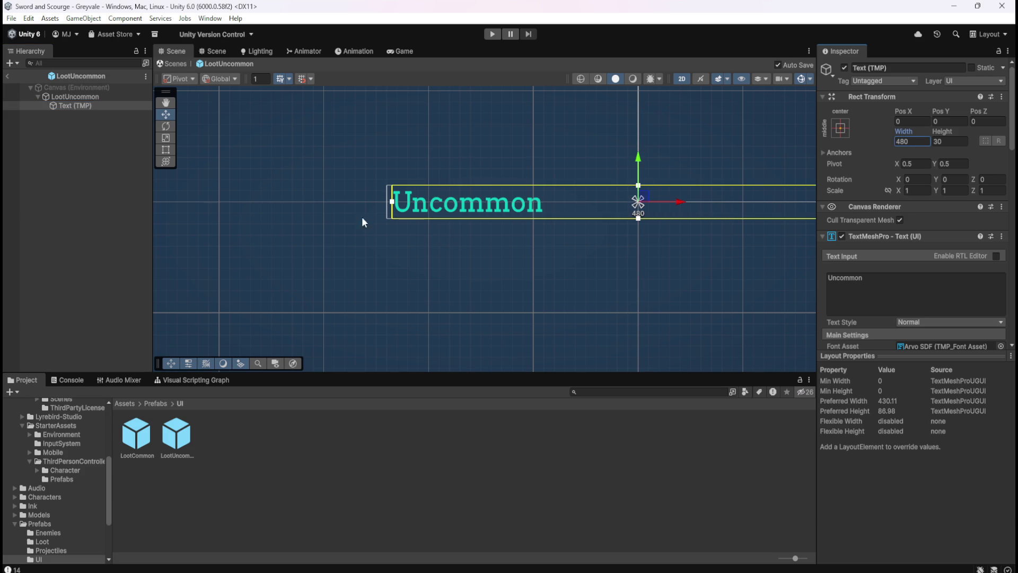
pyautogui.click(97, 160)
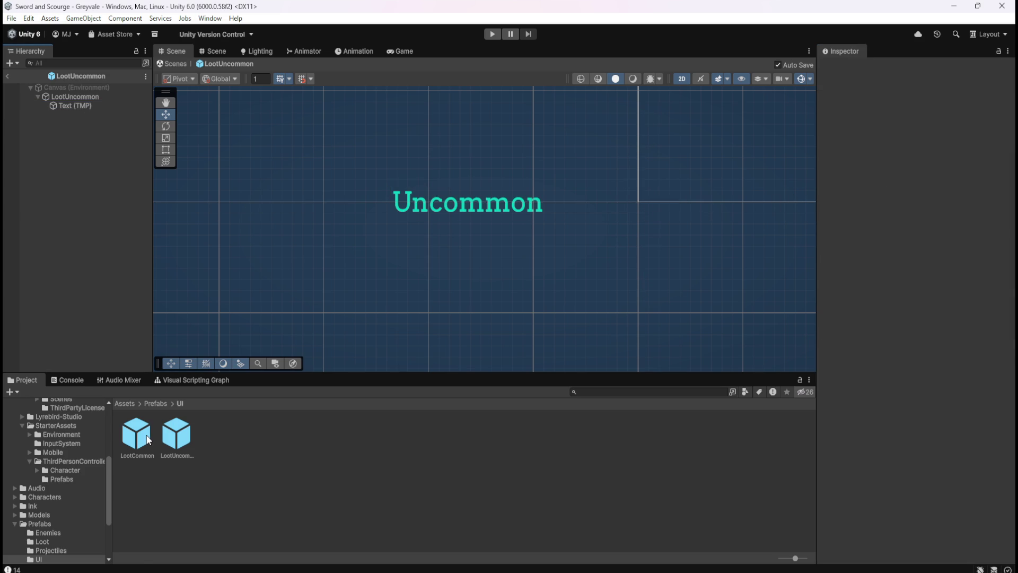
pyautogui.doubleClick(148, 440)
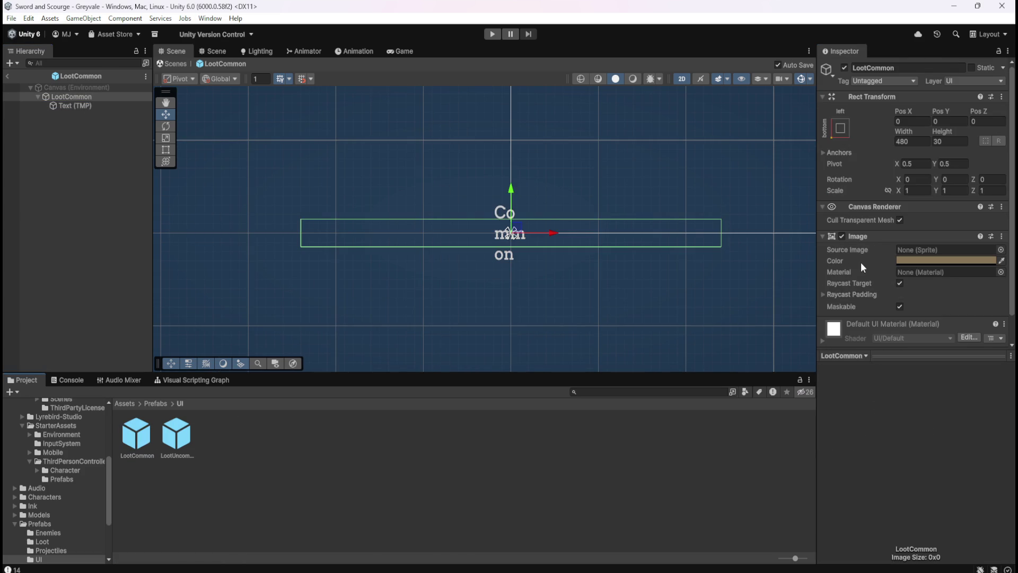
# Review the LootCommon Text (TMP) label's Inspector settings, comparing it with the root object.
pyautogui.click(104, 105)
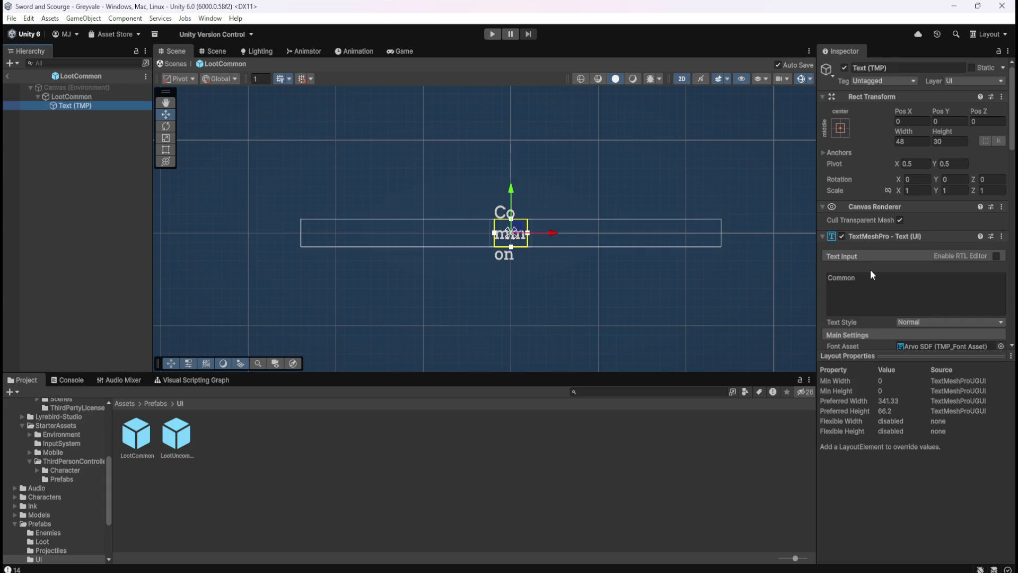
pyautogui.scroll(-8, 874, 273)
pyautogui.scroll(8, 876, 270)
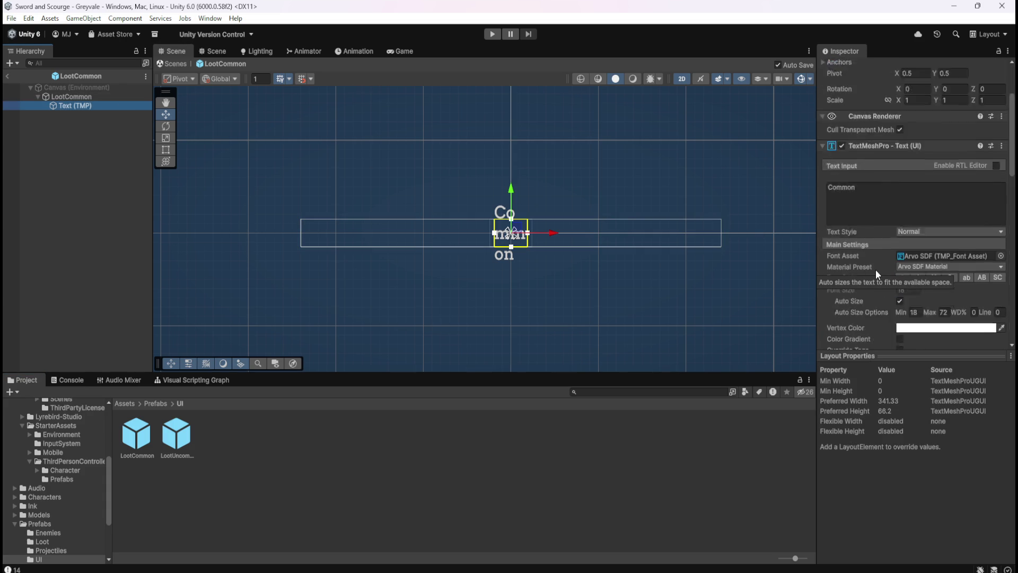
pyautogui.click(91, 97)
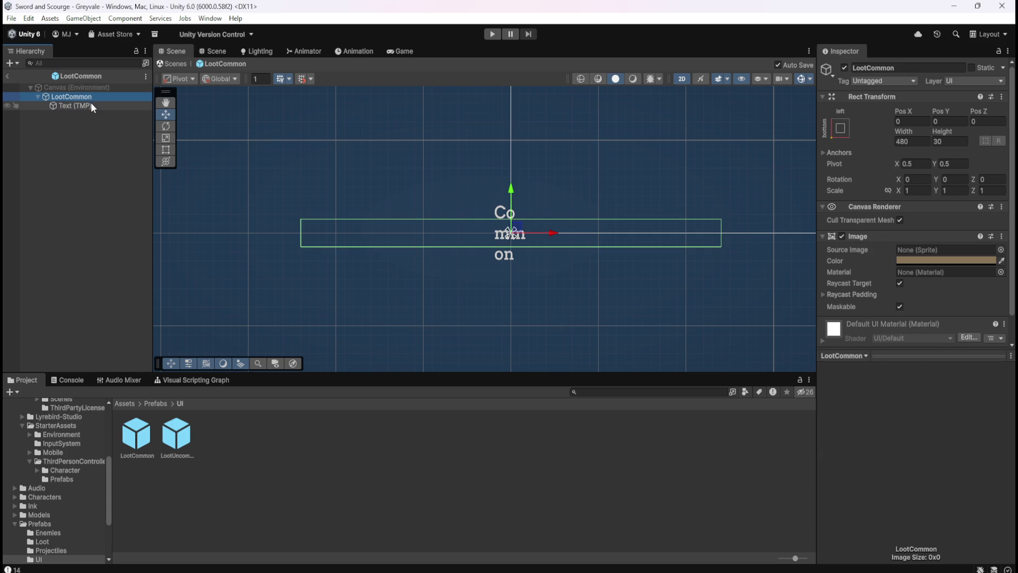
pyautogui.click(90, 105)
pyautogui.click(92, 98)
pyautogui.click(90, 104)
pyautogui.click(93, 96)
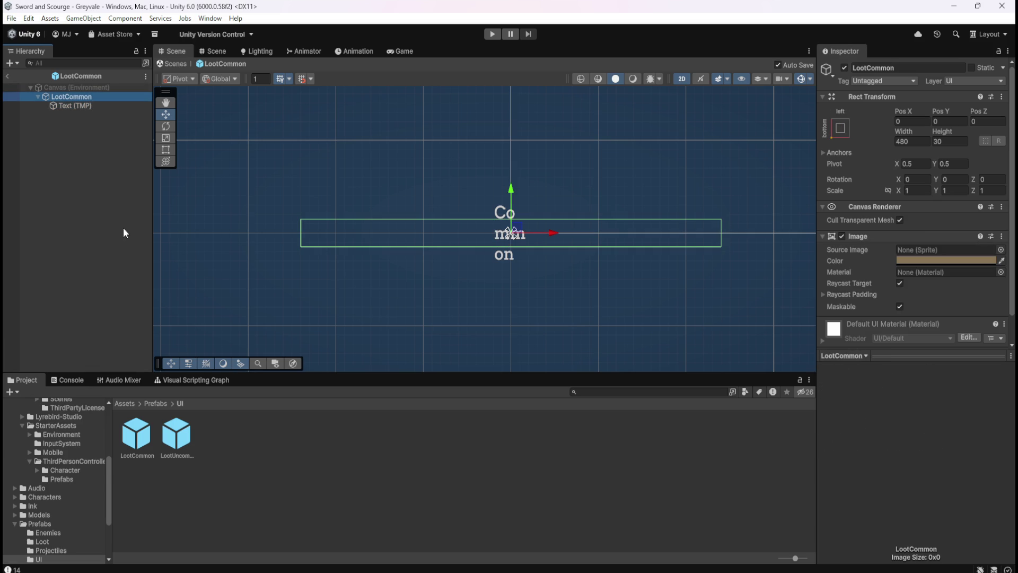
# Expand and collapse the label's Extra Settings, then open the LootUncommon prefab.
pyautogui.click(94, 106)
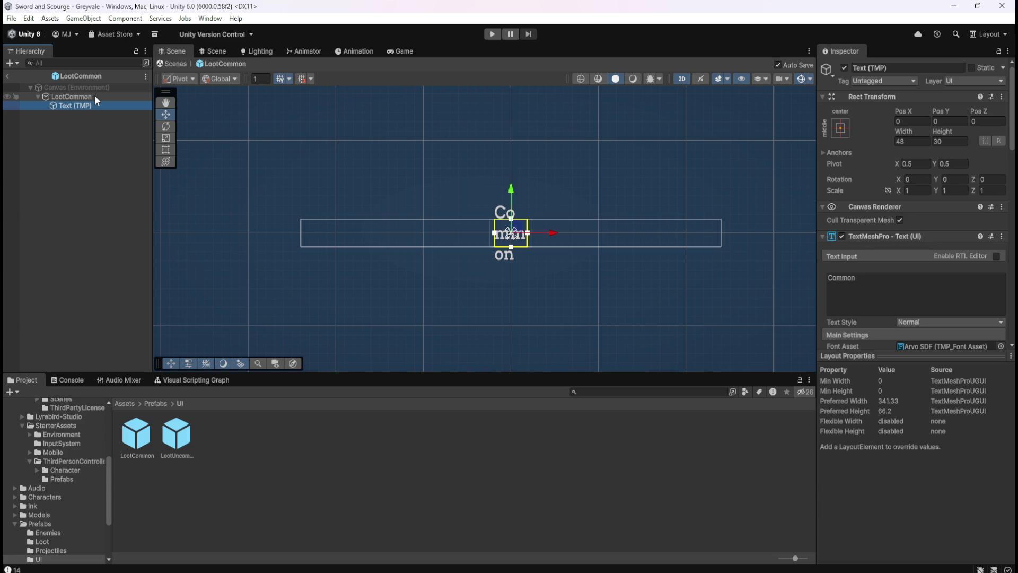
pyautogui.scroll(-3, 876, 263)
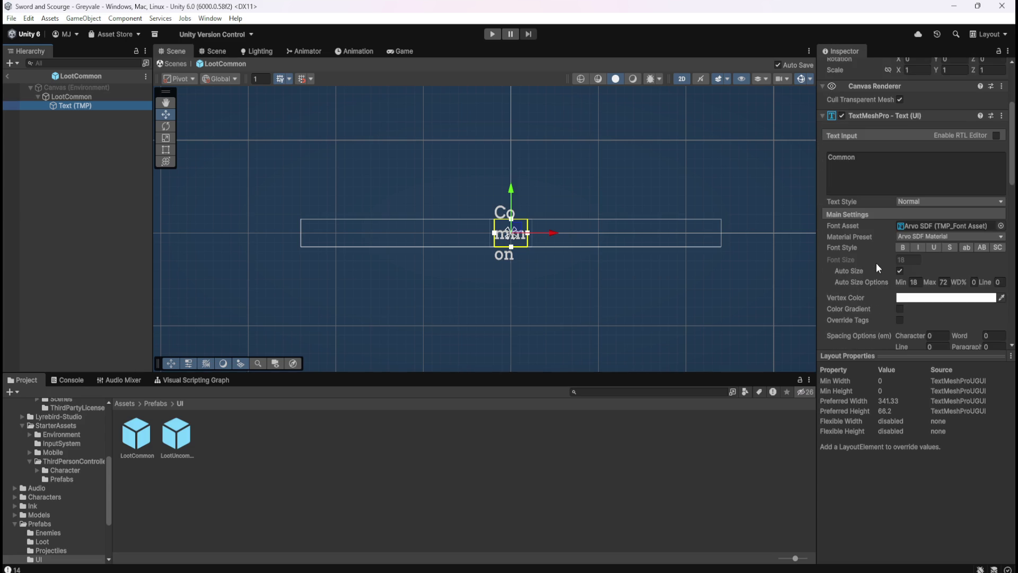
pyautogui.scroll(-3, 876, 262)
pyautogui.scroll(-5, 877, 263)
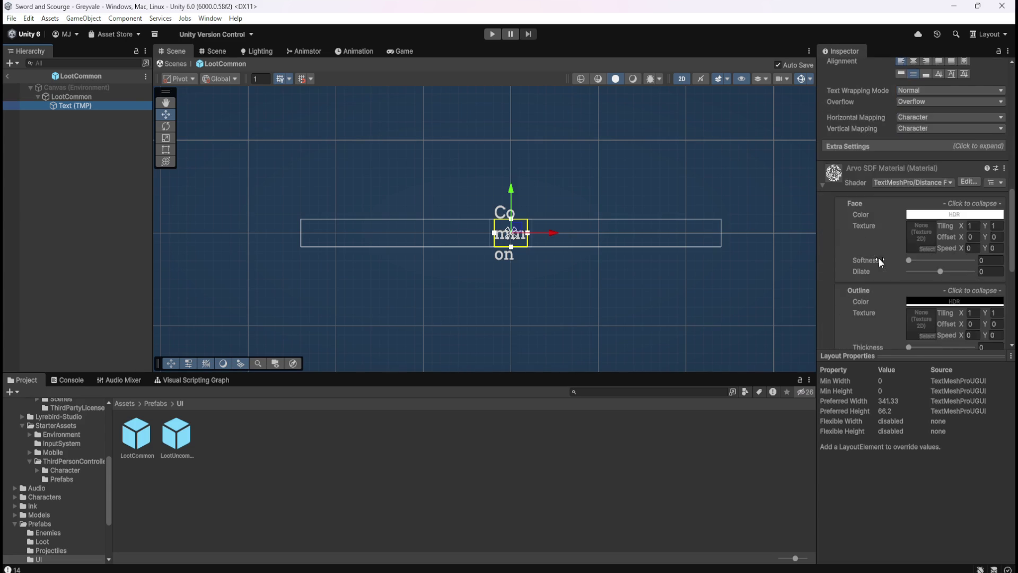
pyautogui.scroll(2, 883, 252)
pyautogui.click(886, 207)
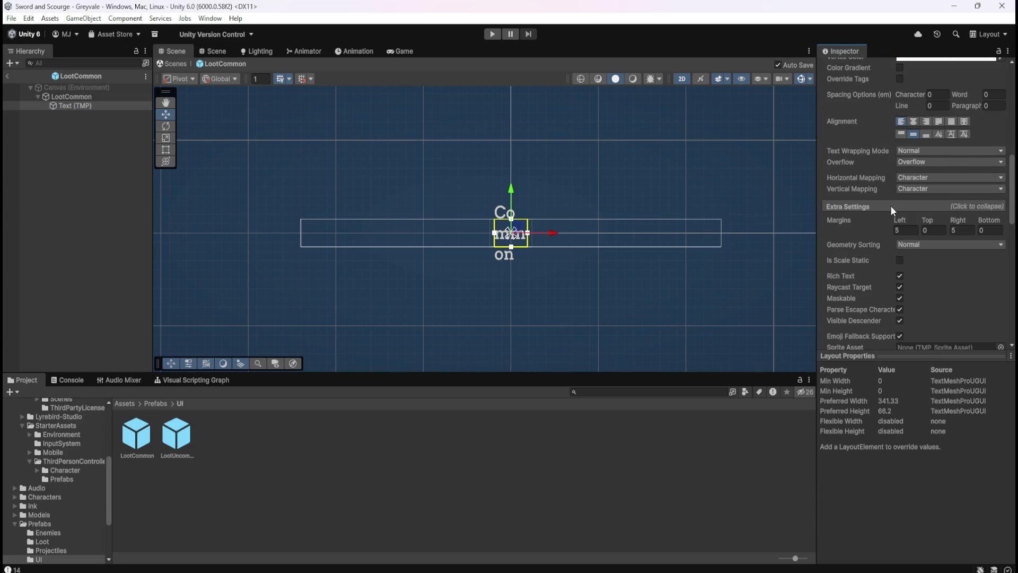
pyautogui.scroll(-4, 871, 227)
pyautogui.scroll(3, 870, 231)
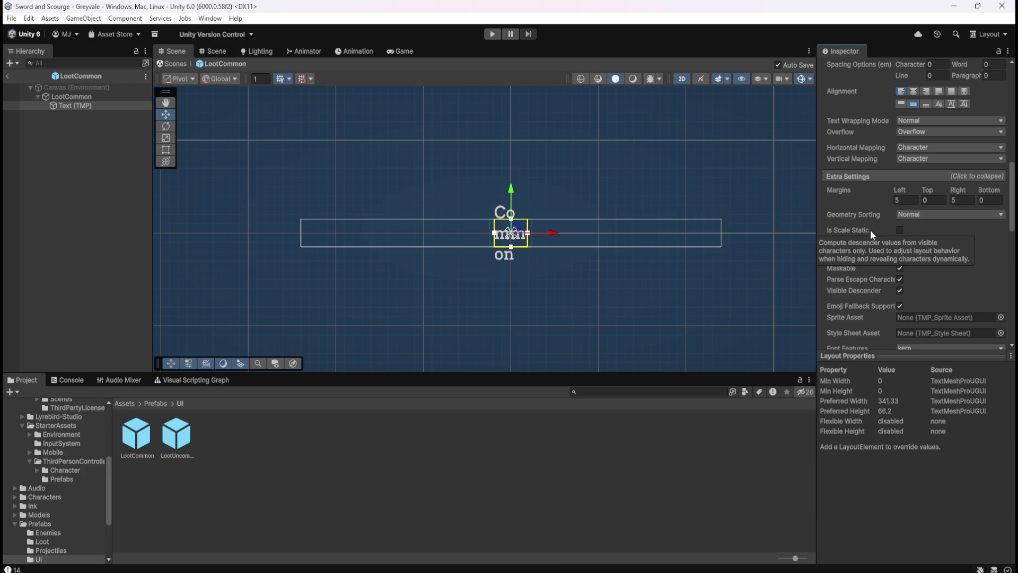
pyautogui.click(884, 178)
pyautogui.scroll(5, 880, 194)
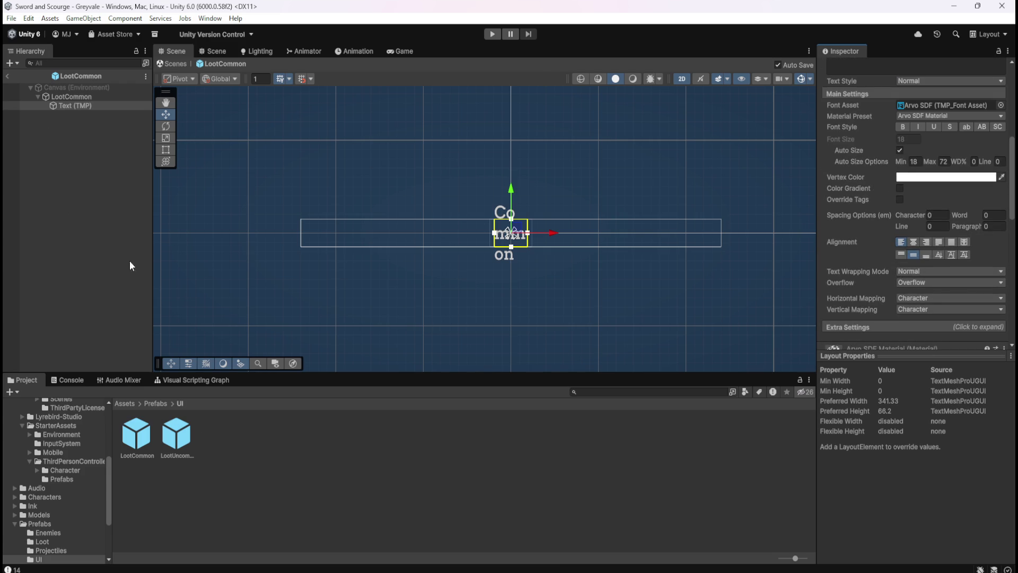
pyautogui.doubleClick(177, 434)
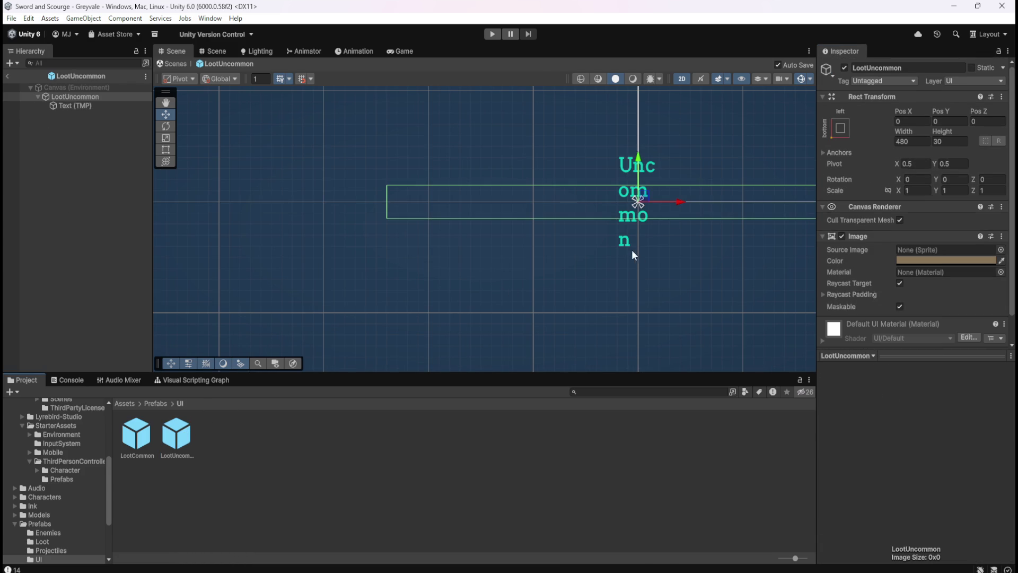
# Inspect the LootUncommon root's size and image and its Uncommon text child.
pyautogui.click(71, 102)
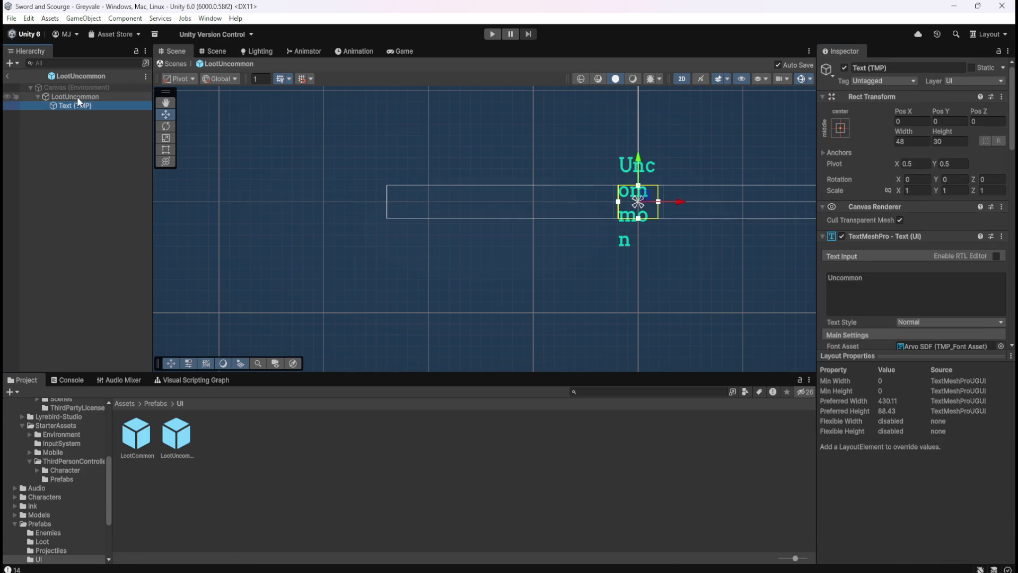
pyautogui.click(77, 97)
pyautogui.click(75, 104)
pyautogui.click(88, 97)
pyautogui.click(84, 106)
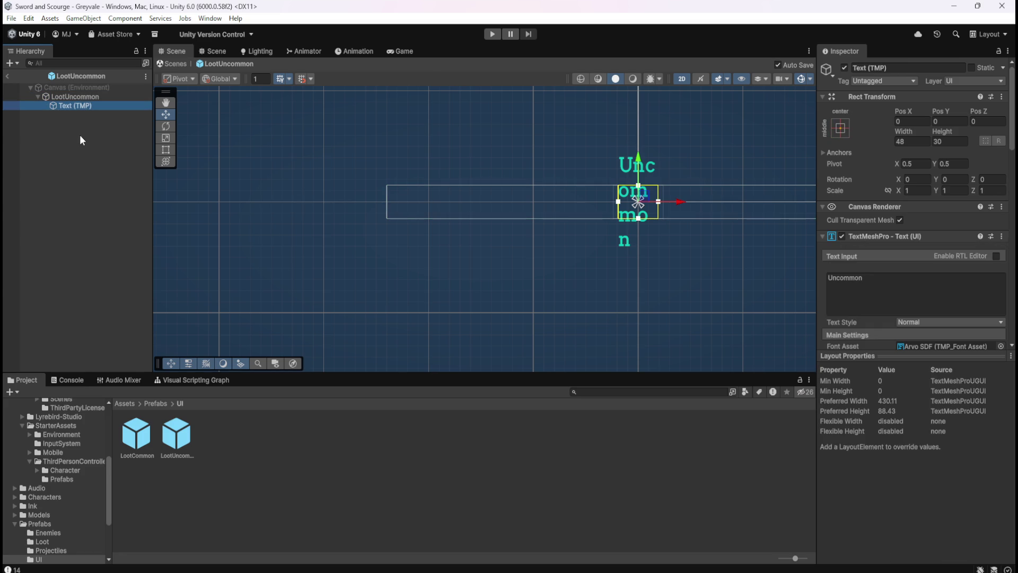
pyautogui.click(96, 97)
pyautogui.click(92, 102)
pyautogui.click(96, 97)
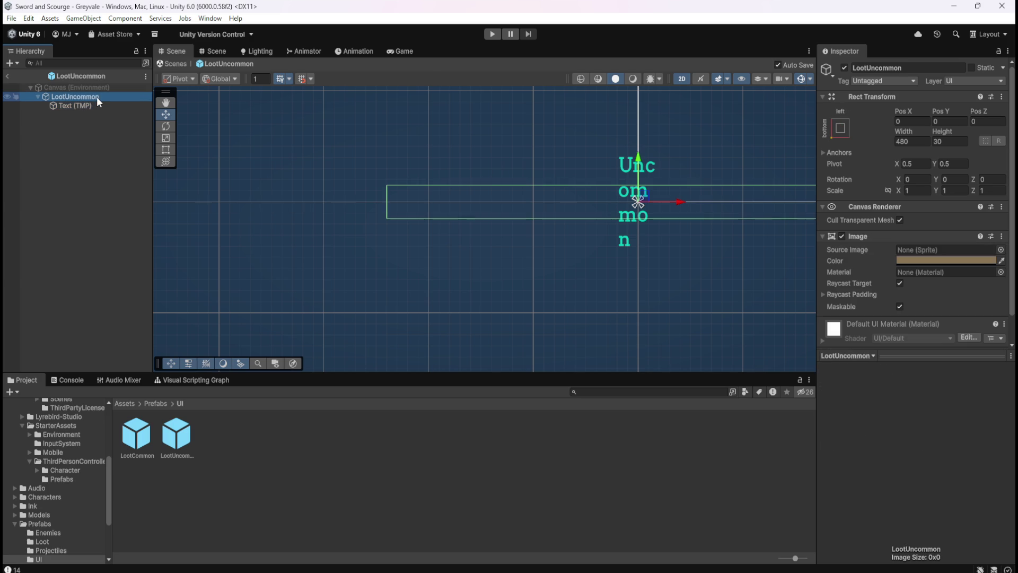
pyautogui.rightClick(92, 97)
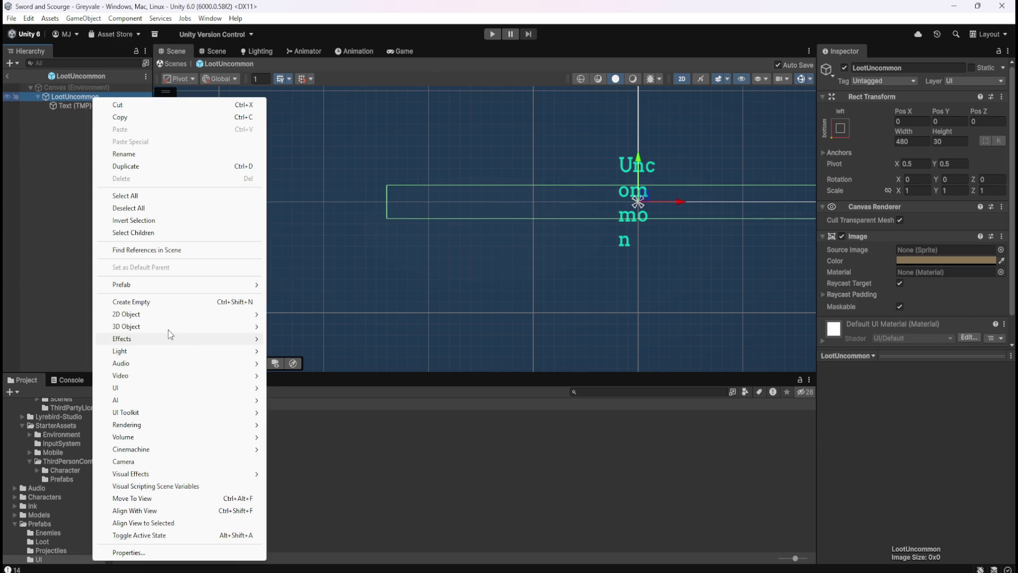
pyautogui.click(24, 189)
# Open the LootCommon prefab and inspect its text child and root object.
pyautogui.doubleClick(142, 430)
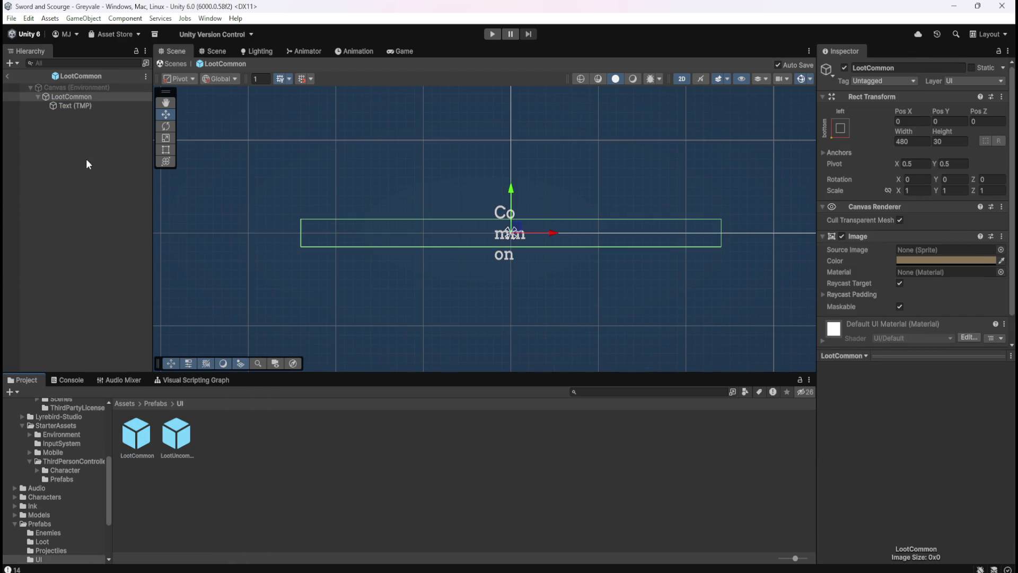
pyautogui.click(86, 106)
pyautogui.click(92, 97)
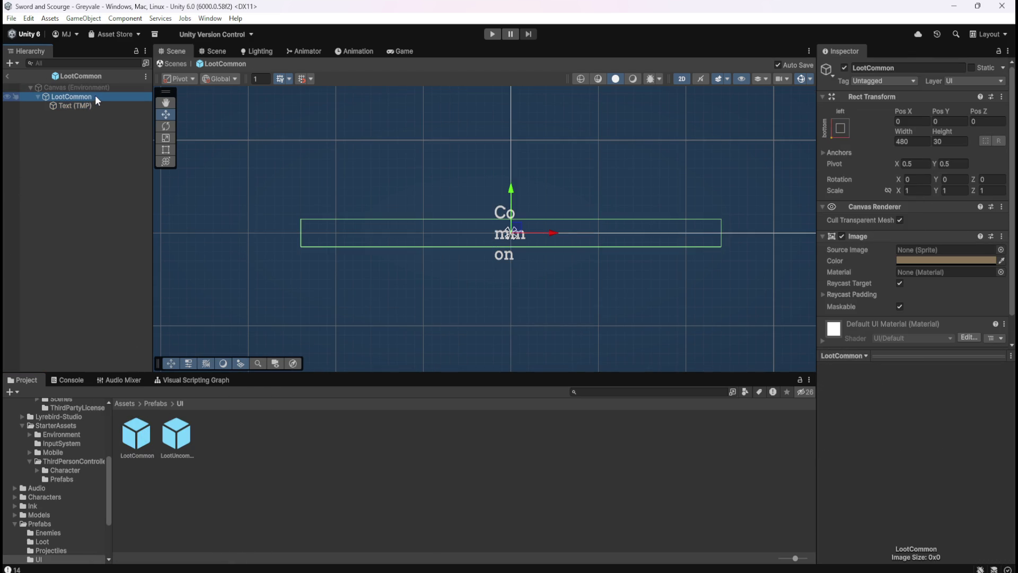
pyautogui.rightClick(88, 97)
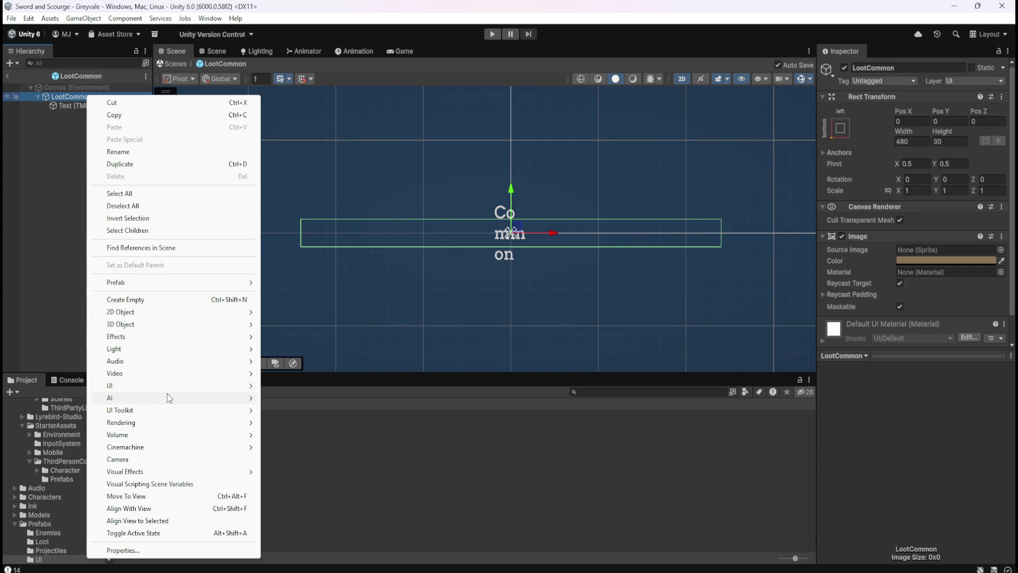
# Add a UI Text - TextMeshPro object under LootCommon.
pyautogui.moveTo(207, 385)
pyautogui.click(325, 398)
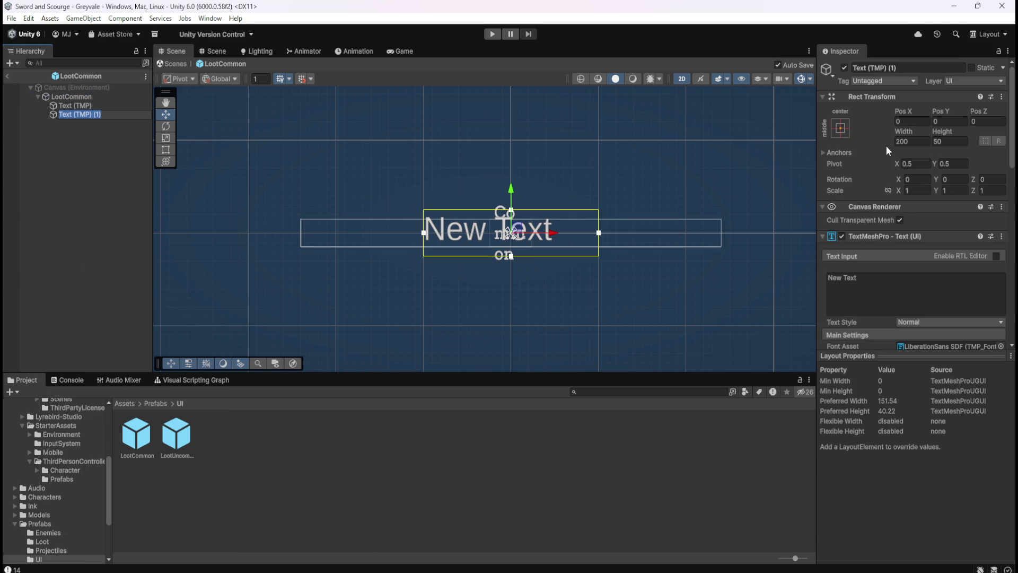
pyautogui.click(84, 107)
pyautogui.click(87, 116)
pyautogui.click(94, 106)
# Size the new Text (TMP) (1) object to width 480 and height 30.
pyautogui.click(87, 113)
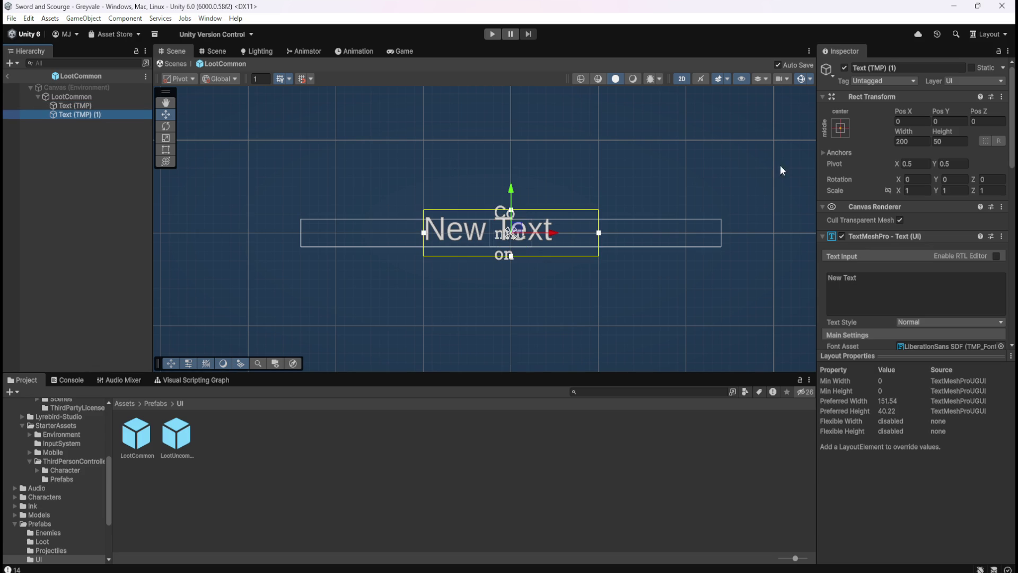
pyautogui.click(916, 141)
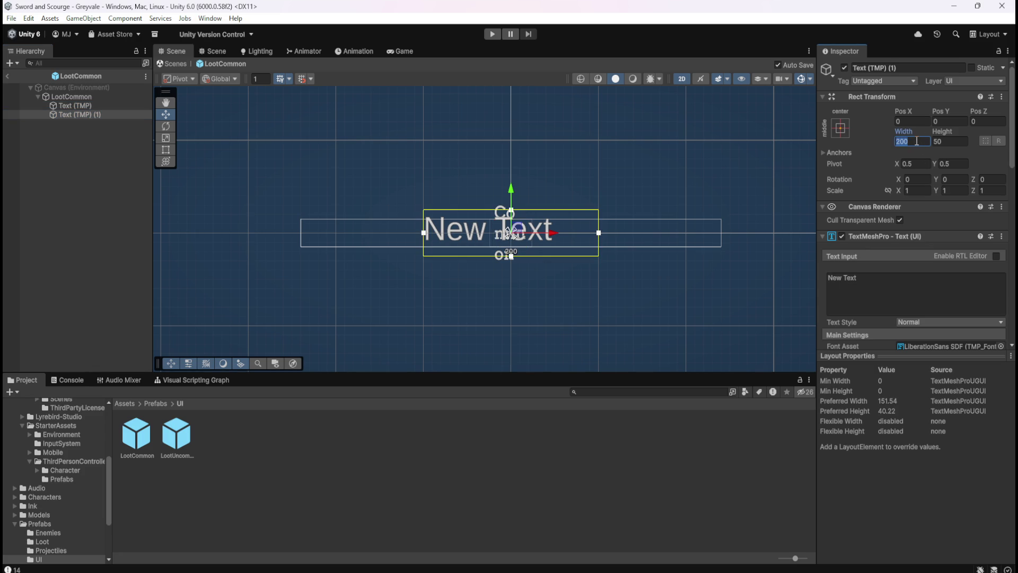
pyautogui.write('480')
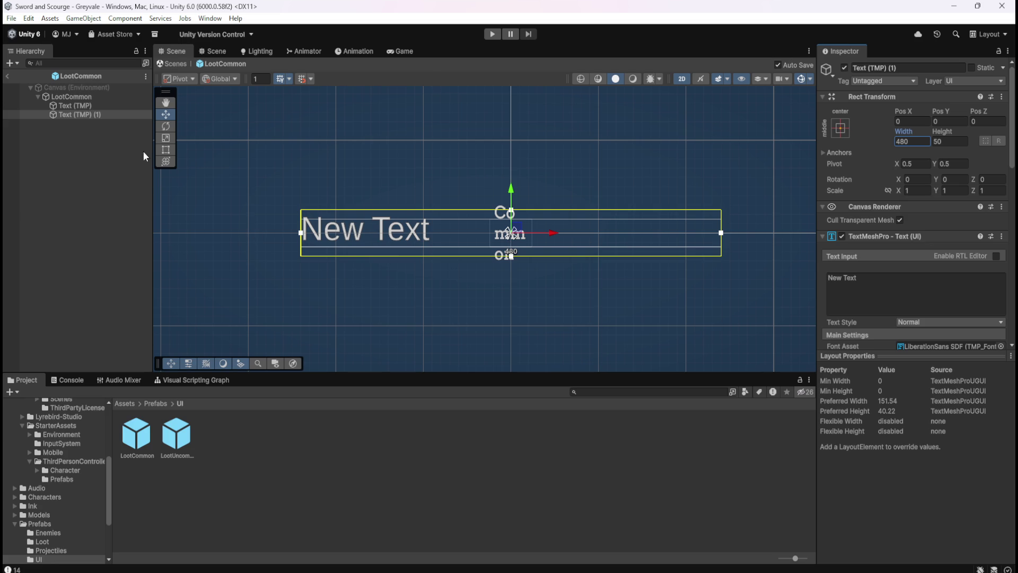
pyautogui.click(950, 141)
pyautogui.write('30')
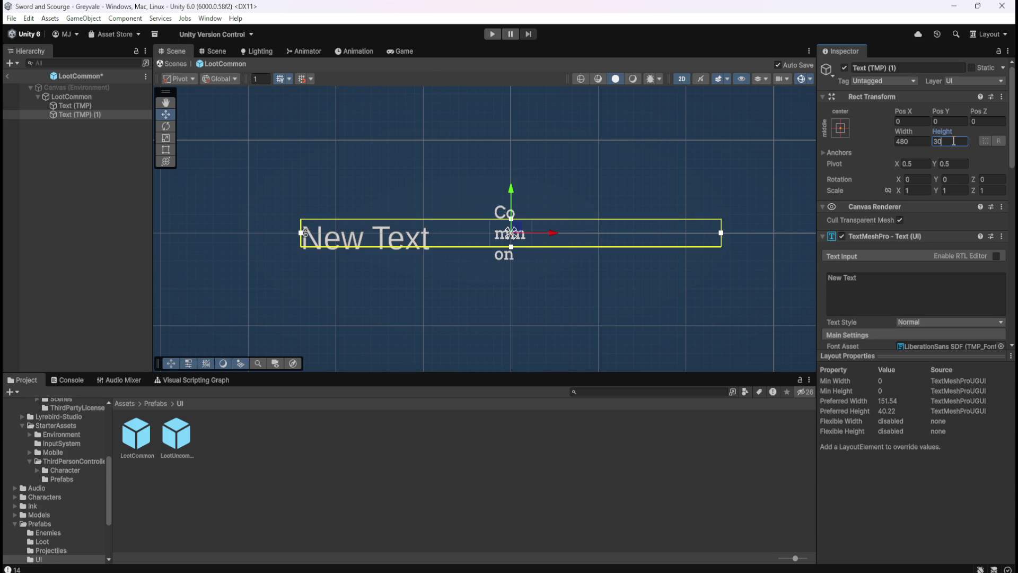
pyautogui.scroll(-2, 812, 261)
pyautogui.scroll(-3, 876, 276)
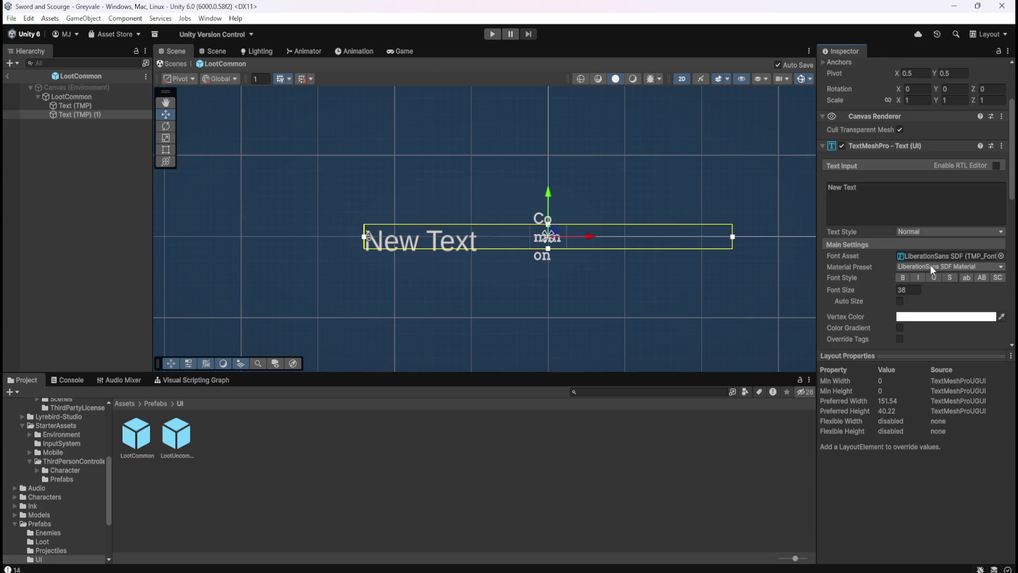
# Set the new label's Font Asset to Arvo SDF.
pyautogui.click(999, 255)
pyautogui.write('arv')
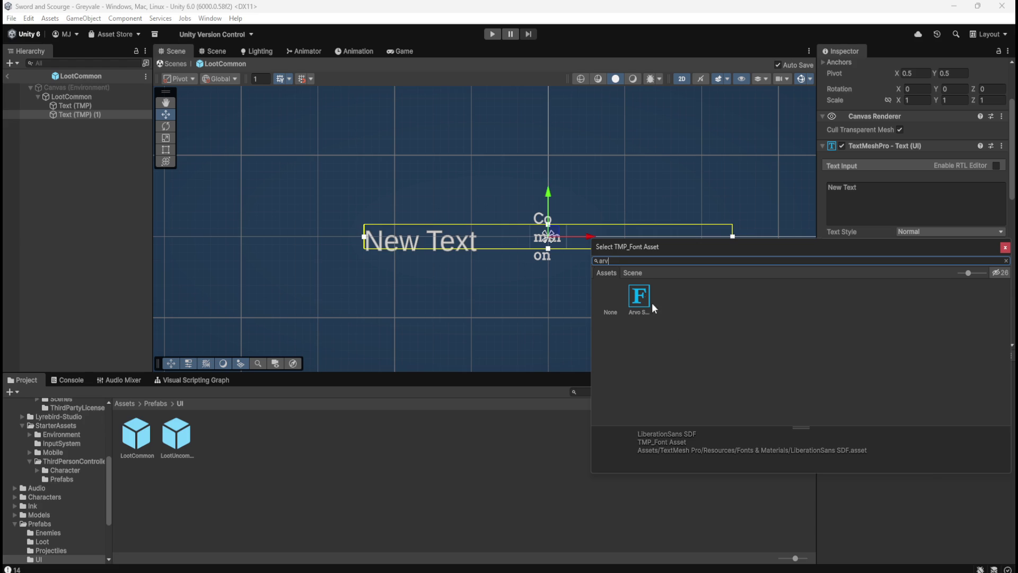
pyautogui.click(641, 298)
pyautogui.click(1004, 247)
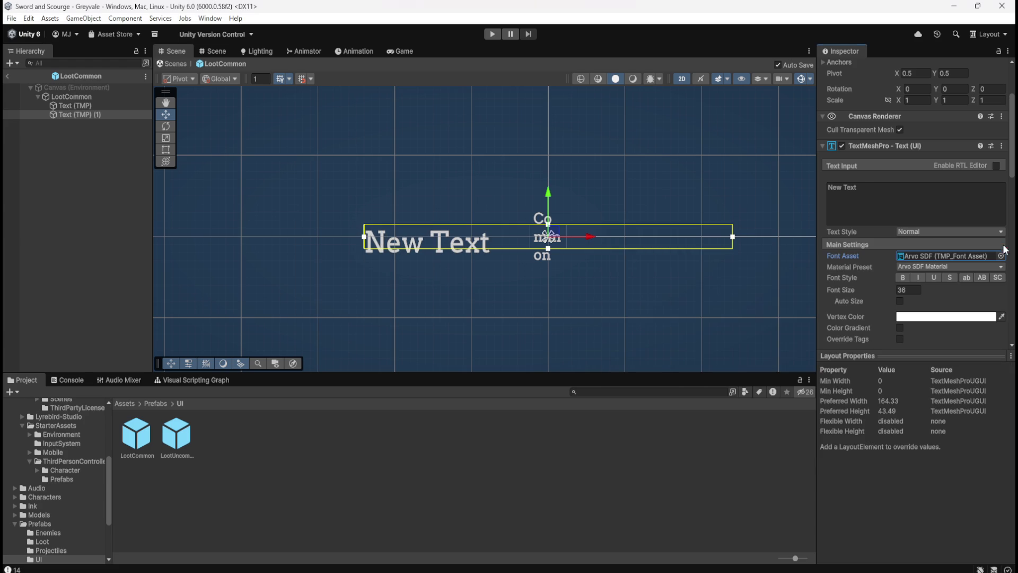
# Change the text to 'Common', enable Auto Size, and set vertical alignment to Middle.
pyautogui.scroll(-2, 883, 281)
pyautogui.click(903, 172)
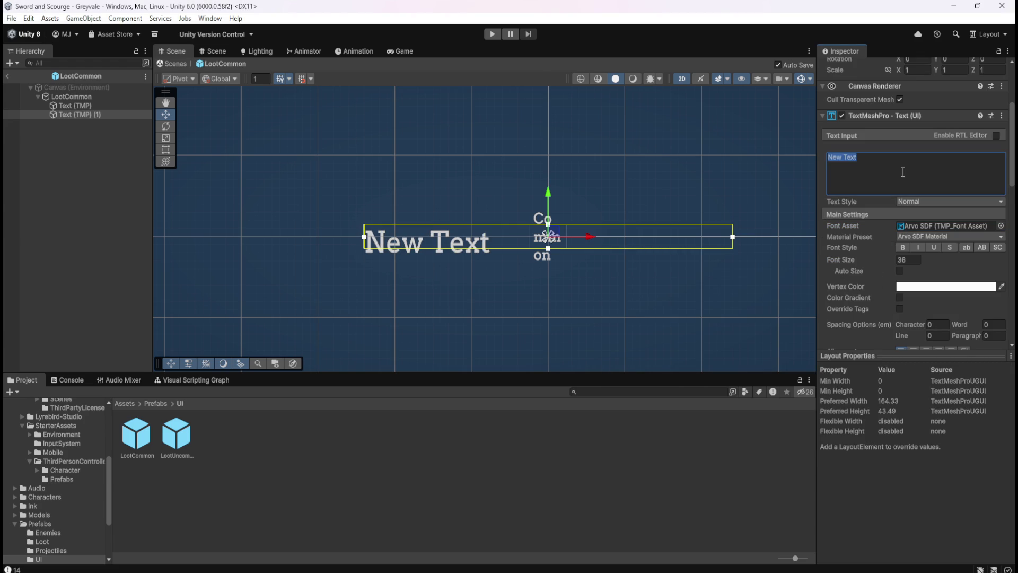
pyautogui.write('Common')
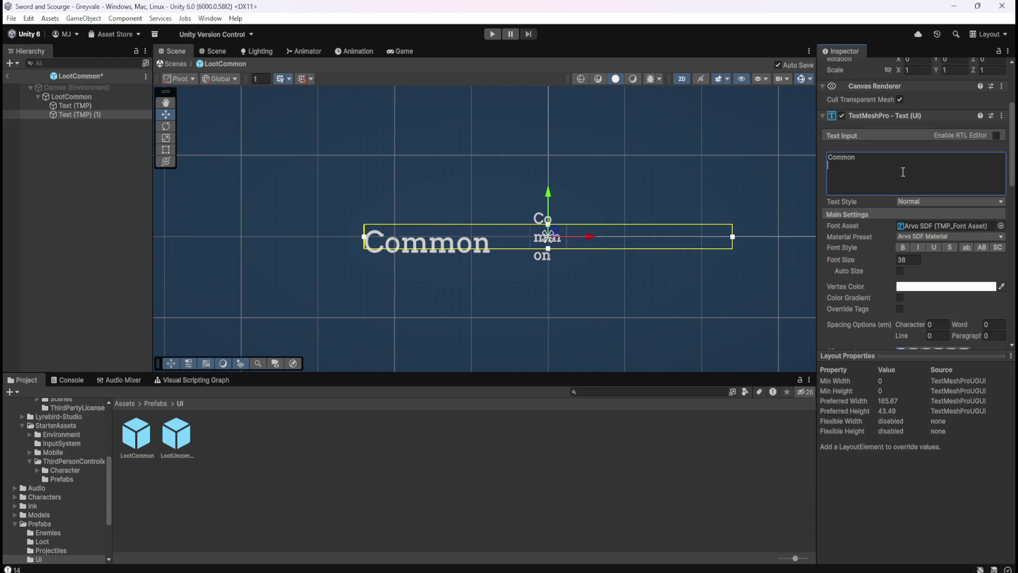
pyautogui.click(900, 270)
pyautogui.scroll(-3, 871, 276)
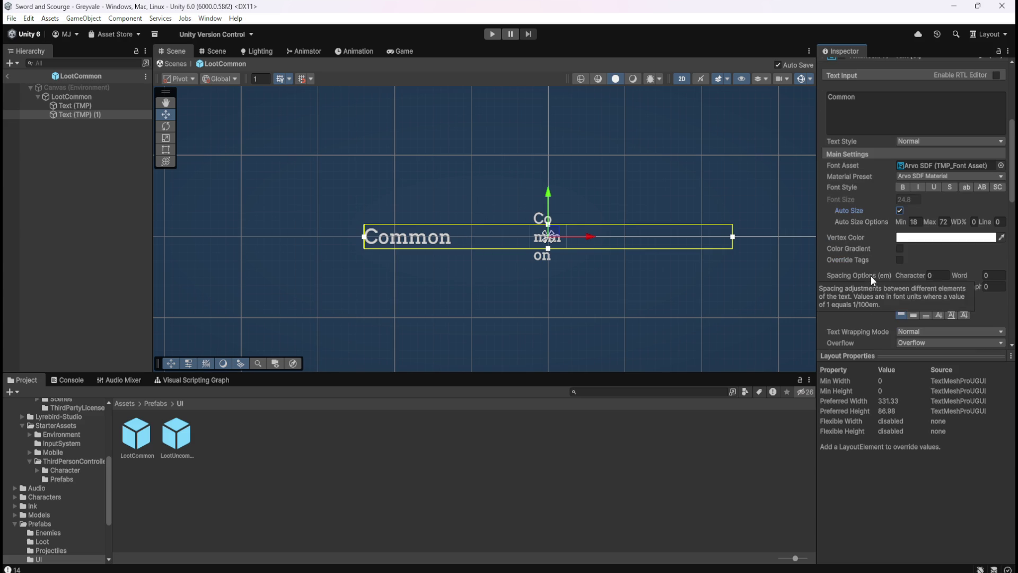
pyautogui.click(915, 316)
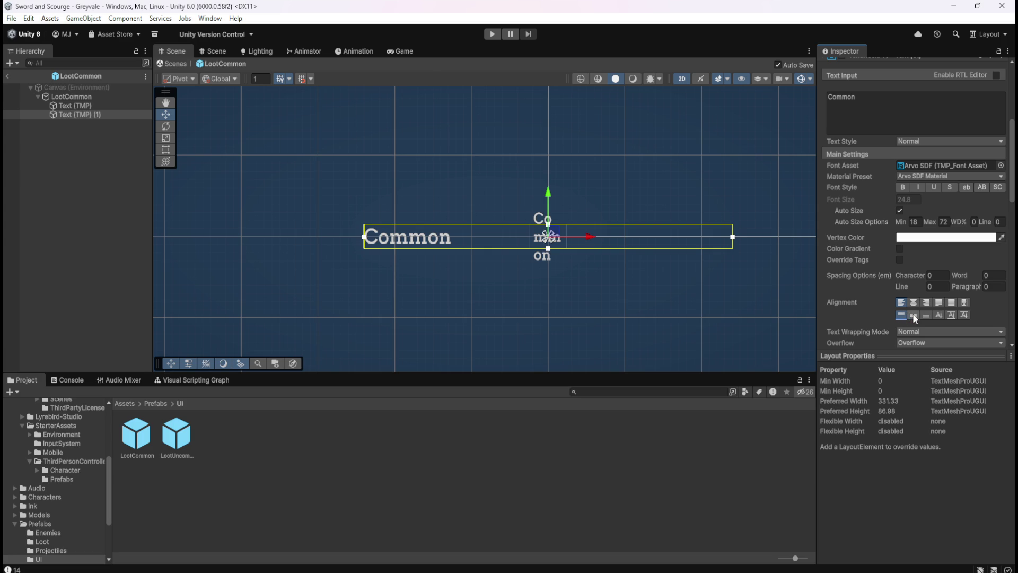
pyautogui.click(912, 315)
# Select the new Common label object and reopen the LootCommon prefab.
pyautogui.click(84, 106)
pyautogui.click(83, 113)
pyautogui.doubleClick(176, 435)
pyautogui.doubleClick(144, 431)
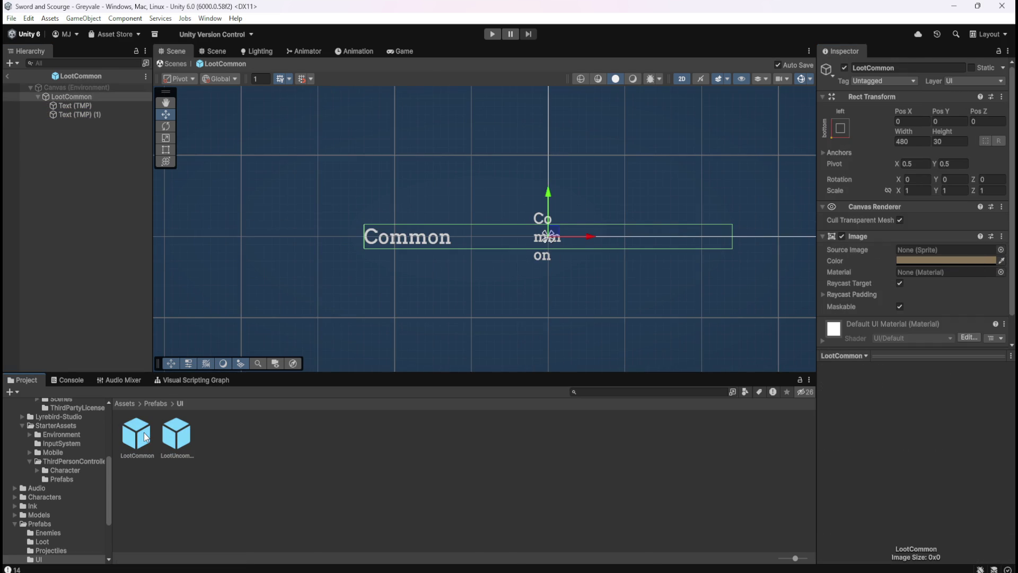
pyautogui.click(96, 106)
pyautogui.click(93, 113)
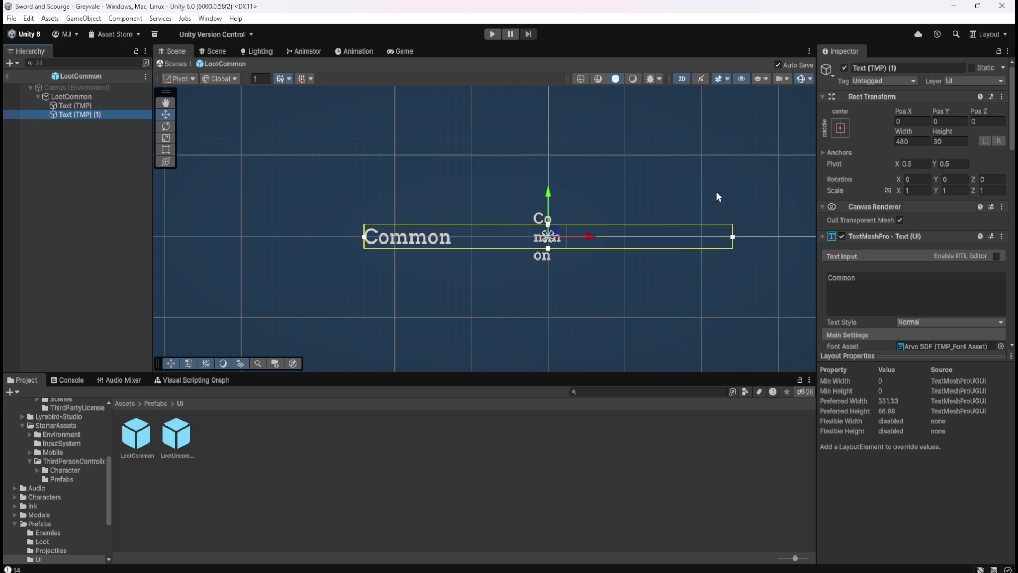
pyautogui.click(112, 106)
pyautogui.click(99, 114)
pyautogui.click(104, 105)
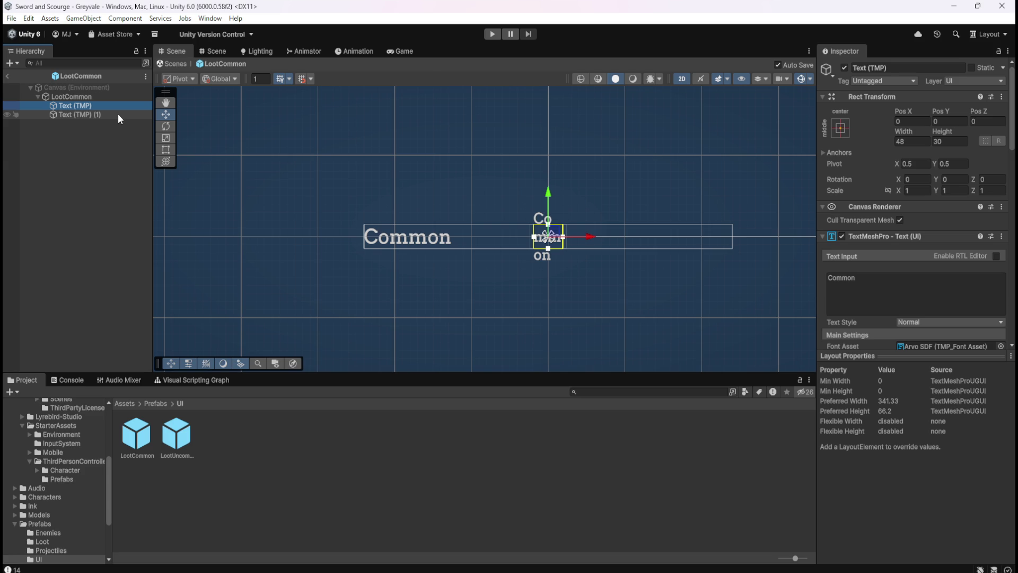
pyautogui.click(118, 115)
pyautogui.click(113, 107)
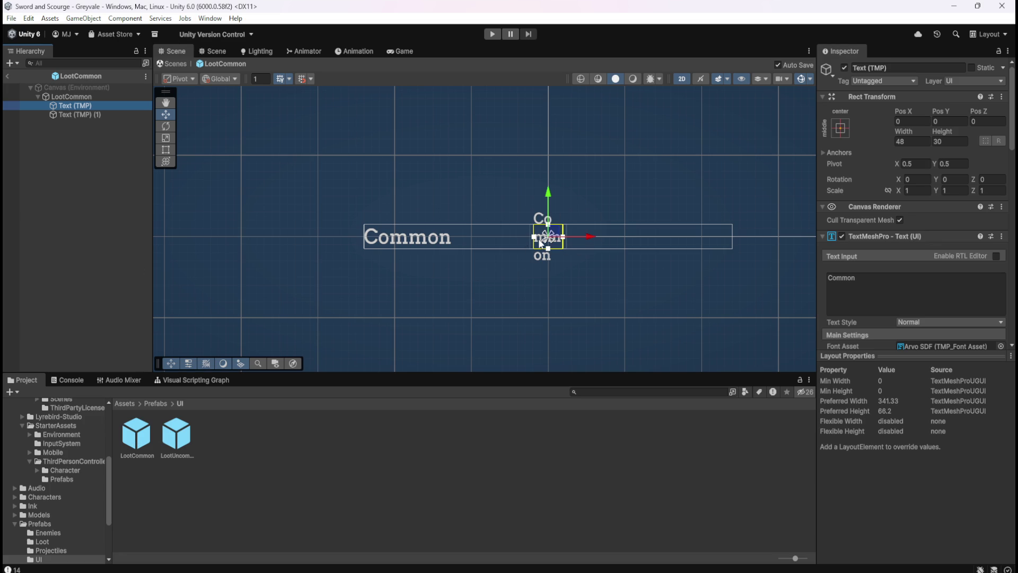
# Select the wide Common text object in the LootCommon prefab after briefly checking LootUncommon.
pyautogui.click(96, 114)
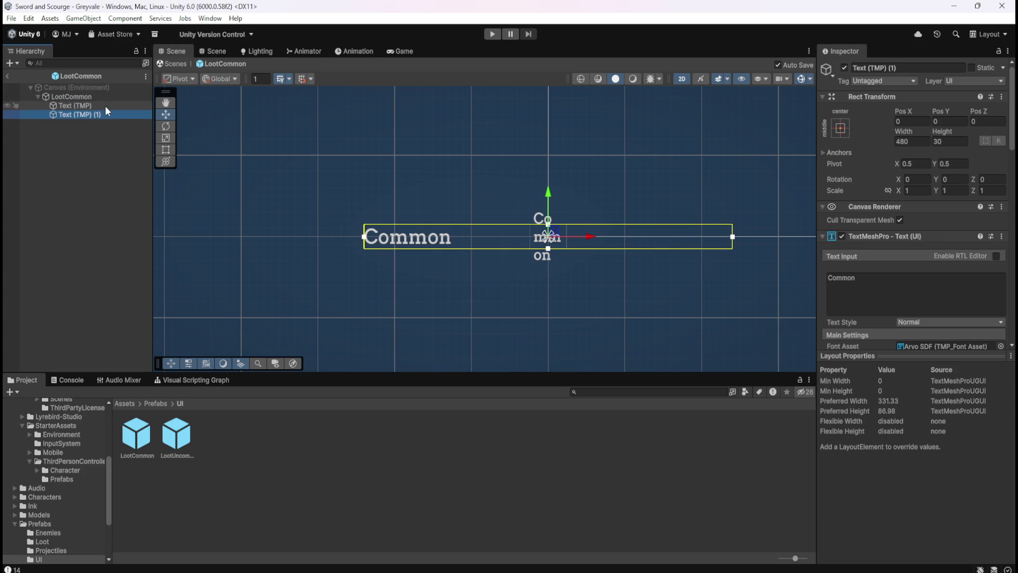
pyautogui.click(106, 106)
pyautogui.keyDown('shift'); pyautogui.click(103, 110); pyautogui.keyUp('shift')
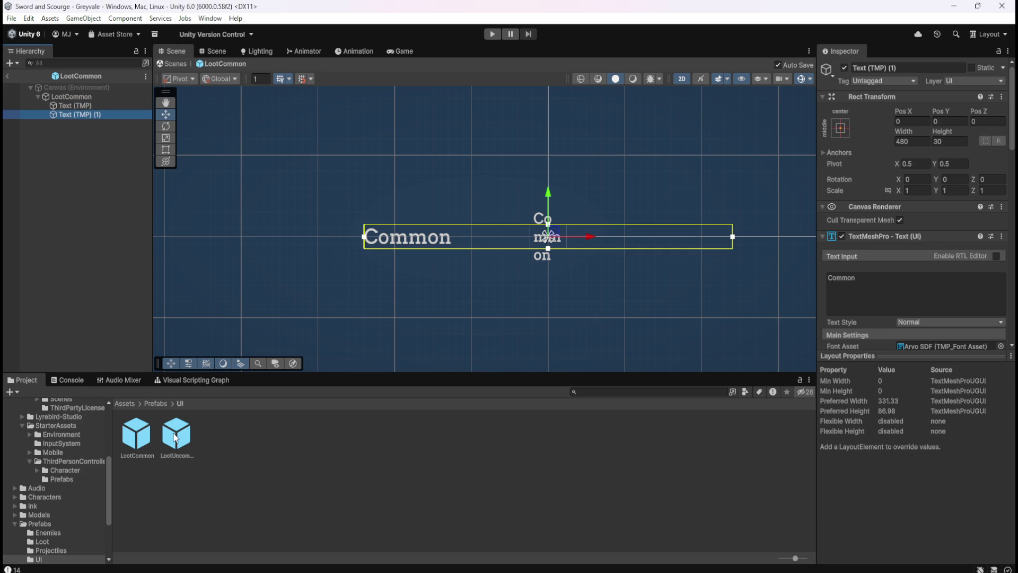
pyautogui.doubleClick(177, 438)
pyautogui.doubleClick(138, 433)
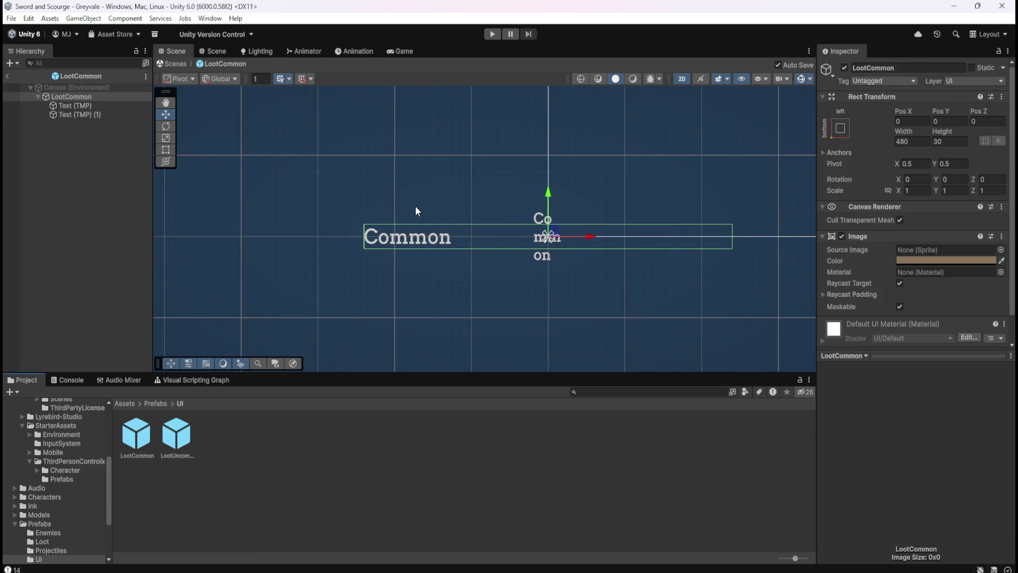
pyautogui.click(91, 116)
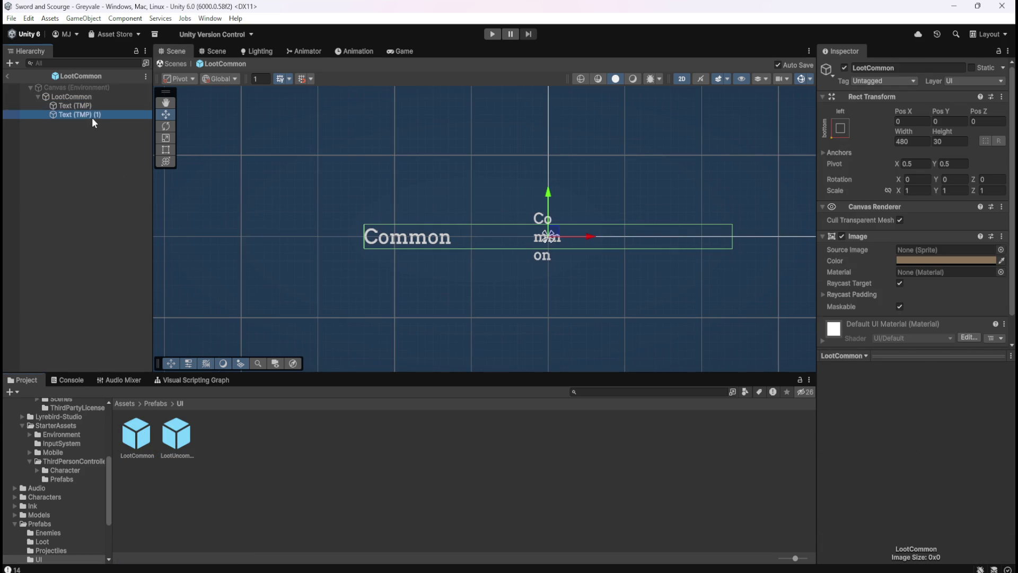
pyautogui.click(97, 105)
pyautogui.click(100, 113)
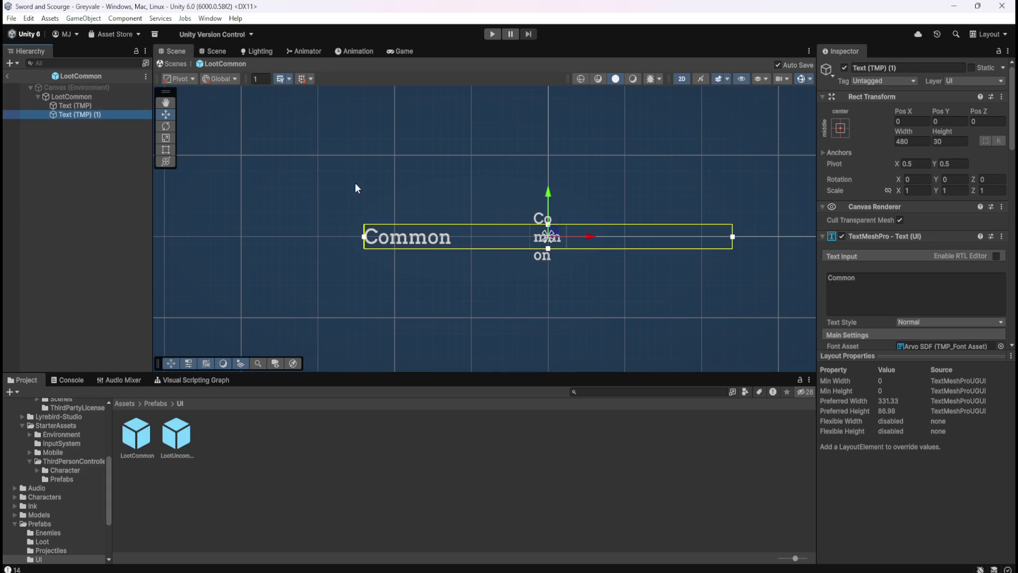
pyautogui.scroll(-10, 841, 271)
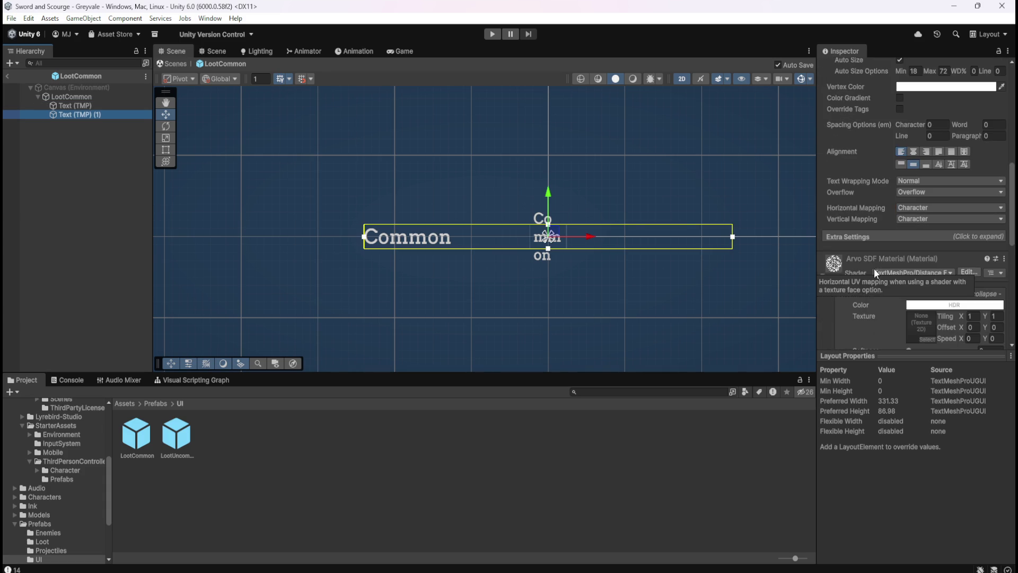
pyautogui.scroll(2, 883, 272)
pyautogui.scroll(-1, 885, 276)
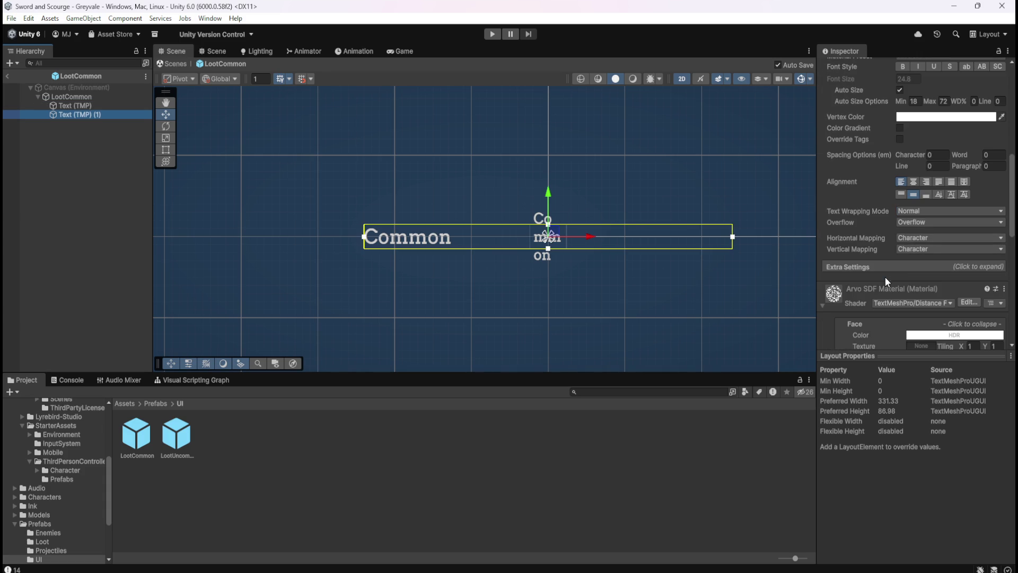
# Set the wide Common text's Extra Settings left and right margins to 5.
pyautogui.click(901, 269)
pyautogui.click(906, 290)
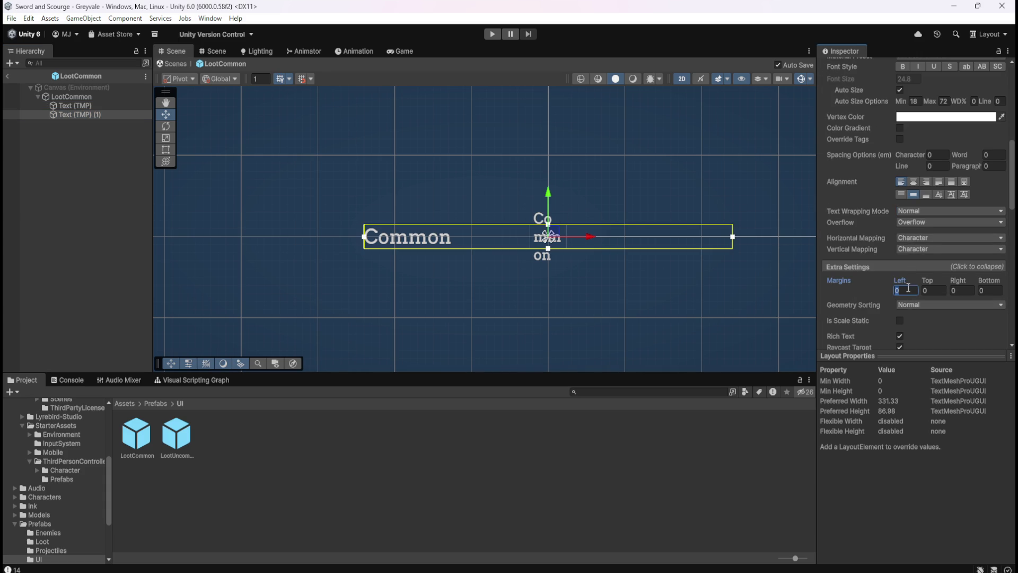
pyautogui.write('5')
pyautogui.click(962, 291)
pyautogui.write('5')
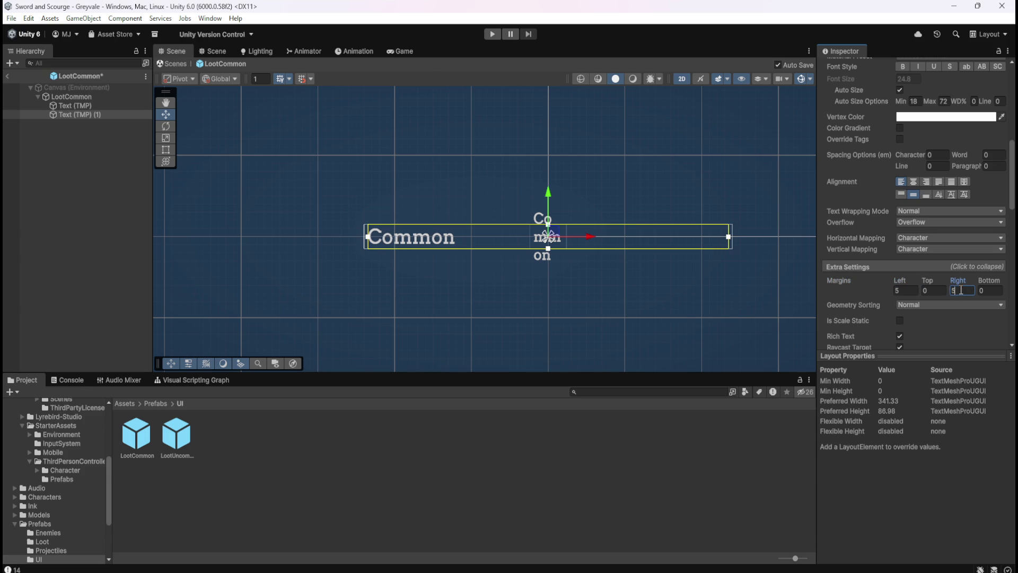
# Compare the two Common texts and delete the old narrow one.
pyautogui.click(79, 156)
pyautogui.click(96, 114)
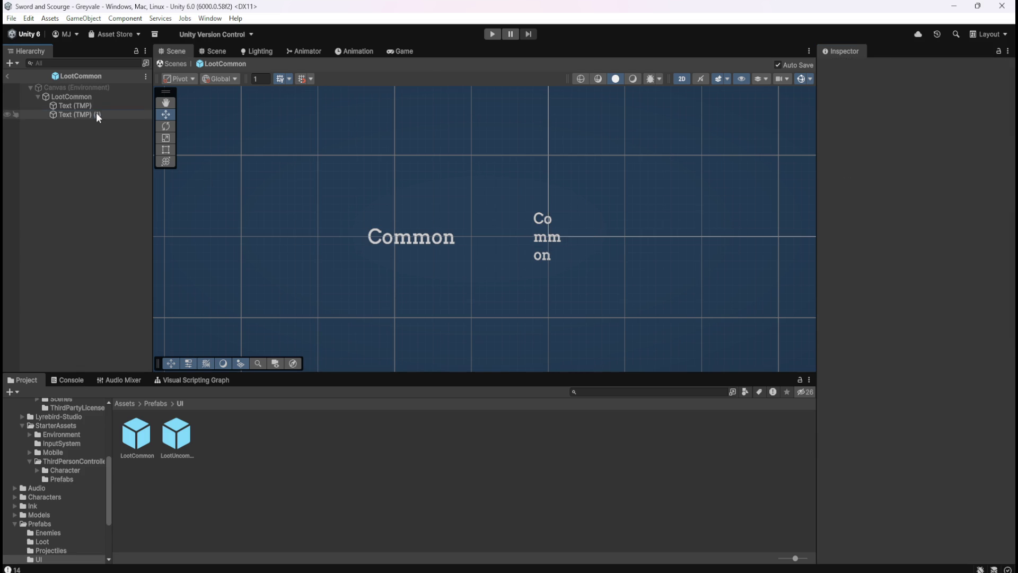
pyautogui.click(103, 106)
pyautogui.click(114, 115)
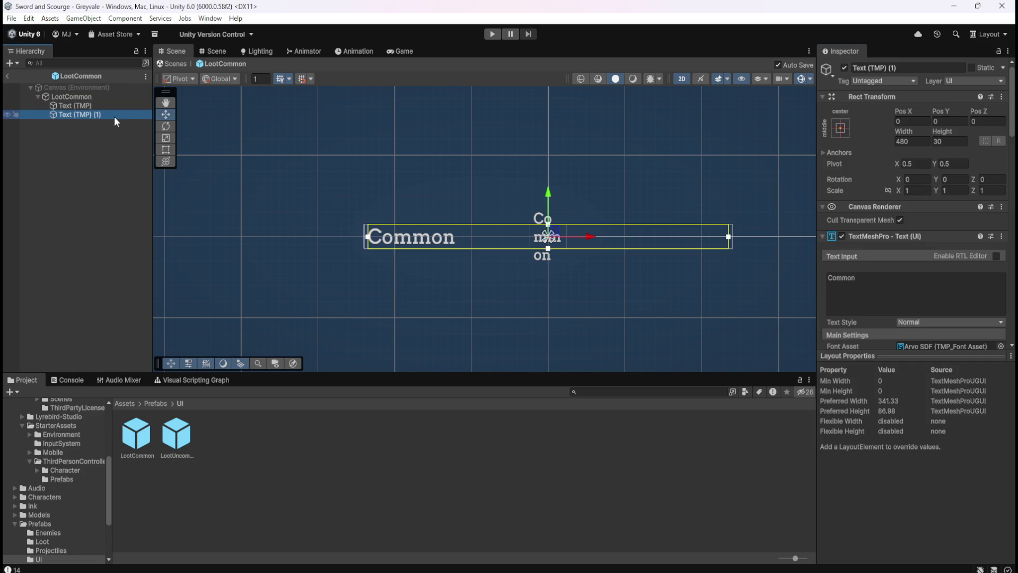
pyautogui.click(123, 105)
pyautogui.click(119, 112)
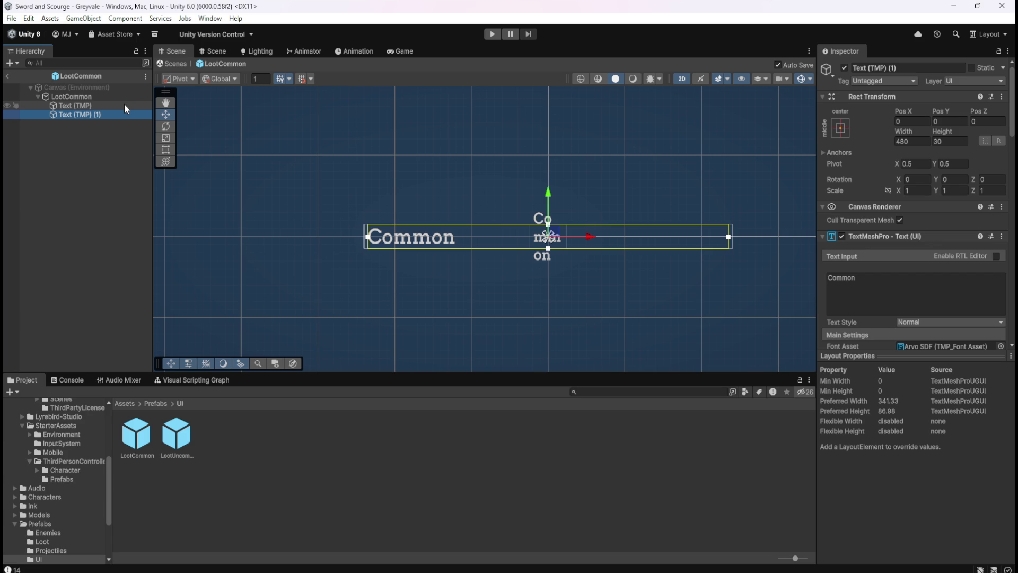
pyautogui.click(125, 107)
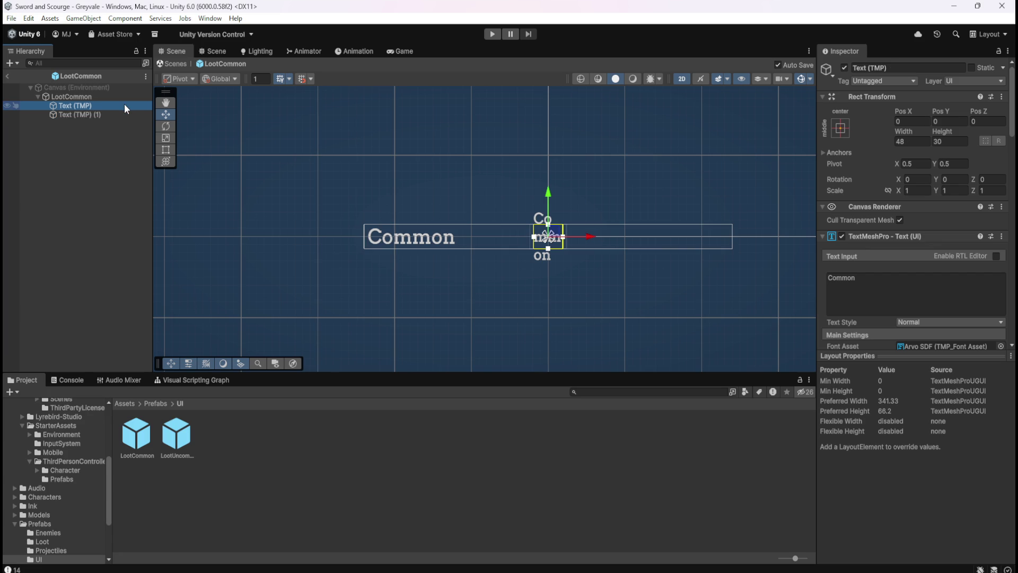
pyautogui.press('Delete')
# Rename the remaining Common text object to Text (TMP).
pyautogui.click(125, 104)
pyautogui.click(125, 105)
pyautogui.press('BackSpace')
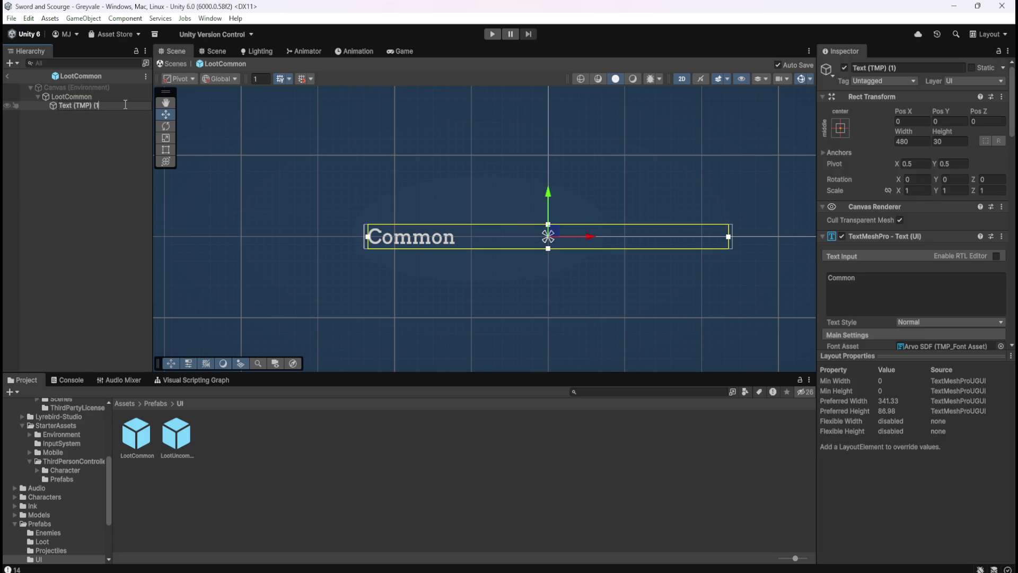
pyautogui.write(')')
pyautogui.press('Return')
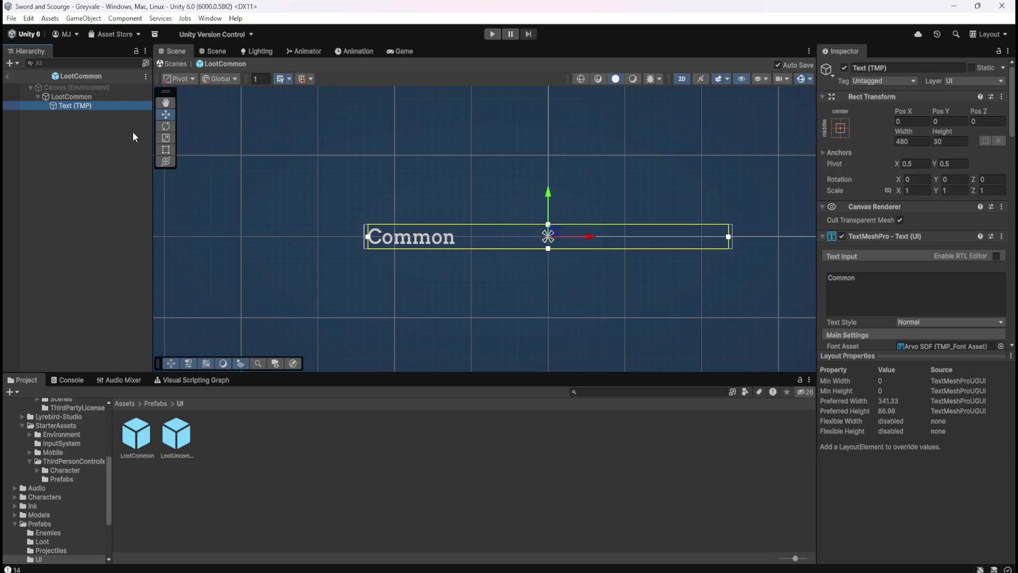
# Switch between the LootCommon and LootUncommon prefabs, ending in LootUncommon.
pyautogui.doubleClick(176, 435)
pyautogui.doubleClick(142, 439)
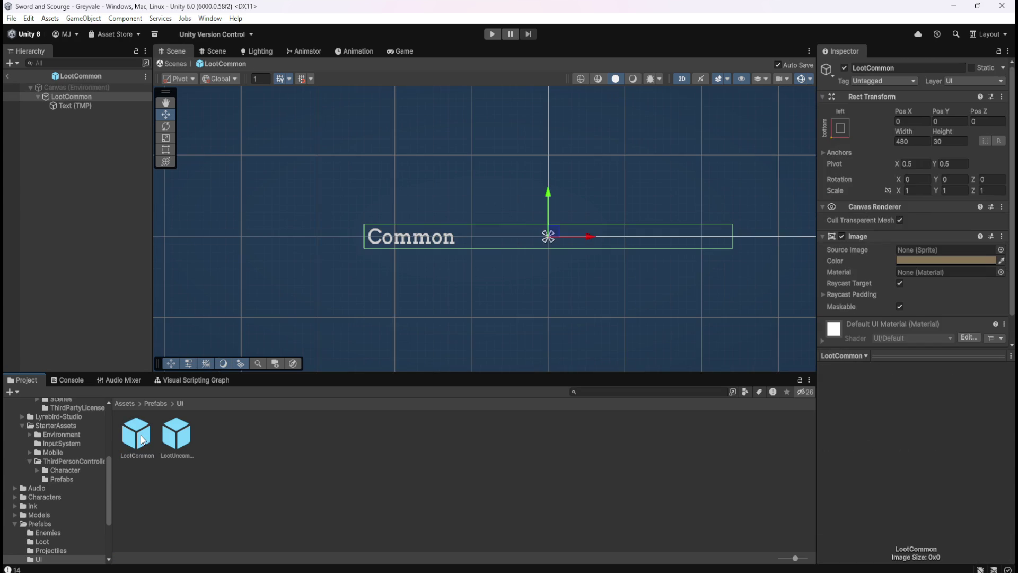
pyautogui.doubleClick(179, 438)
pyautogui.doubleClick(151, 435)
pyautogui.doubleClick(167, 435)
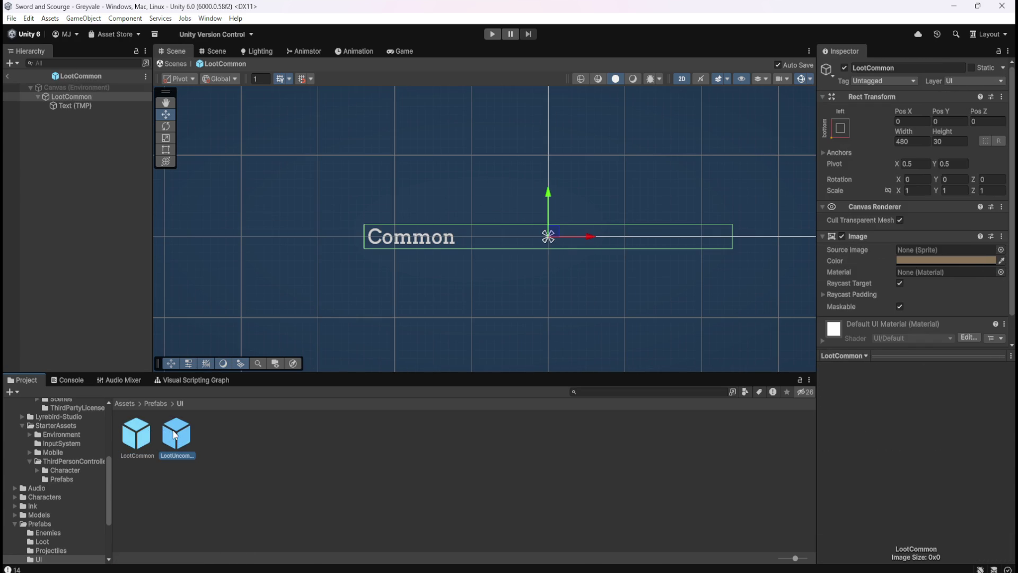
# Add a TextMeshPro text under LootUncommon reading 'Uncommon'.
pyautogui.click(85, 120)
pyautogui.click(91, 97)
pyautogui.rightClick(94, 98)
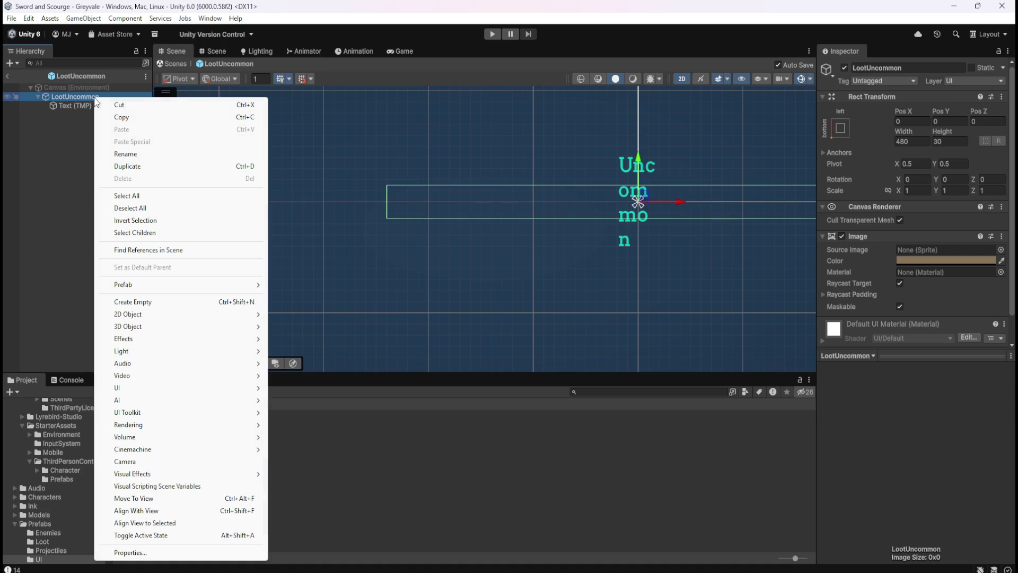
pyautogui.moveTo(152, 387)
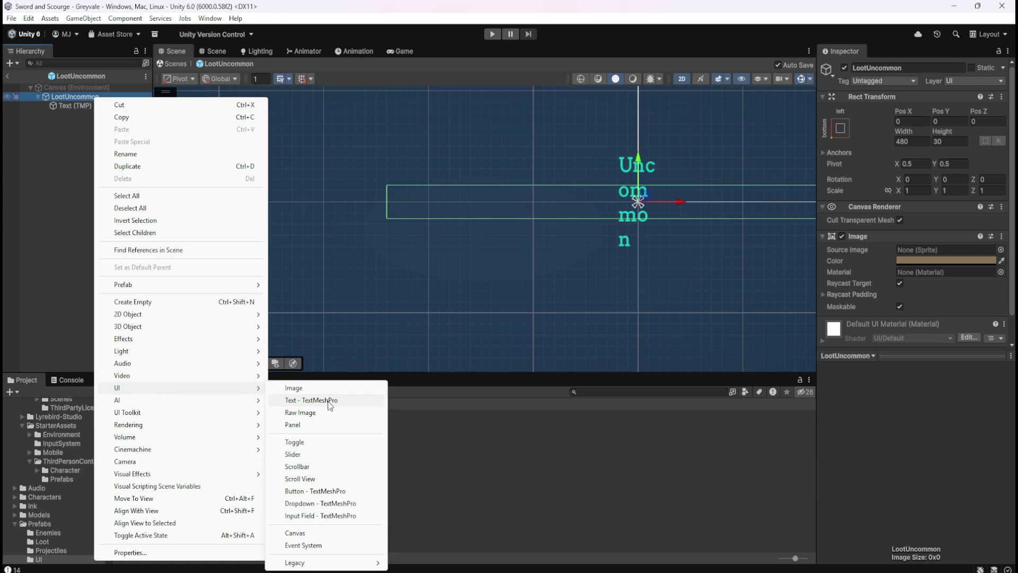
pyautogui.click(326, 401)
pyautogui.click(887, 278)
pyautogui.write('Uncommon')
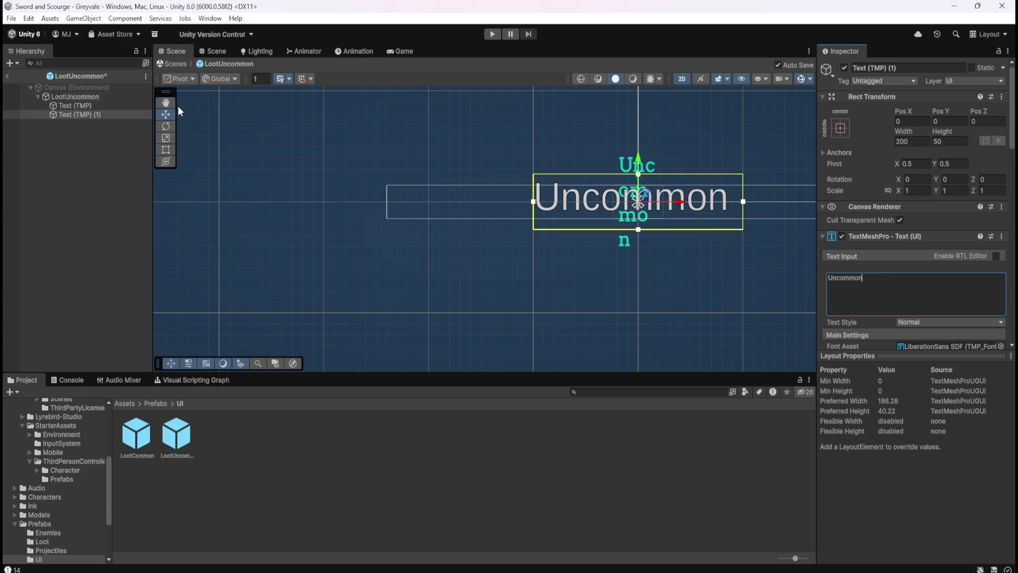
# Size the new Uncommon text box to width 480 and height 30.
pyautogui.click(94, 106)
pyautogui.click(95, 99)
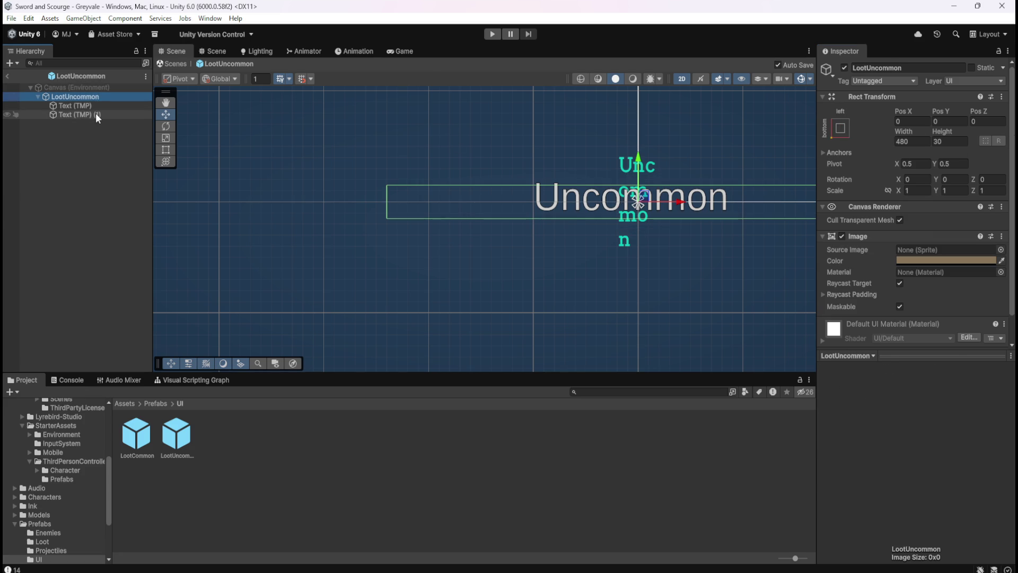
pyautogui.click(95, 114)
pyautogui.click(923, 142)
pyautogui.write('480')
pyautogui.press('Tab')
pyautogui.write('30')
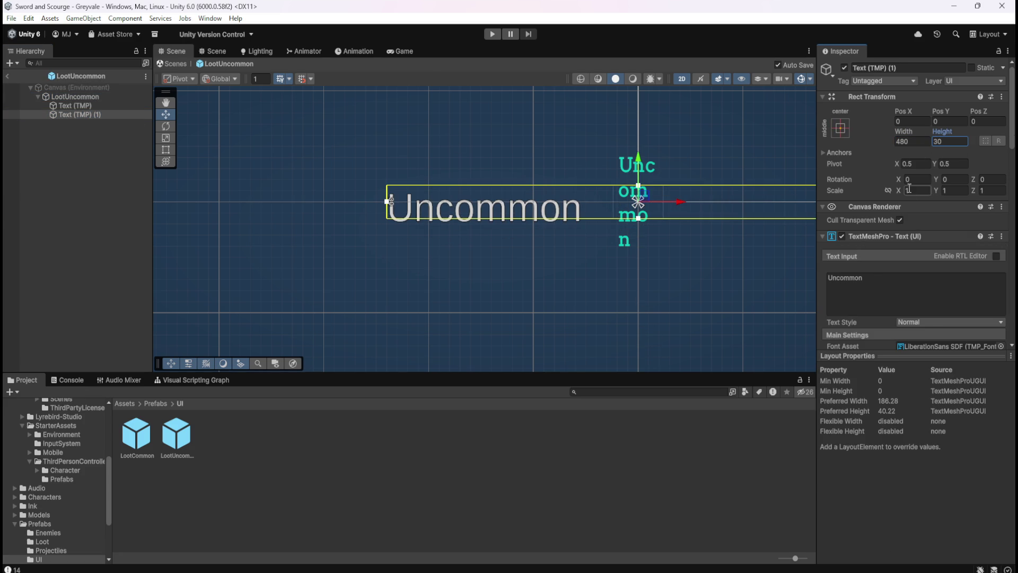
# Set the Uncommon text to Arvo SDF with Auto Size and middle vertical alignment.
pyautogui.scroll(-2, 880, 265)
pyautogui.scroll(-1, 880, 266)
pyautogui.click(1005, 256)
pyautogui.write('ar')
pyautogui.click(661, 300)
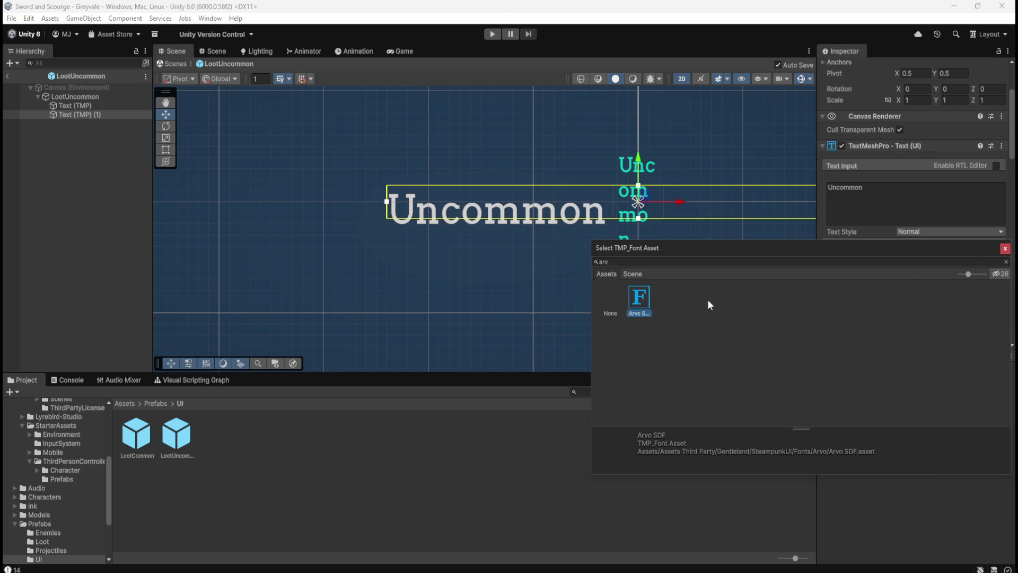
pyautogui.click(1005, 248)
pyautogui.click(898, 300)
pyautogui.scroll(-3, 870, 294)
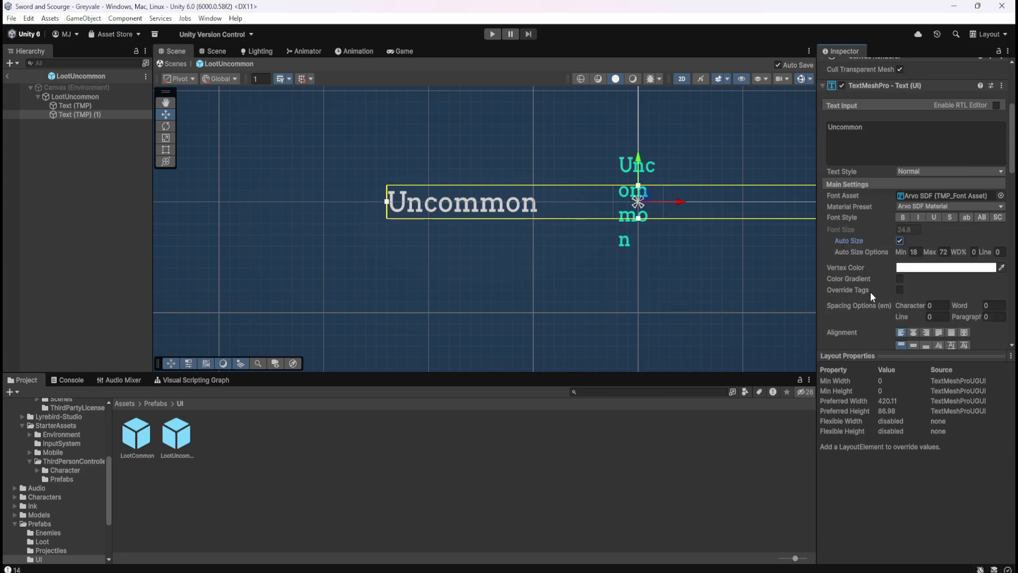
pyautogui.click(912, 315)
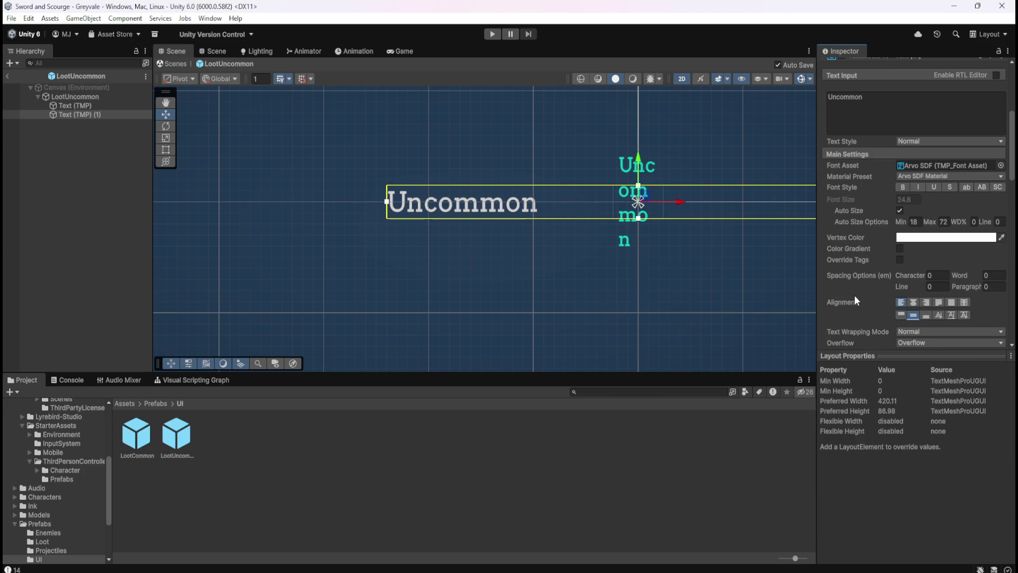
# Give the Uncommon text left and right margins of 5.
pyautogui.scroll(-2, 860, 292)
pyautogui.scroll(-2, 874, 288)
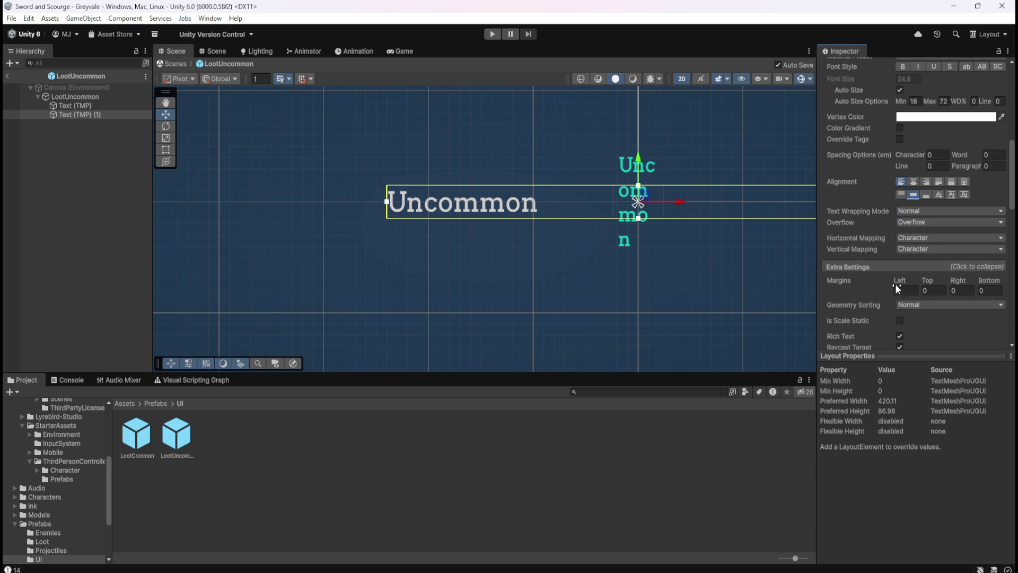
pyautogui.click(909, 295)
pyautogui.write('5')
pyautogui.press('Tab')
pyautogui.click(967, 291)
pyautogui.write('5')
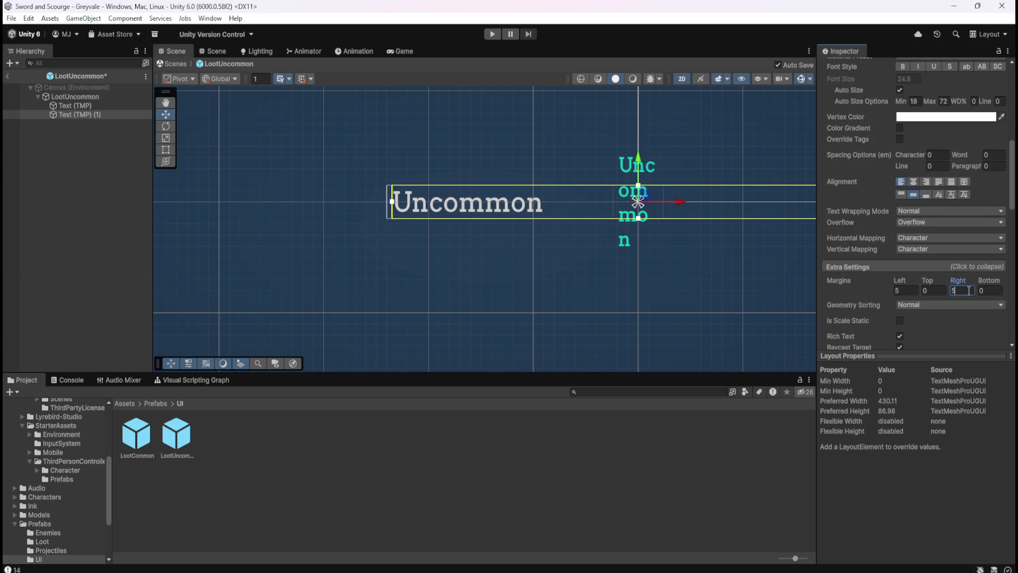
pyautogui.click(116, 106)
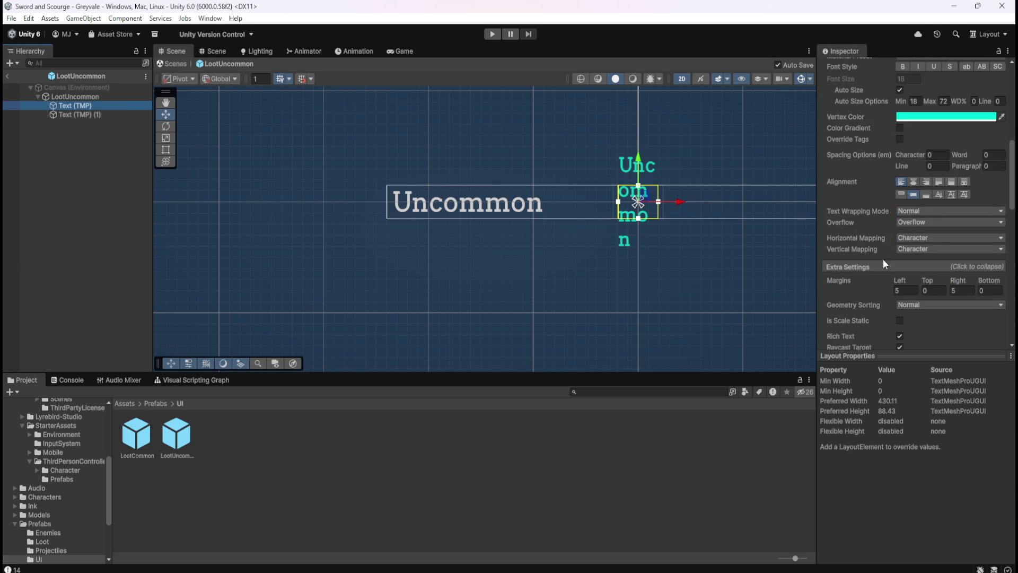
# Set the wide Uncommon text's Vertex Color to cyan 00FFDB.
pyautogui.click(946, 116)
pyautogui.click(982, 349)
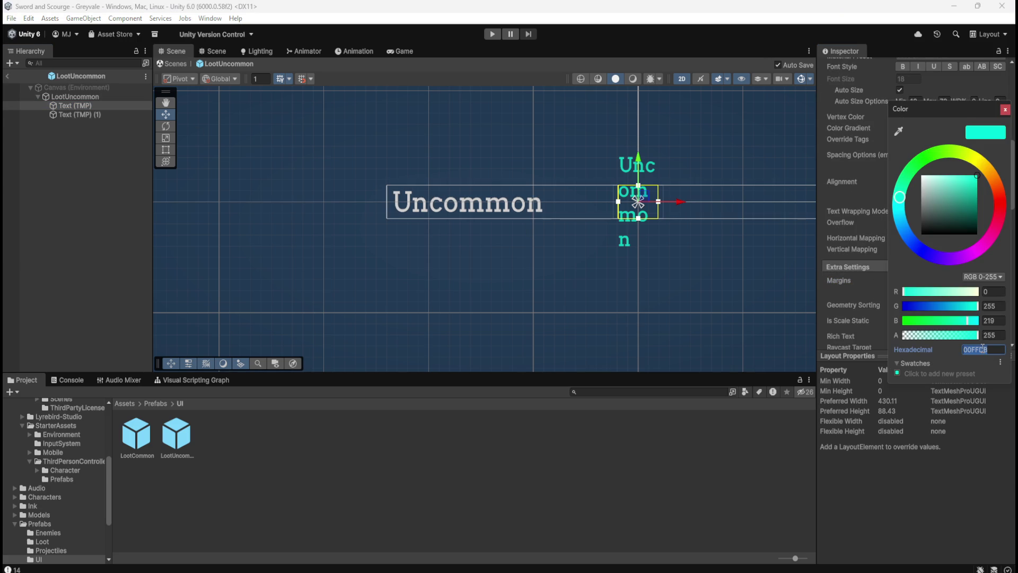
pyautogui.click(96, 114)
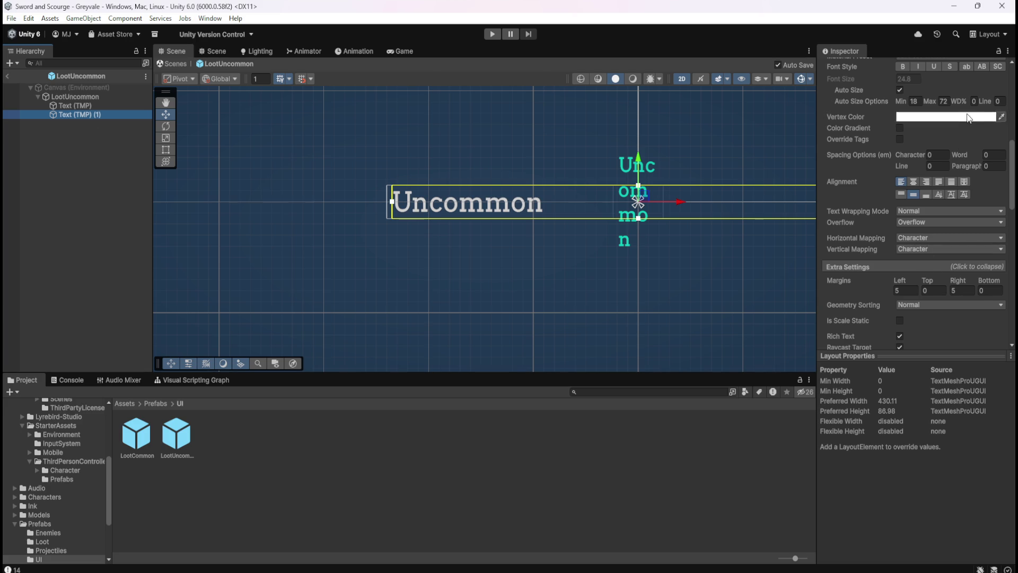
pyautogui.click(994, 345)
pyautogui.write('00FFDB')
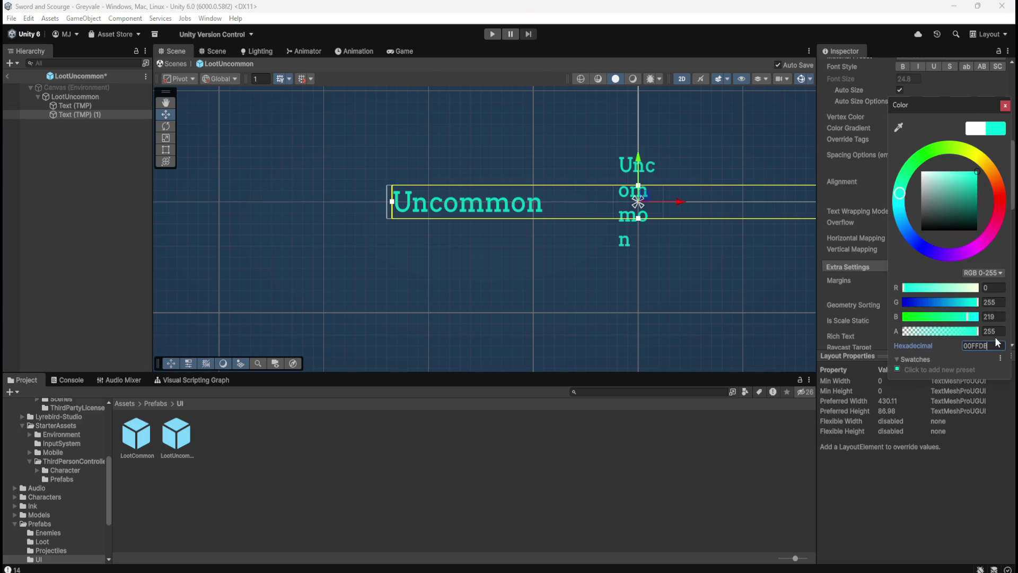
pyautogui.click(247, 199)
# Delete the vertical Text (TMP) label and rename Text (TMP) (1) to Text (TMP).
pyautogui.click(75, 106)
pyautogui.press('Delete')
pyautogui.click(75, 106)
pyautogui.press('F2')
pyautogui.press('End')
pyautogui.press('BackSpace')
pyautogui.press('Return')
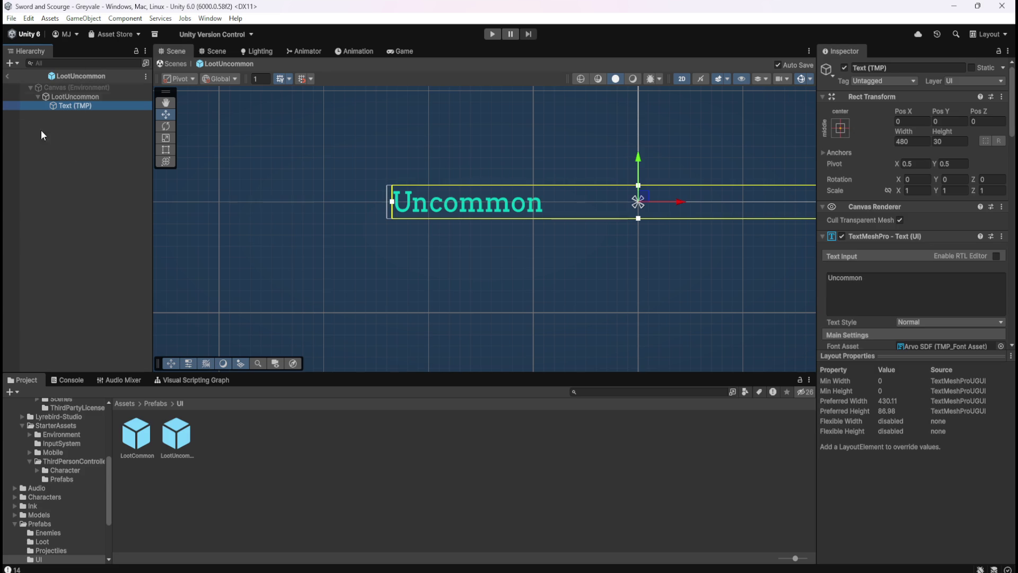
# Check the LootCommon and LootUncommon prefabs, then return to the Greyvale scene.
pyautogui.click(73, 151)
pyautogui.doubleClick(147, 432)
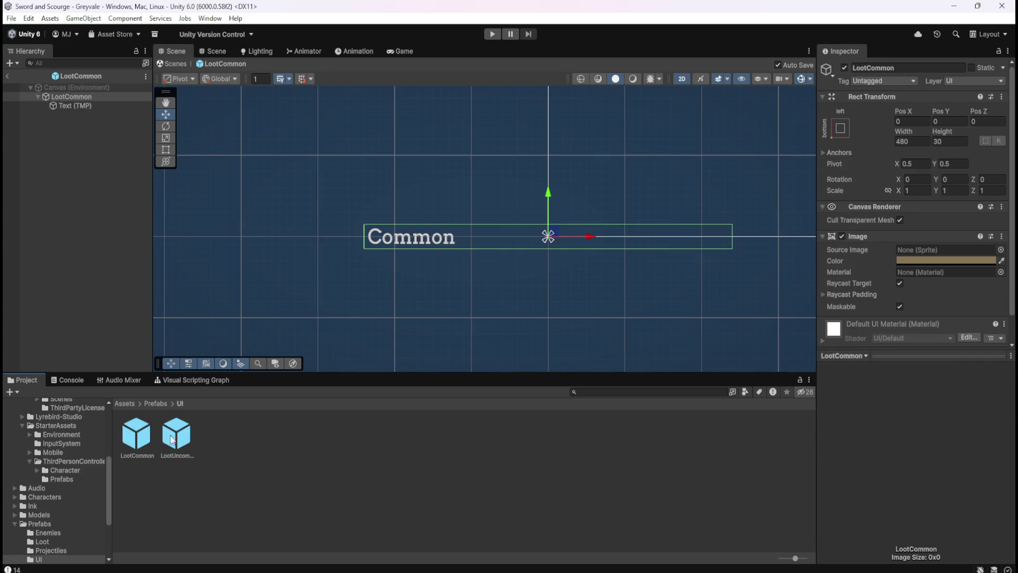
pyautogui.doubleClick(186, 439)
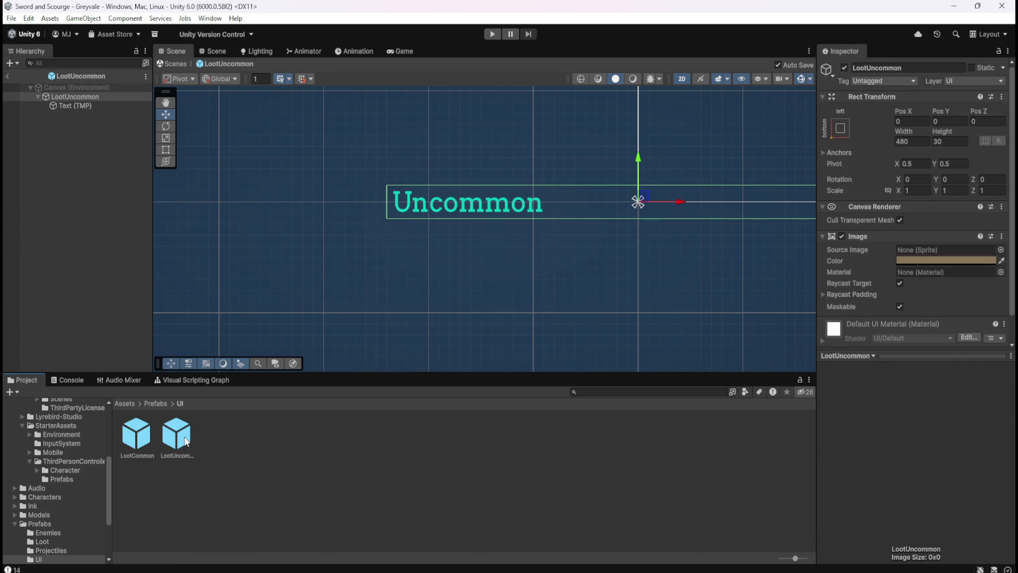
pyautogui.doubleClick(153, 440)
pyautogui.doubleClick(178, 440)
pyautogui.click(8, 77)
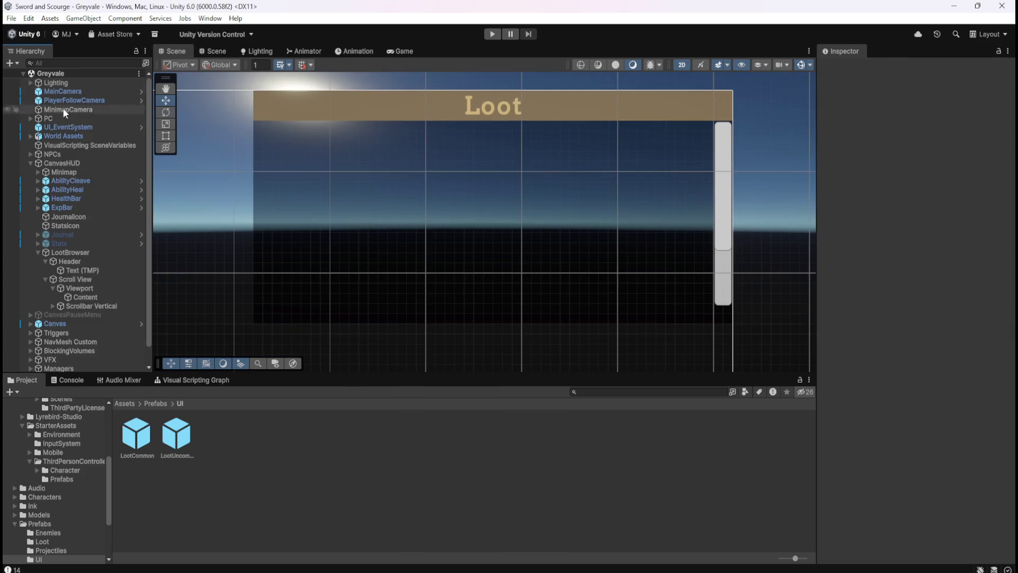
pyautogui.click(81, 253)
pyautogui.click(81, 260)
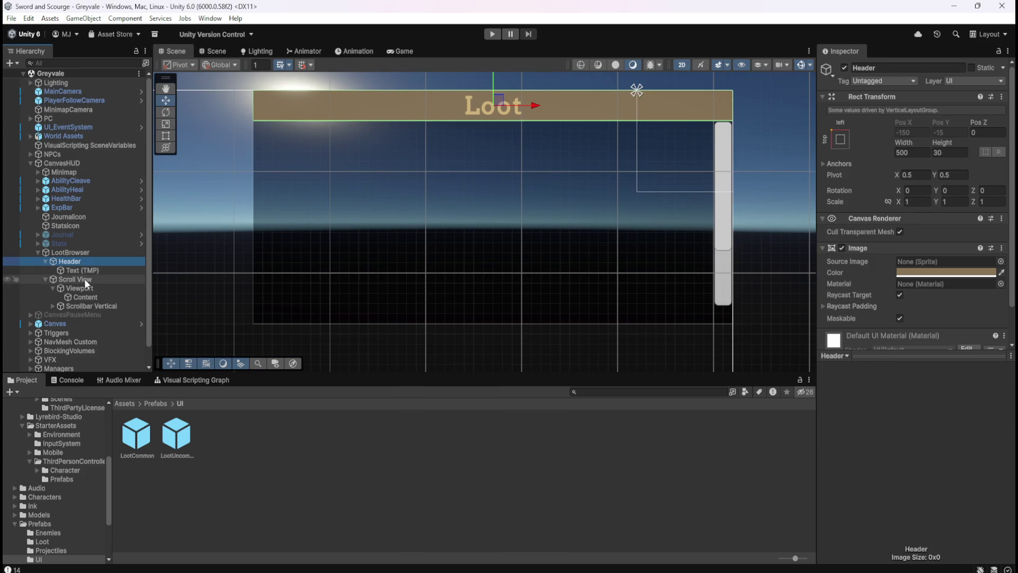
pyautogui.click(85, 279)
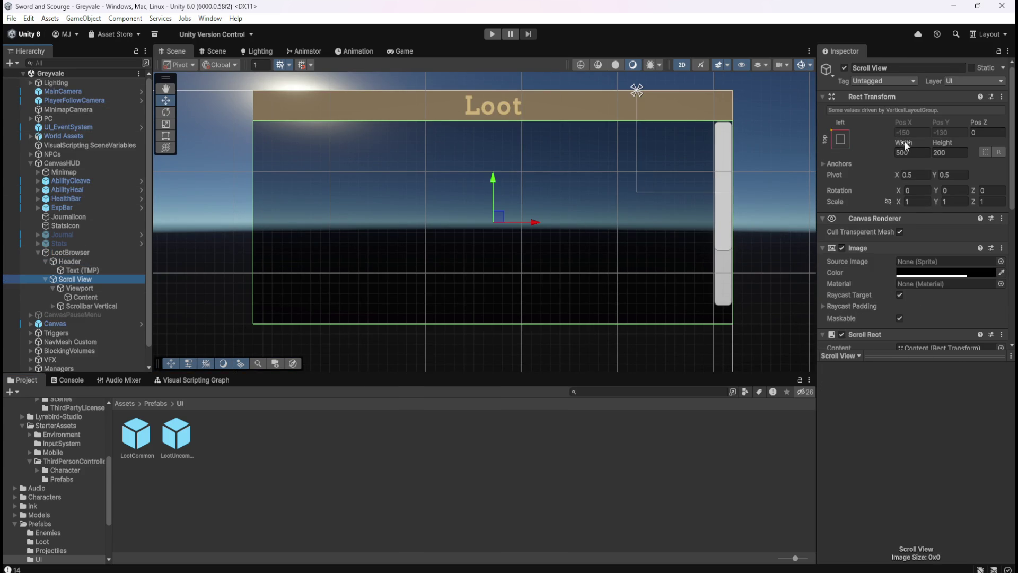
pyautogui.click(107, 307)
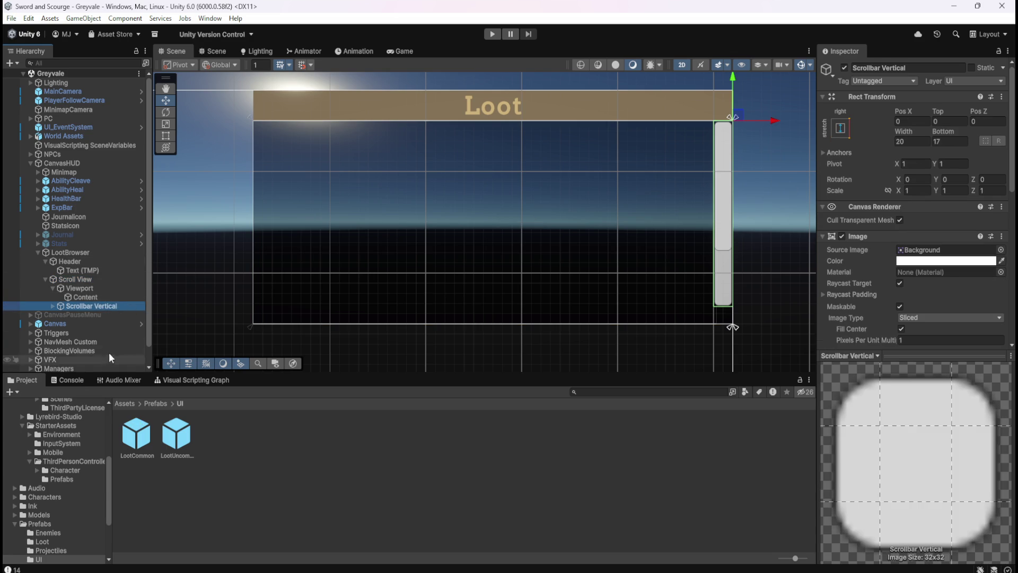
pyautogui.click(96, 278)
pyautogui.click(141, 429)
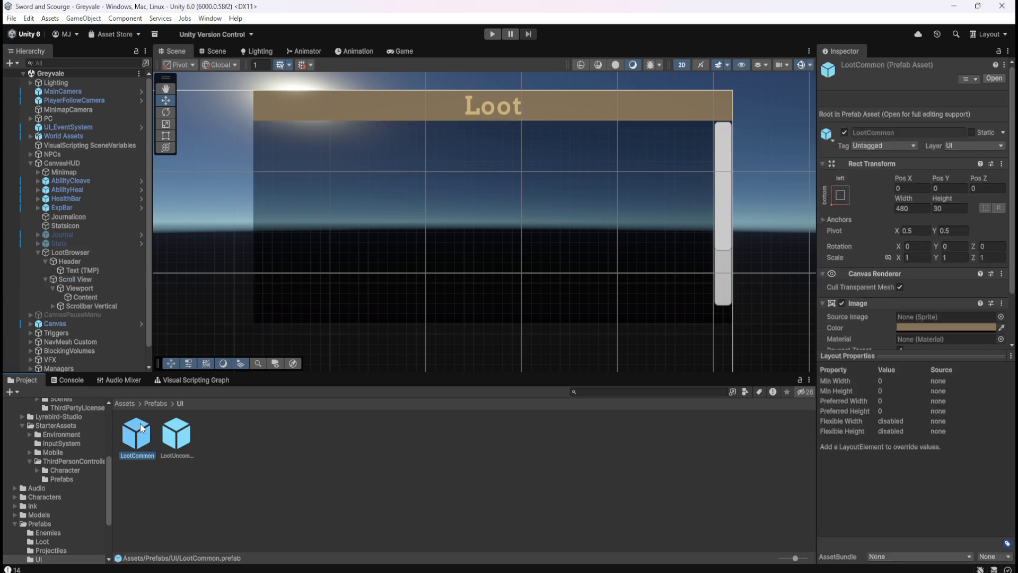
pyautogui.doubleClick(141, 429)
pyautogui.click(94, 105)
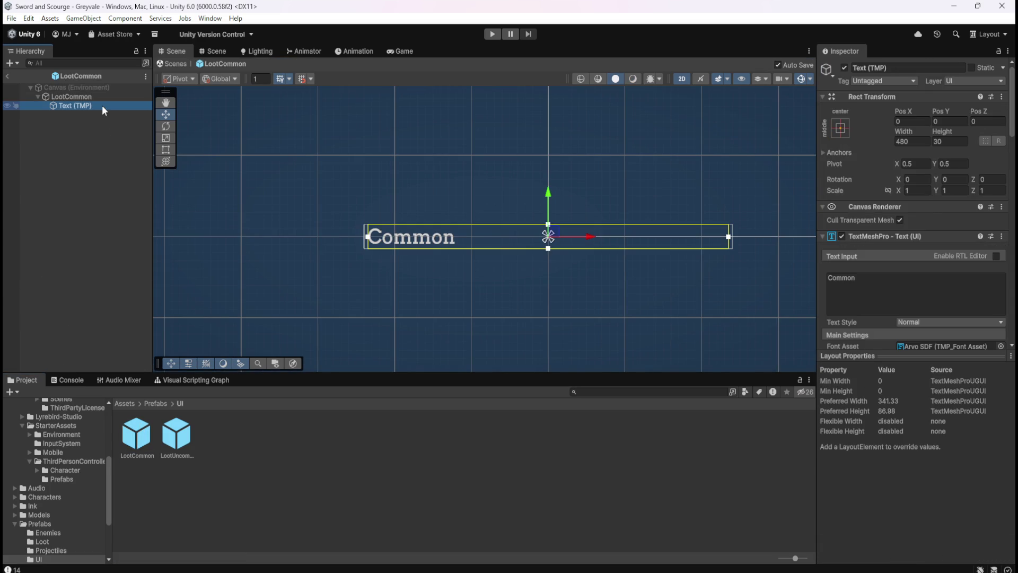
pyautogui.click(94, 97)
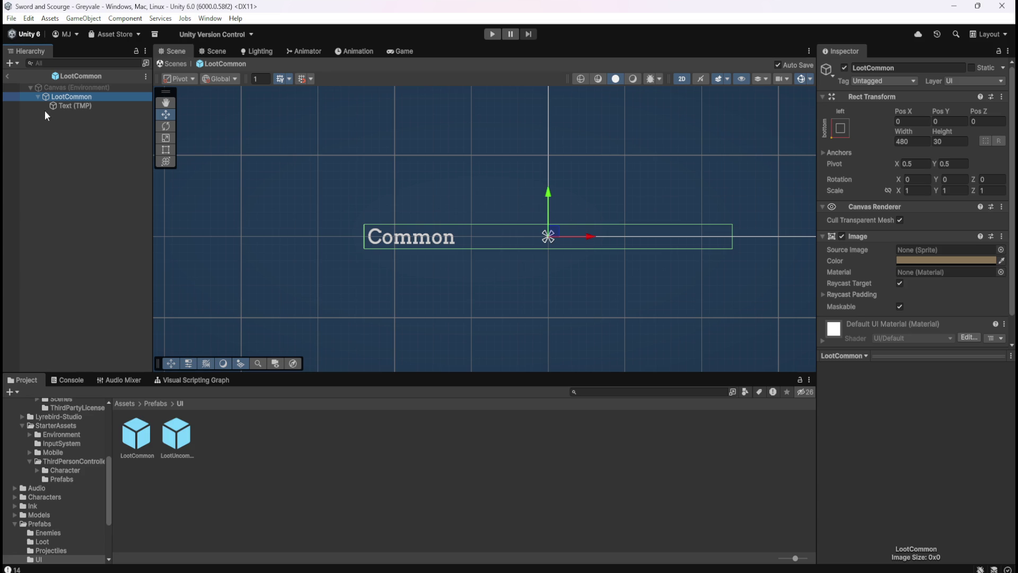
pyautogui.click(8, 76)
pyautogui.scroll(-10, 646, 227)
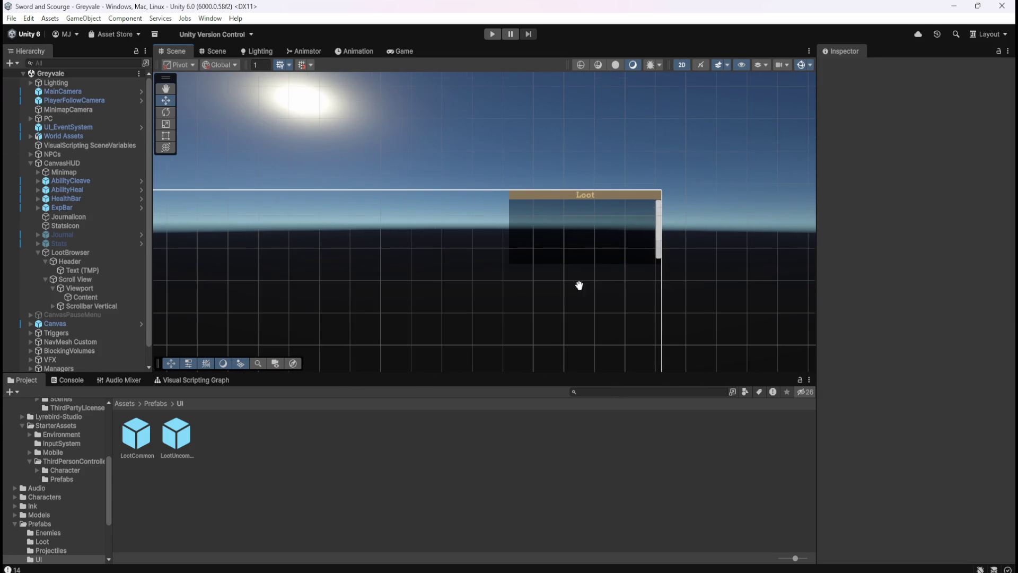
pyautogui.moveTo(580, 295); pyautogui.dragTo(621, 155)
pyautogui.scroll(-2, 655, 106)
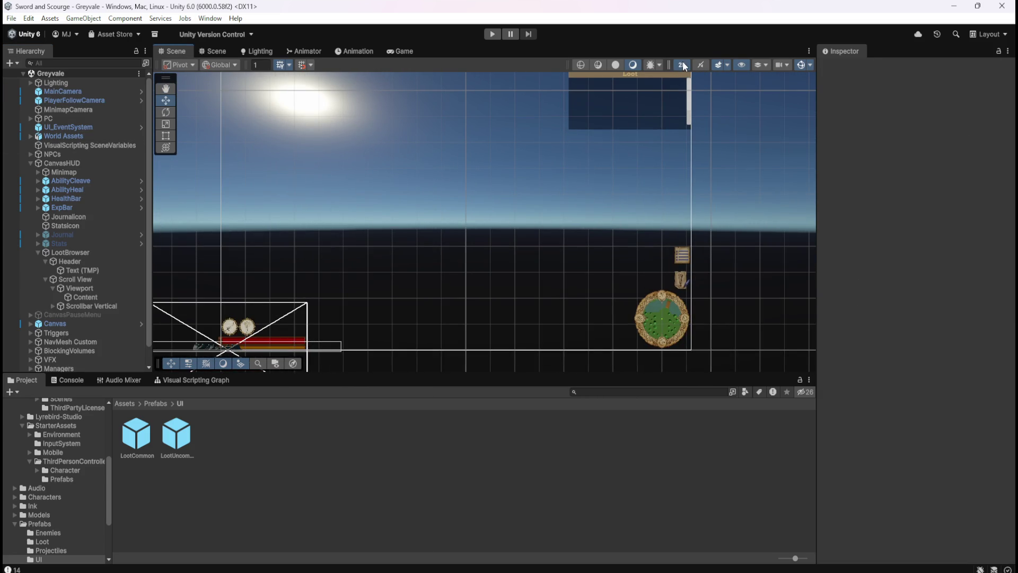
pyautogui.click(492, 34)
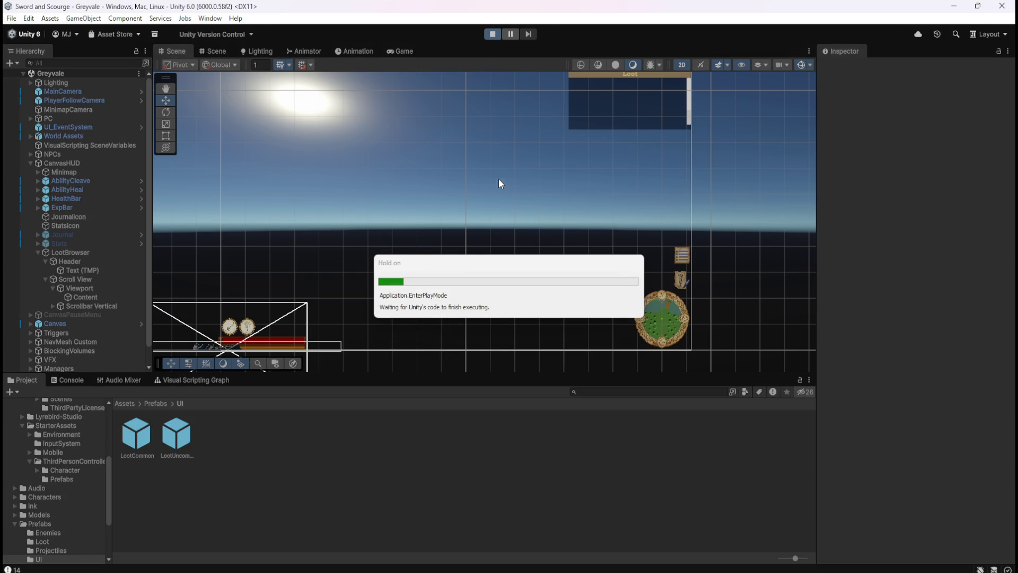
# Run the character from the bridge through Greyvale and the field to the graveyard, then hit the skeleton.
pyautogui.press('w')
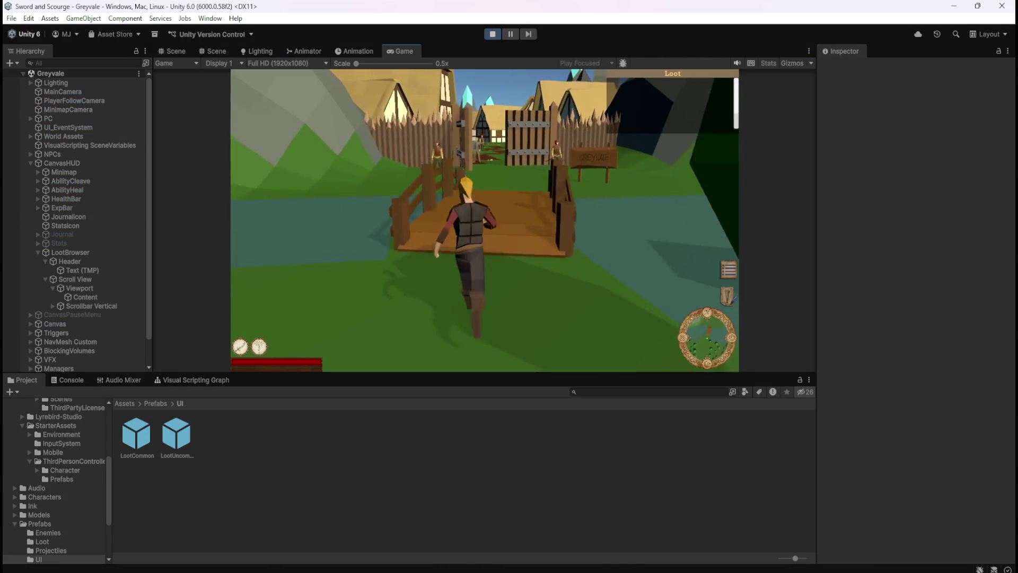
pyautogui.press('w')
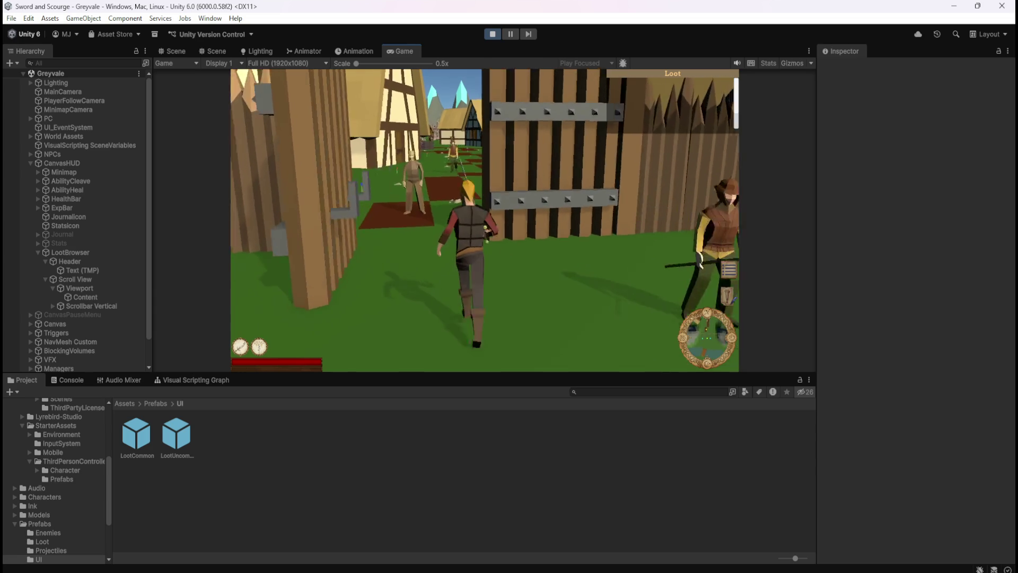
pyautogui.press('w')
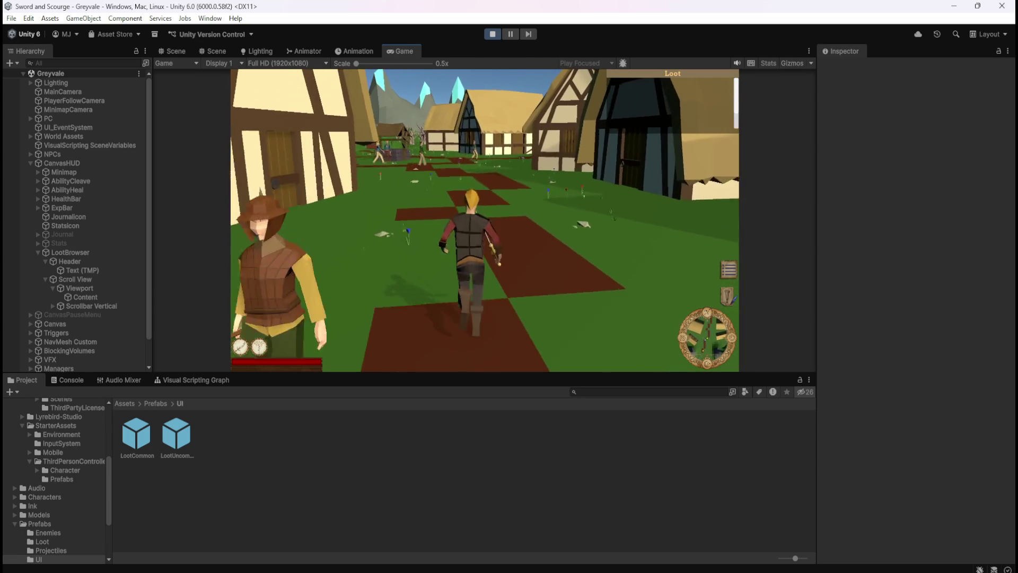
pyautogui.press('w')
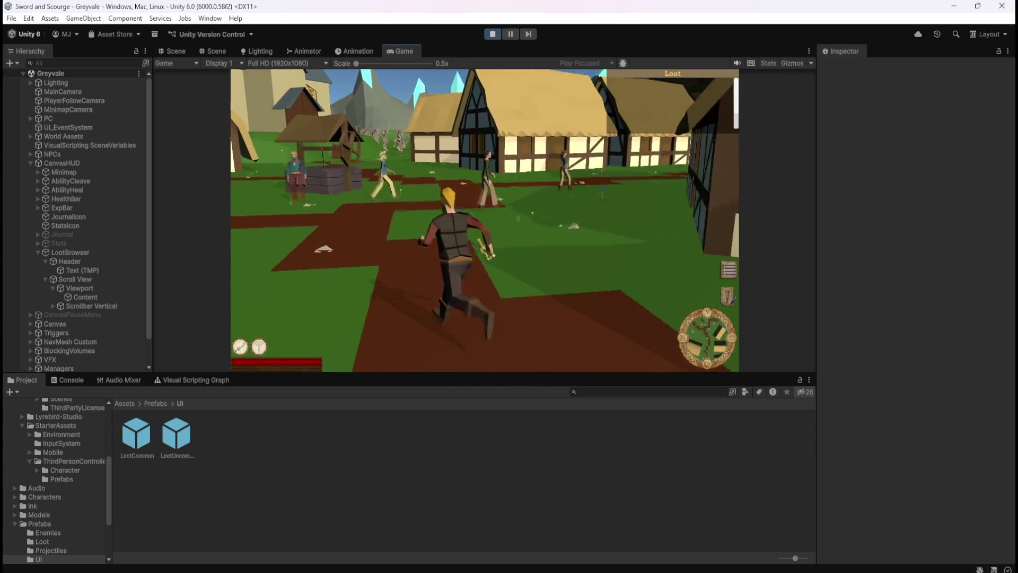
pyautogui.press('w')
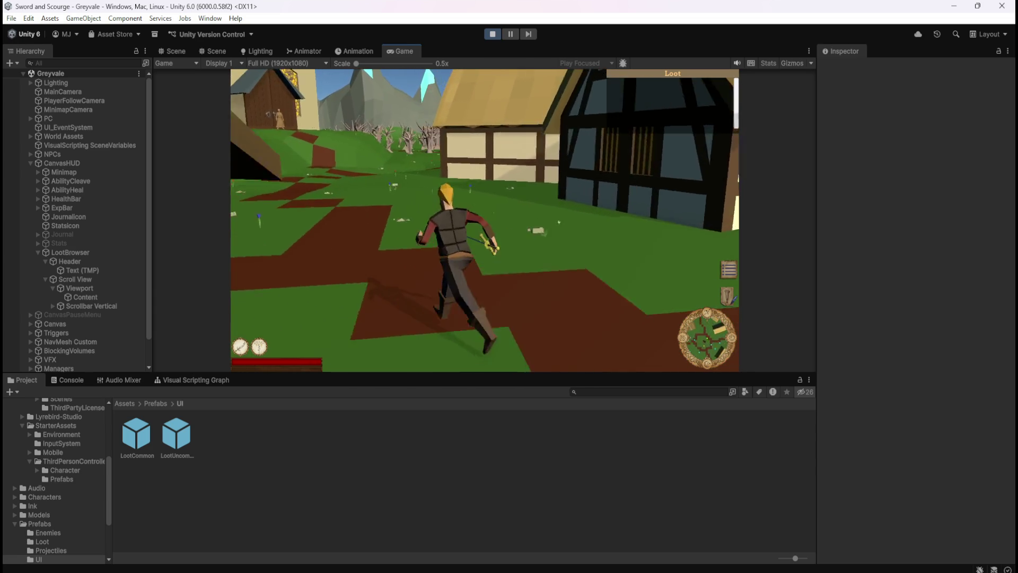
pyautogui.press('w')
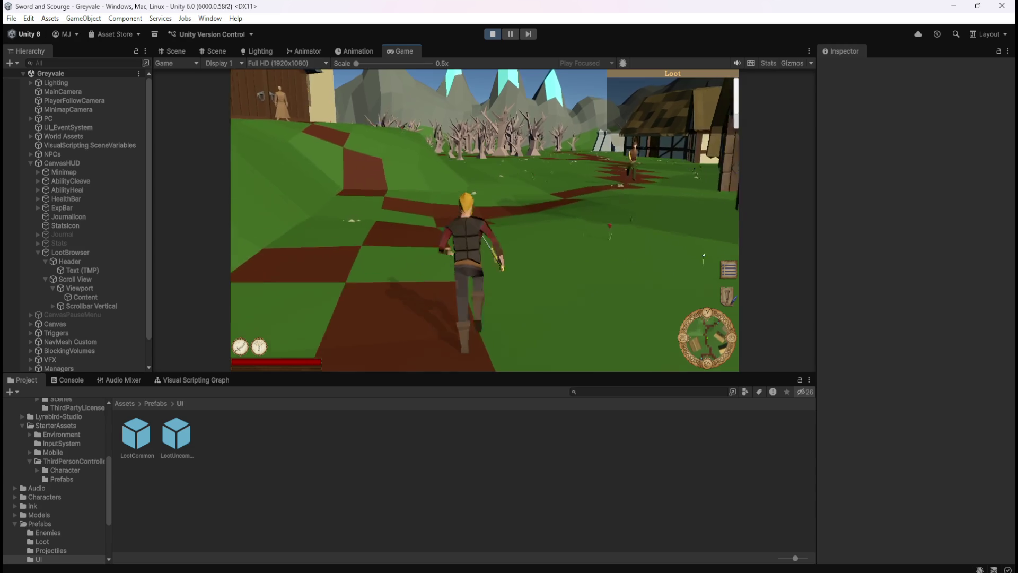
pyautogui.press('w')
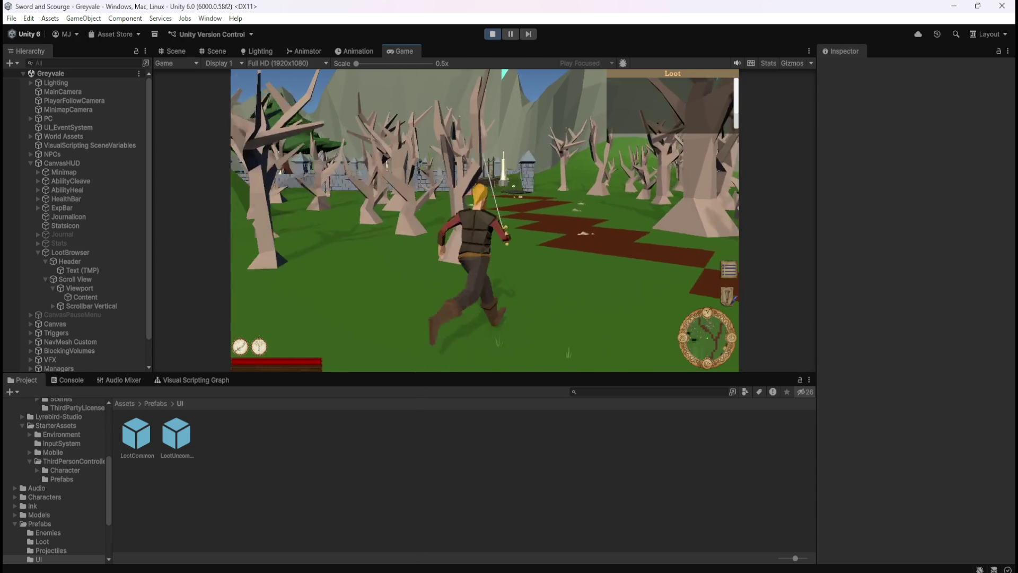
pyautogui.press('w')
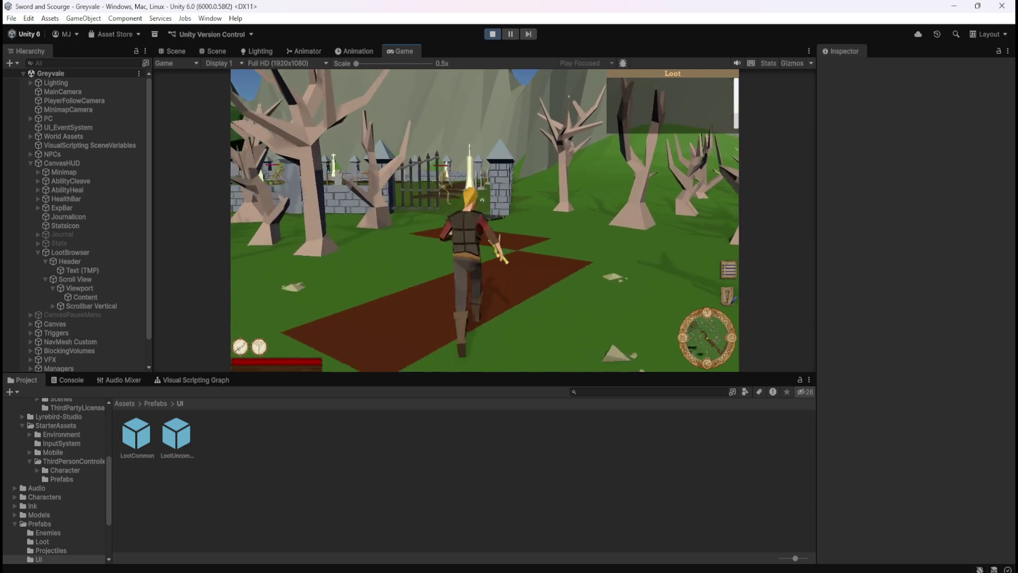
pyautogui.press('w')
pyautogui.click(601, 275)
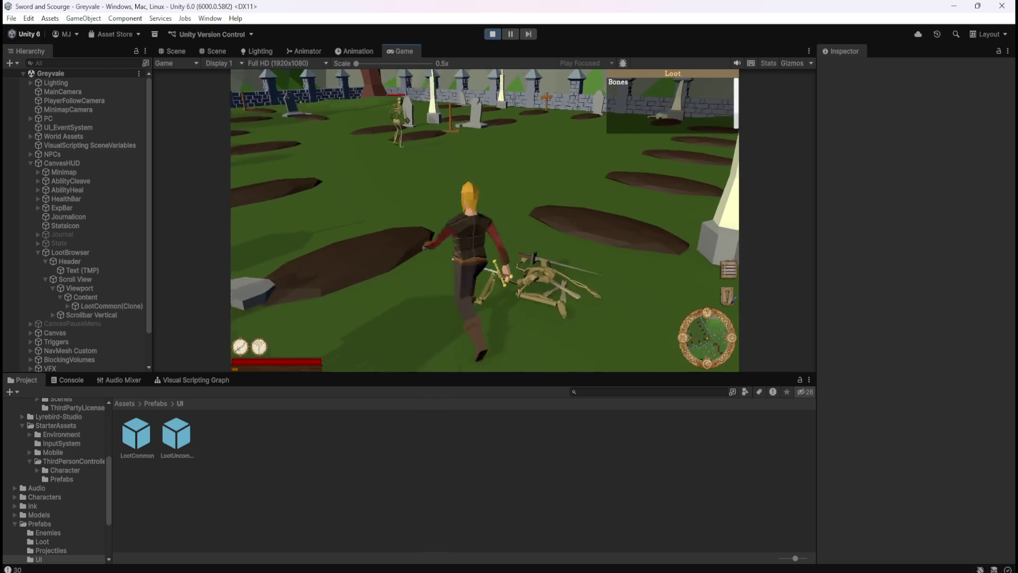
# Move among the skeleton's remains and attack the bone stack to break it.
pyautogui.press('s')
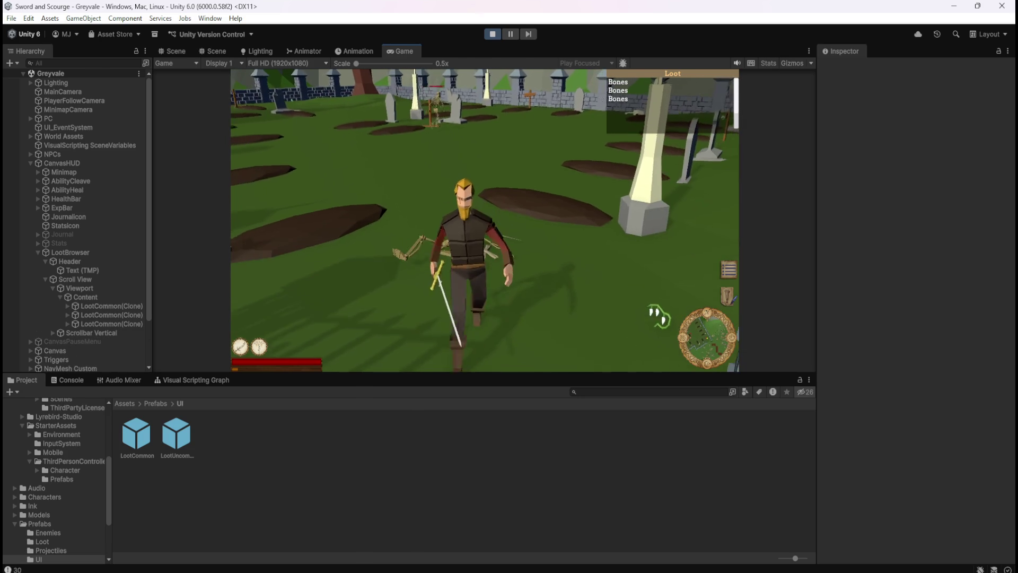
pyautogui.press('s')
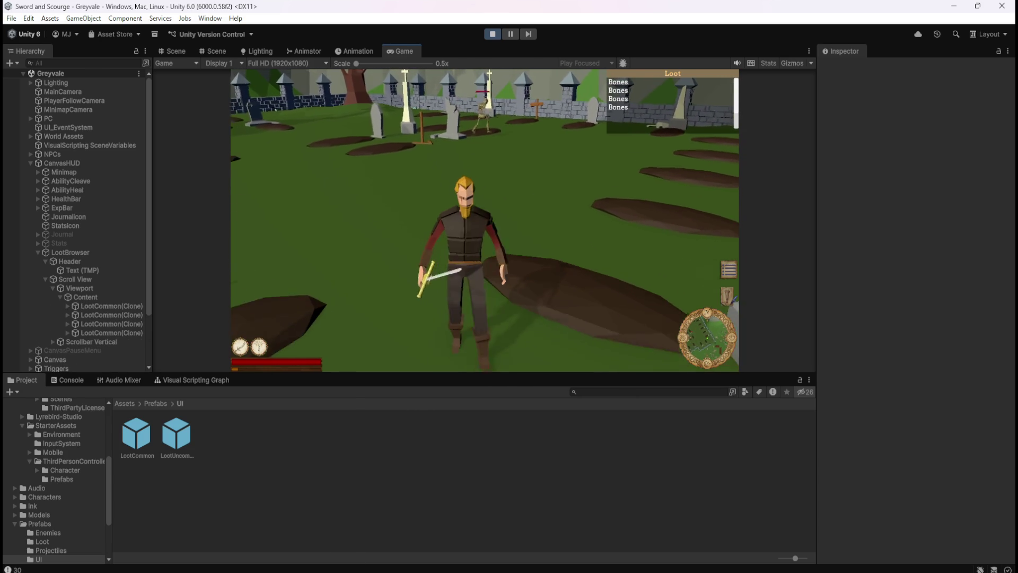
pyautogui.press('w')
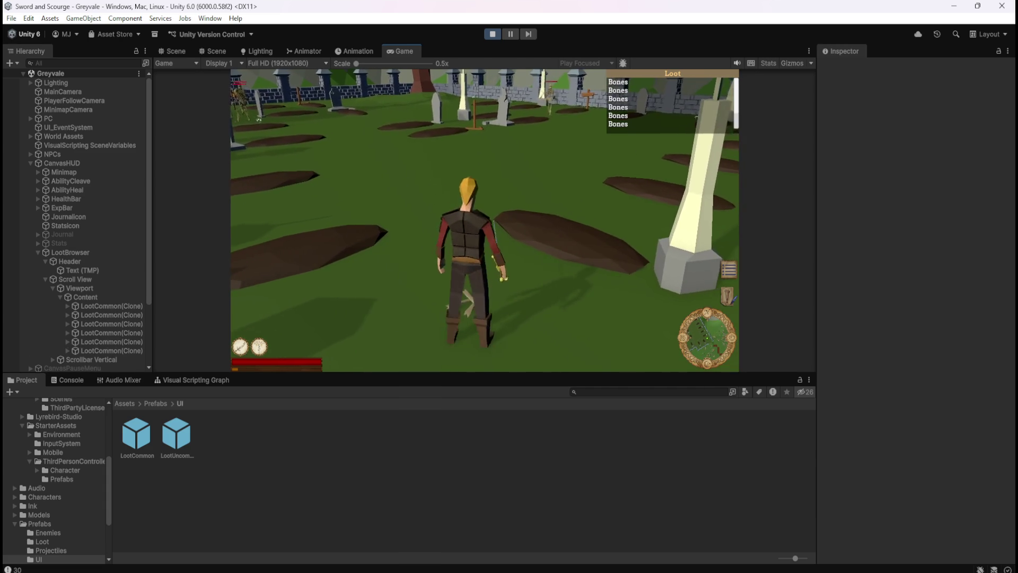
pyautogui.press('s')
pyautogui.press('w')
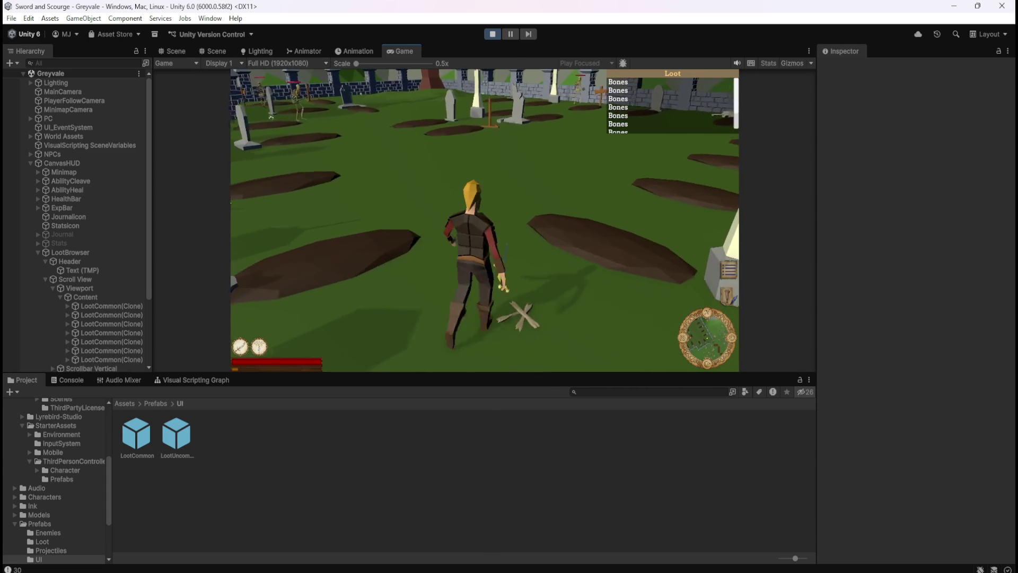
pyautogui.press('s')
pyautogui.press('a')
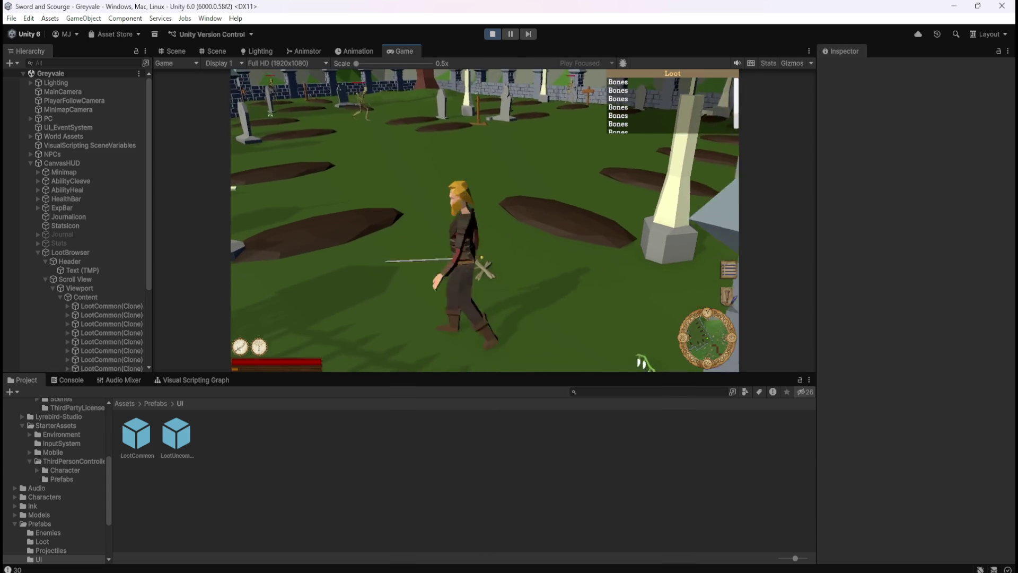
pyautogui.press('s')
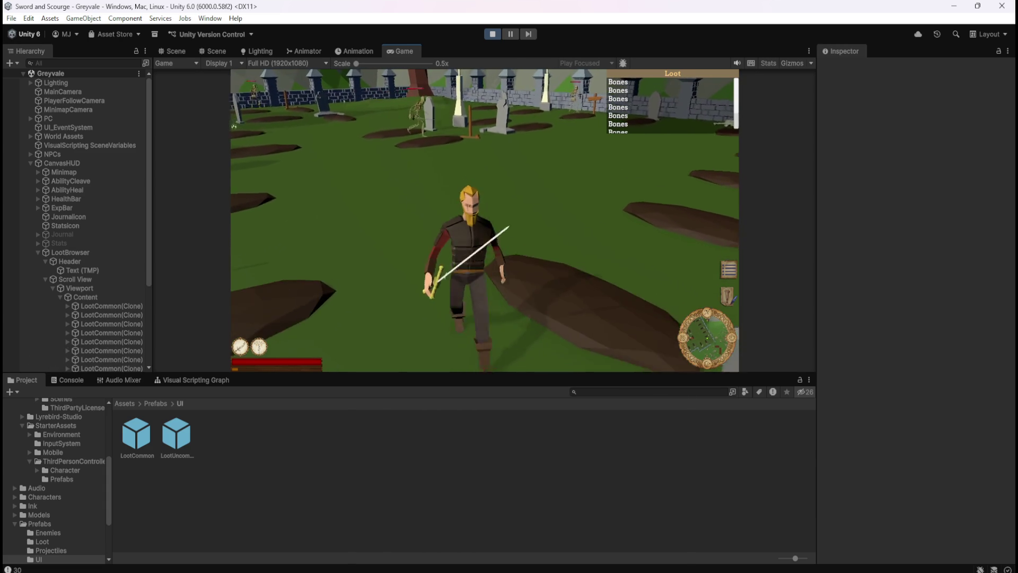
# Walk onto the Bones drop, keep attacking through the graveyard, then stop the play-test.
pyautogui.press('a')
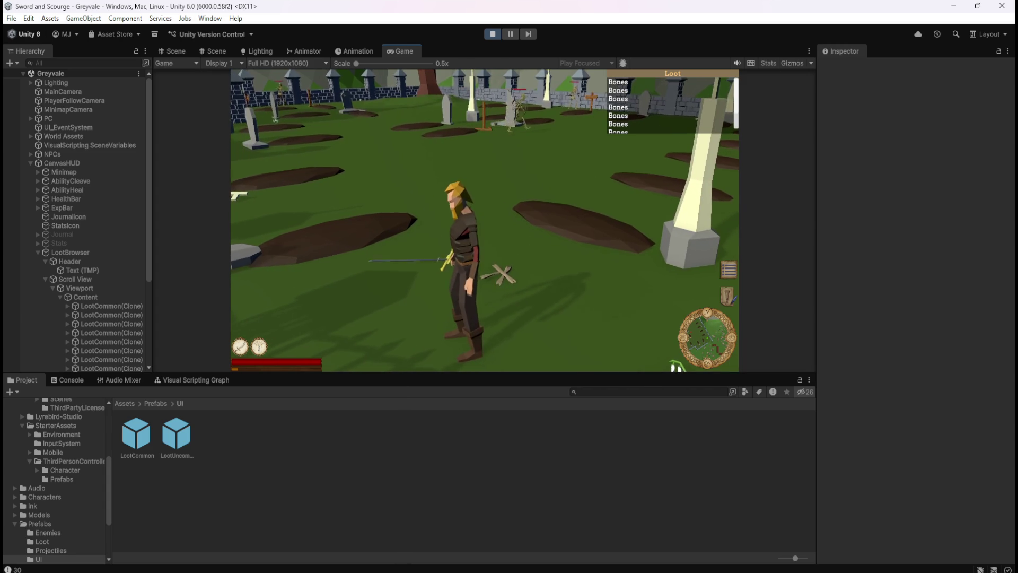
pyautogui.press('w')
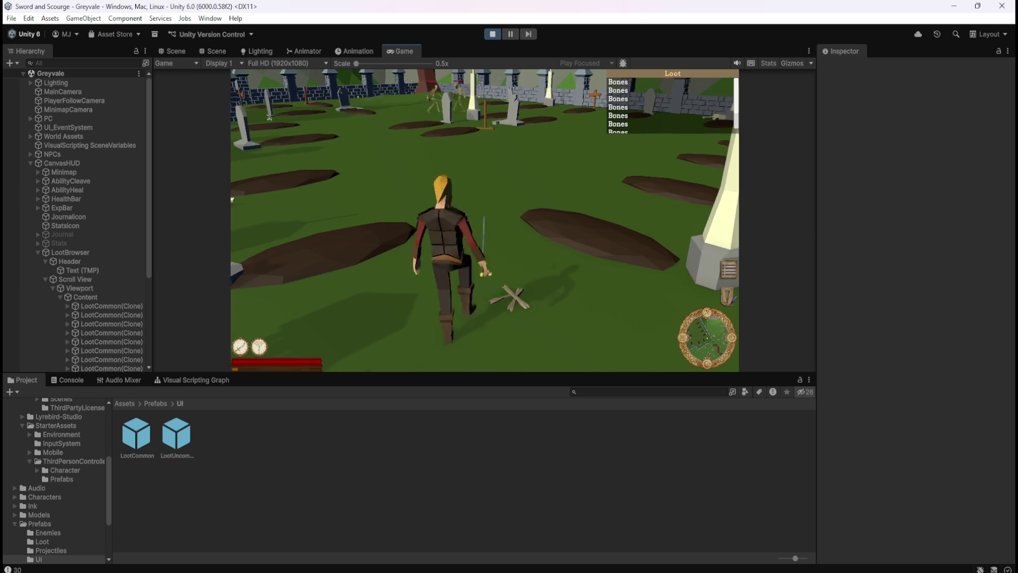
pyautogui.press('w')
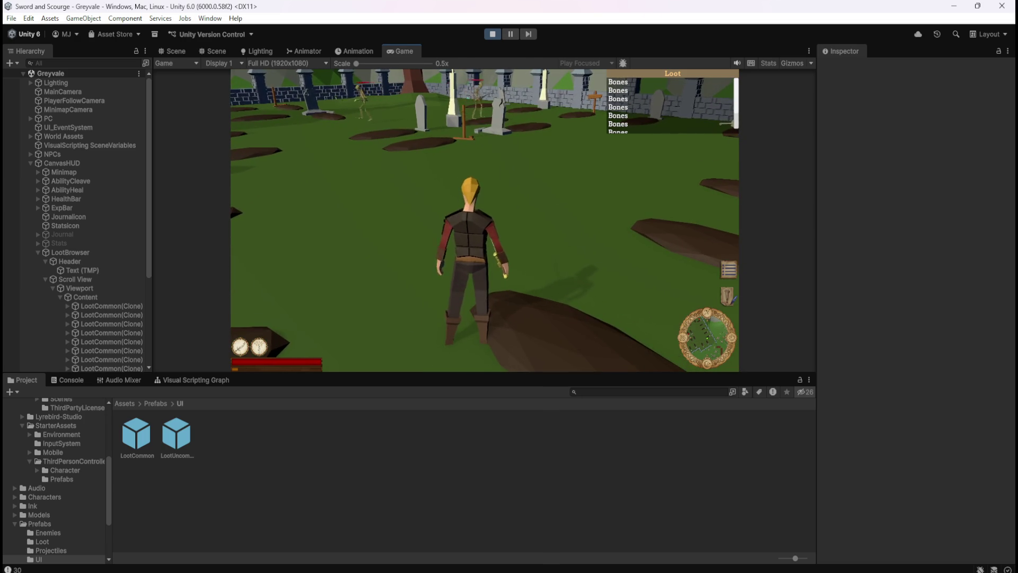
pyautogui.press('s')
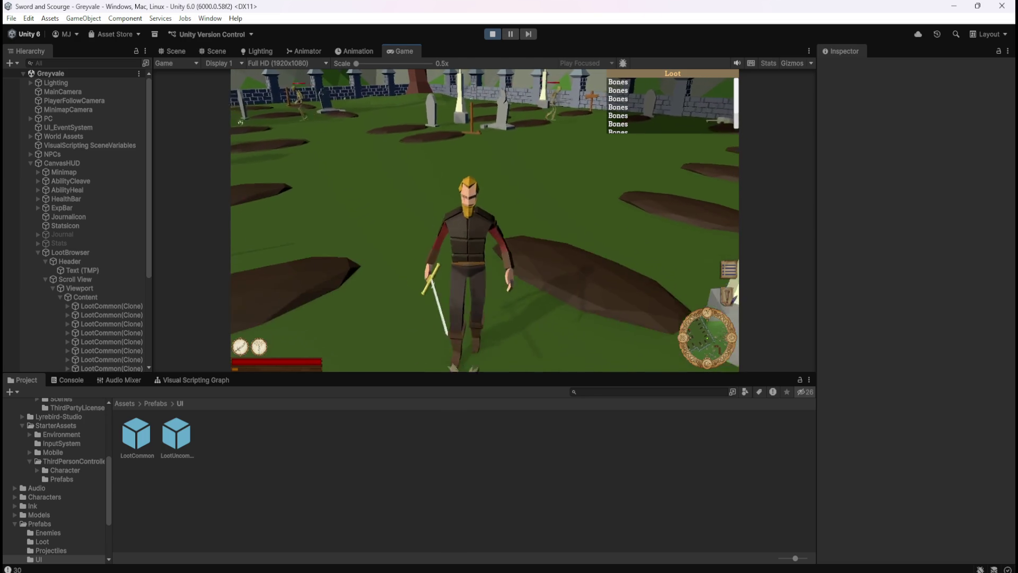
pyautogui.press('w')
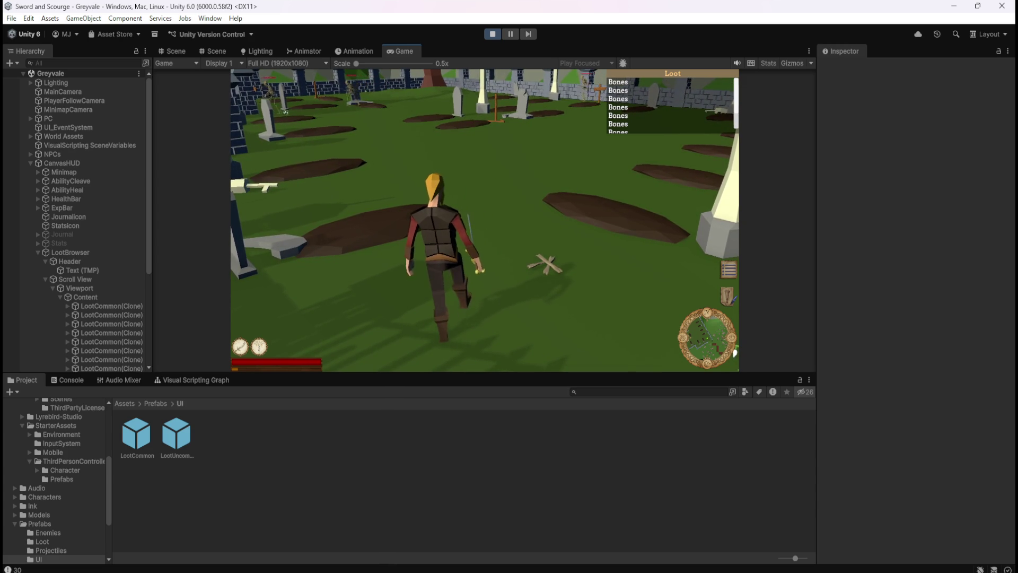
pyautogui.press('1')
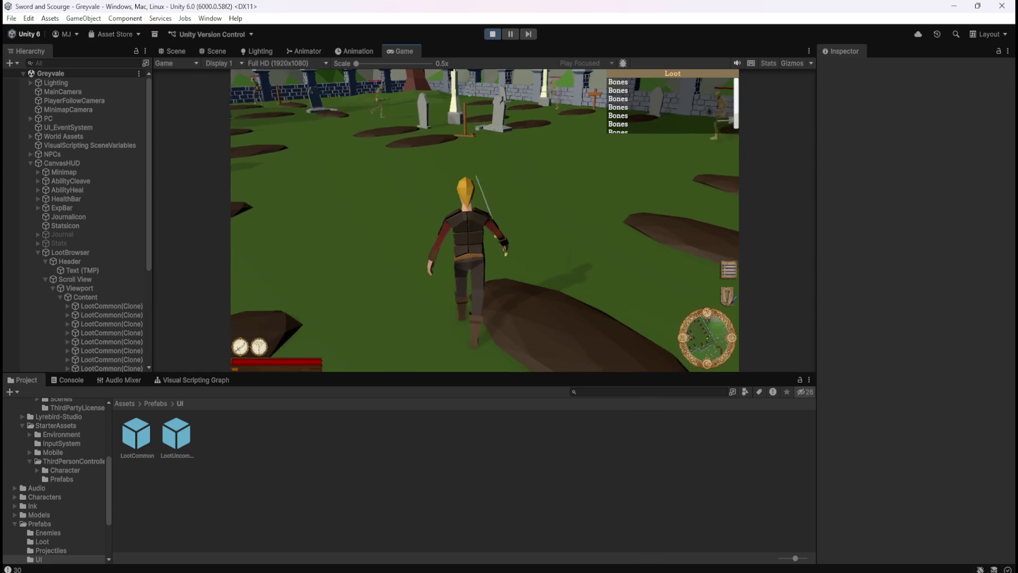
pyautogui.press('1')
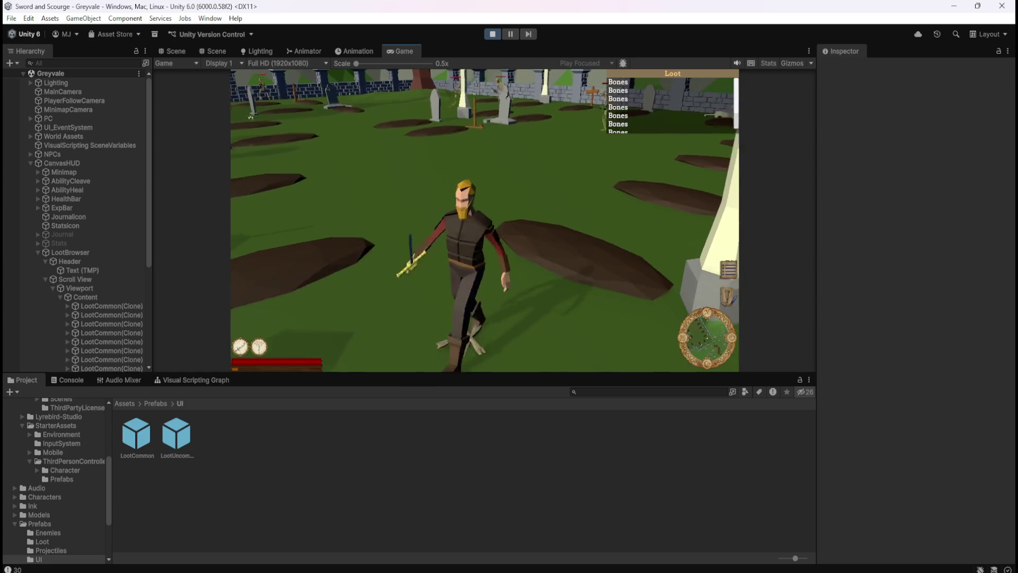
pyautogui.press('w')
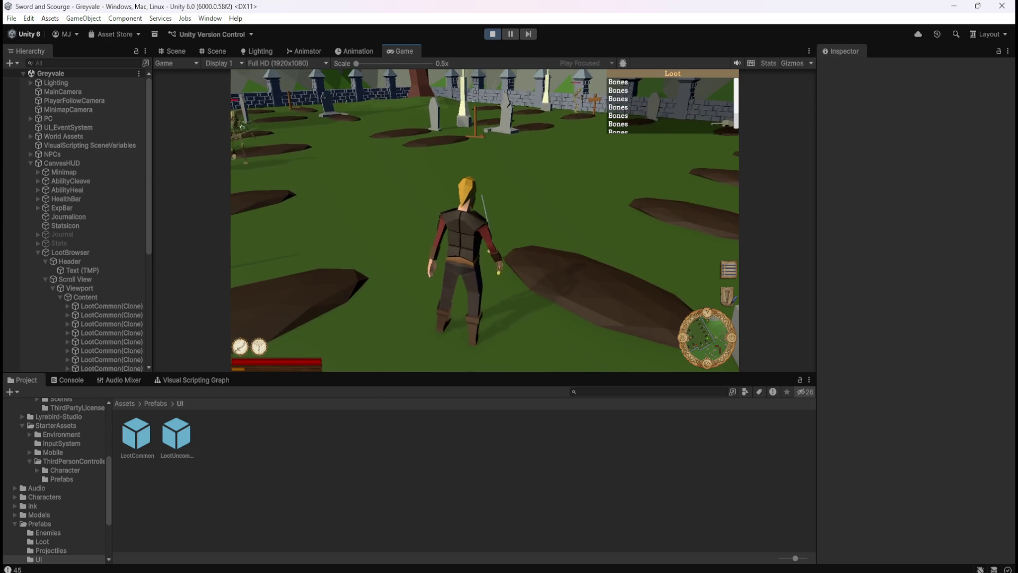
pyautogui.press('Escape')
pyautogui.click(492, 34)
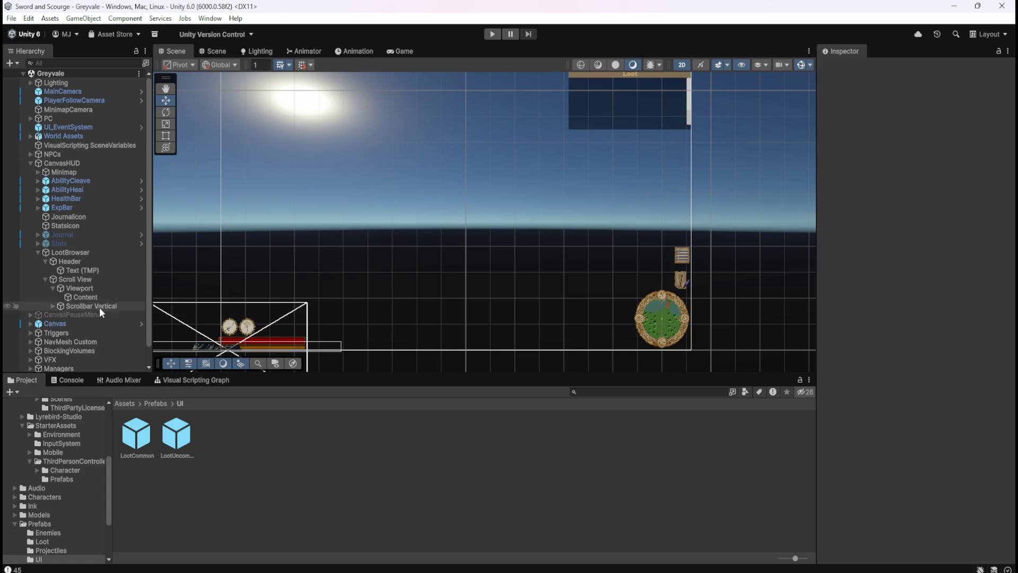
# Browse to Assets > Prefabs > Loot and open Bone Stack's script graph maximized.
pyautogui.click(157, 403)
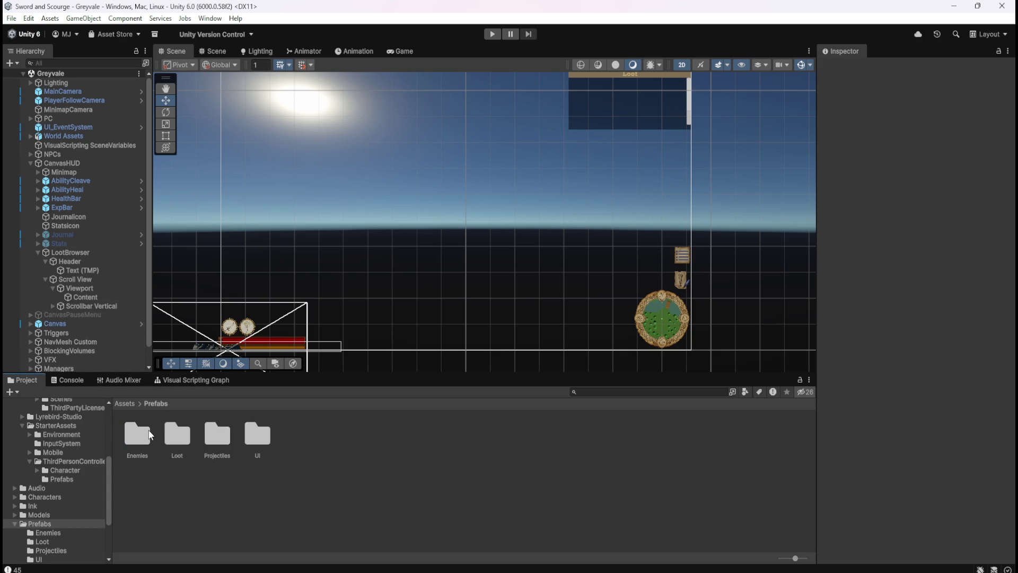
pyautogui.doubleClick(260, 435)
pyautogui.doubleClick(186, 433)
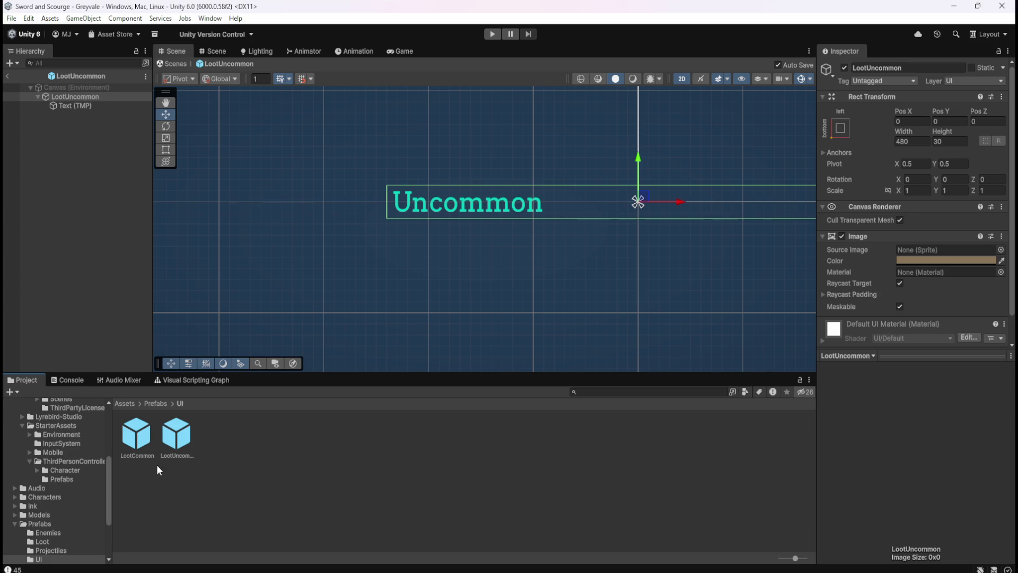
pyautogui.click(155, 403)
pyautogui.doubleClick(177, 435)
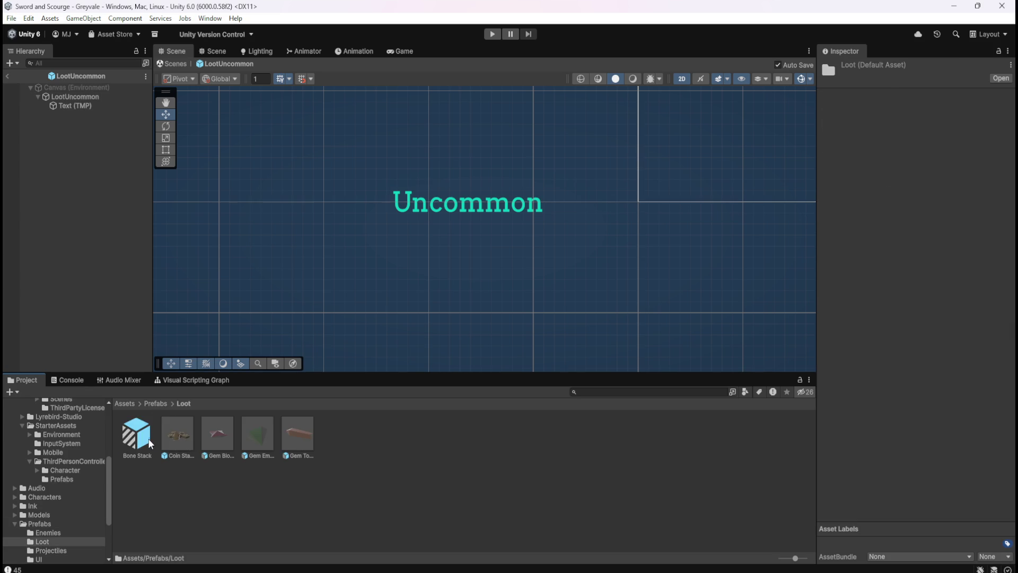
pyautogui.click(137, 434)
pyautogui.click(183, 380)
pyautogui.hotkey('shift', 'space')
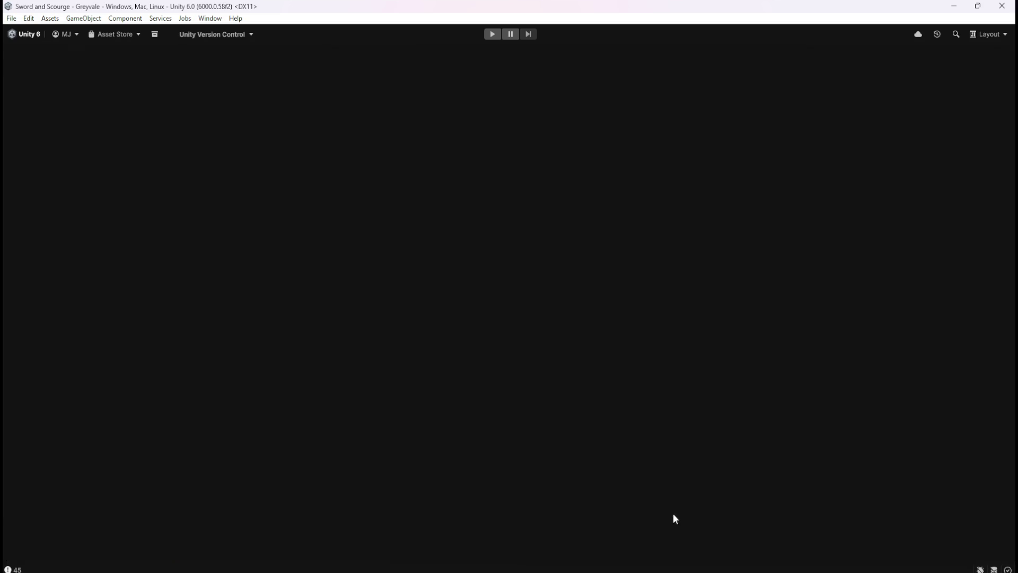
# Replace the Component Get Component In Children node with the Game Object version.
pyautogui.click(601, 246)
pyautogui.press('Delete')
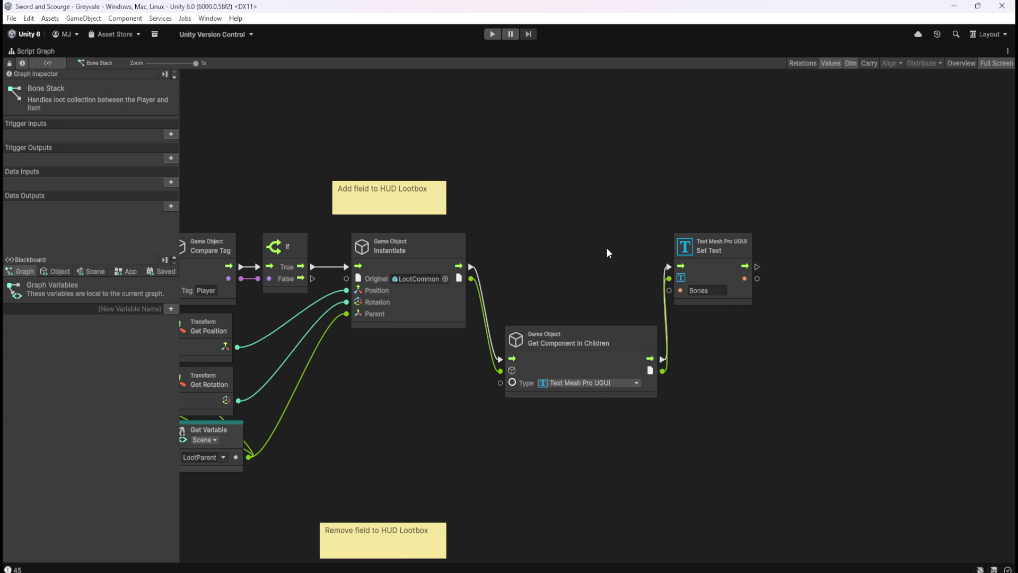
pyautogui.moveTo(614, 342); pyautogui.dragTo(598, 249)
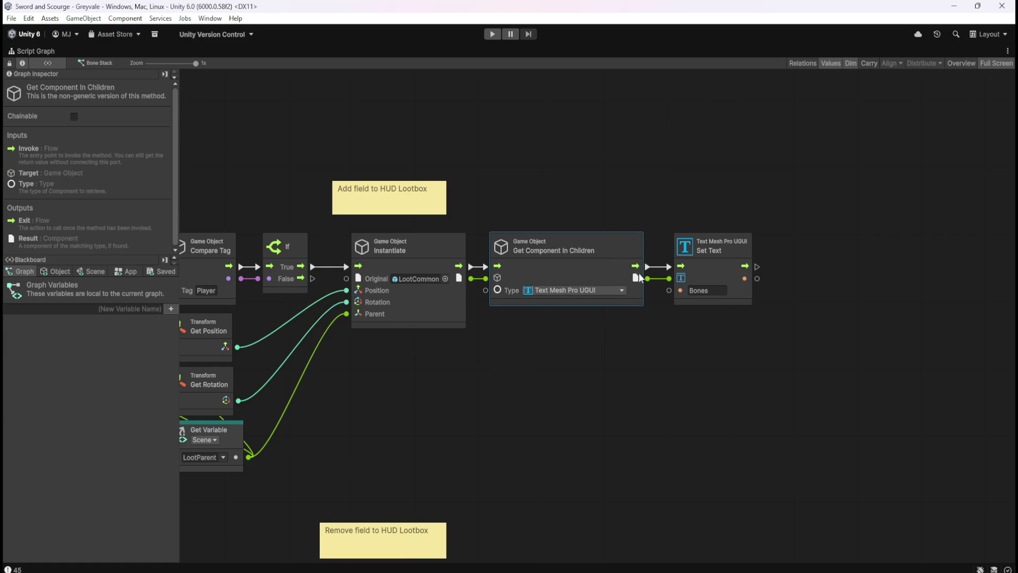
pyautogui.click(749, 272)
pyautogui.click(706, 395)
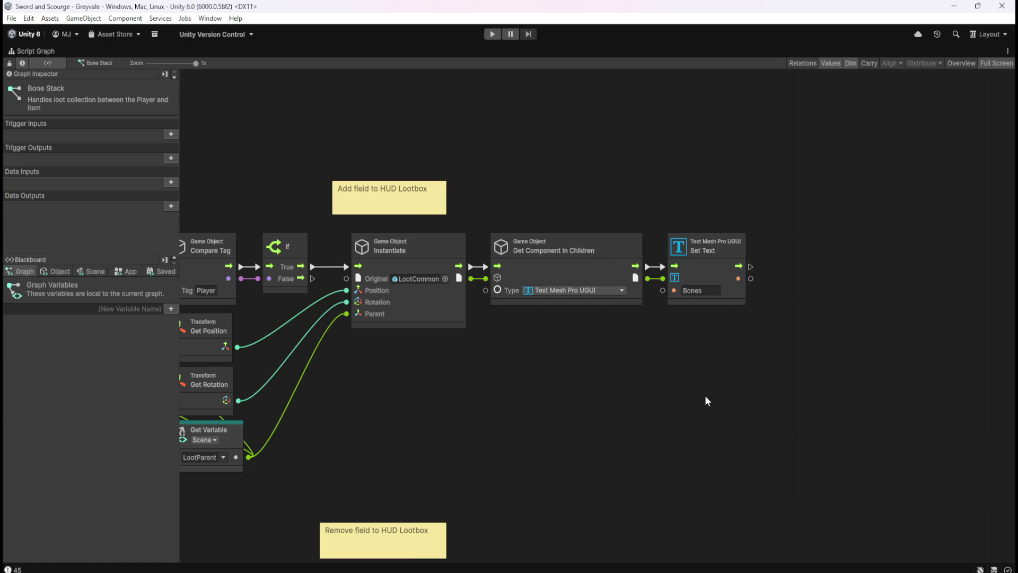
# Delete the 'Add field to HUD Lootbox' and 'Remove field to HUD Lootbox' sticky notes.
pyautogui.press('Home')
pyautogui.moveTo(533, 109); pyautogui.dragTo(693, 164)
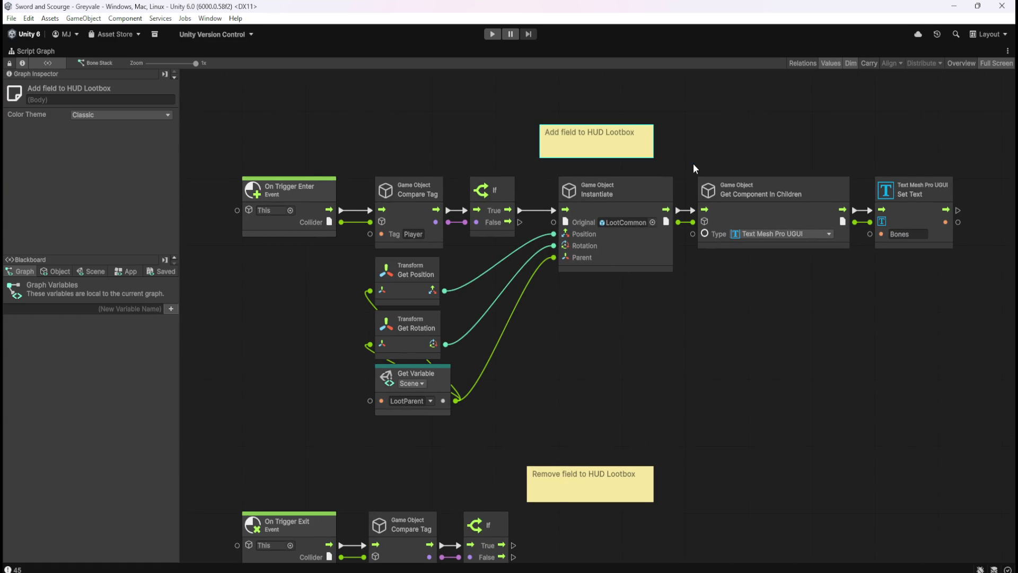
pyautogui.press('Delete')
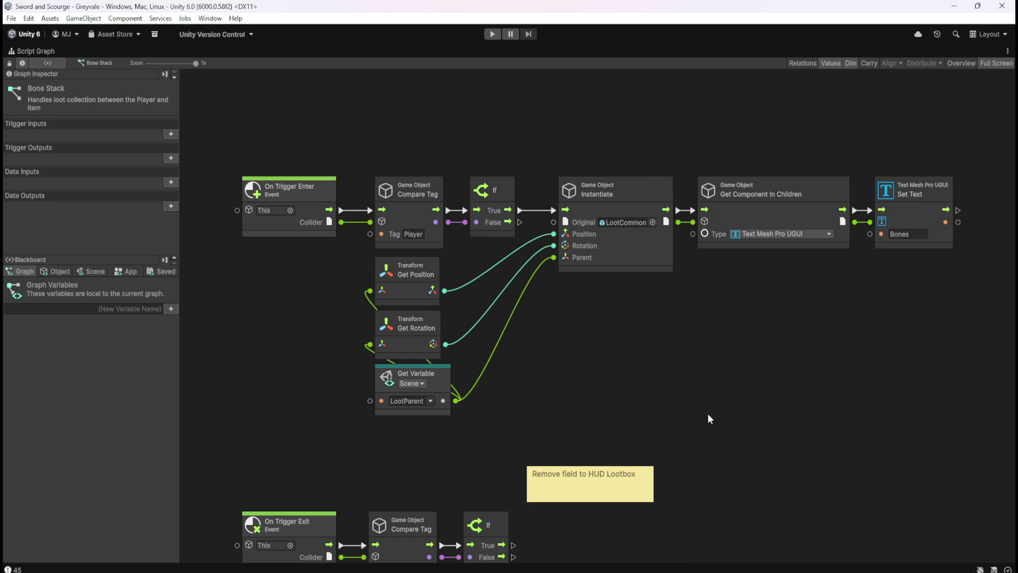
pyautogui.moveTo(717, 441); pyautogui.dragTo(721, 374)
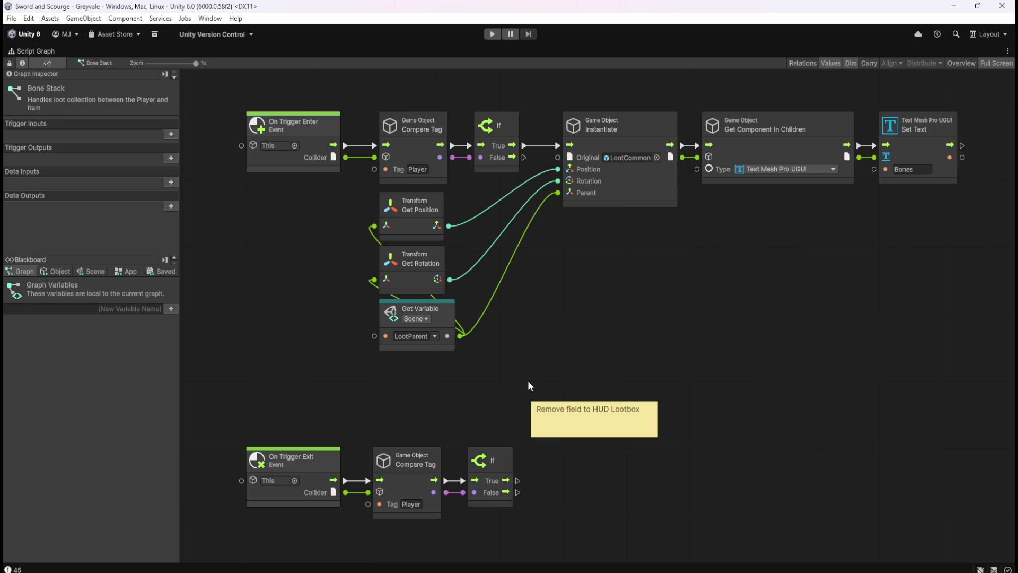
pyautogui.moveTo(526, 387); pyautogui.dragTo(664, 441)
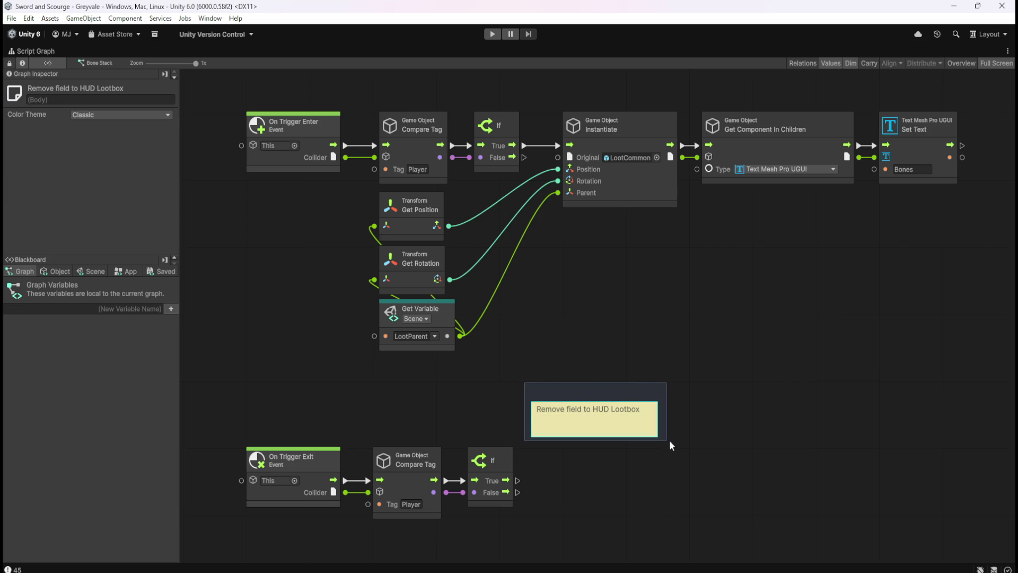
pyautogui.press('Delete')
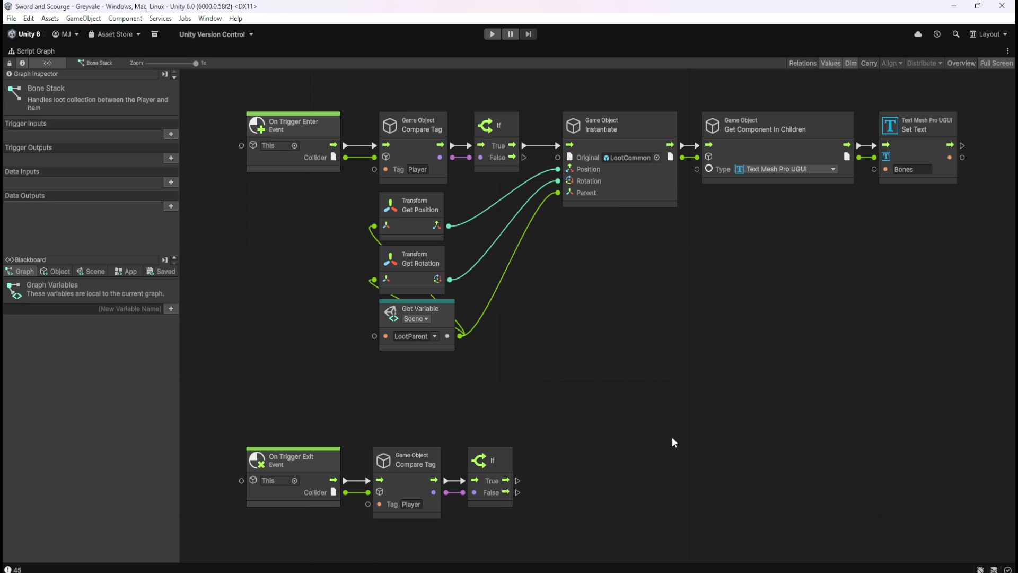
# Add a Game Object Destroy node and place it beside the trigger-exit If node.
pyautogui.rightClick(676, 427)
pyautogui.write('gameobjec')
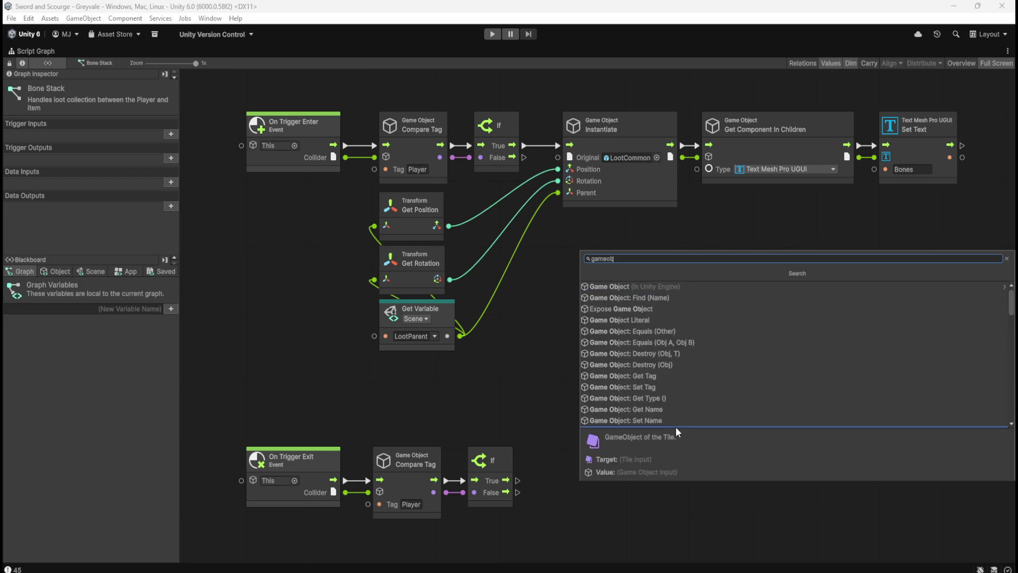
pyautogui.scroll(-5, 699, 356)
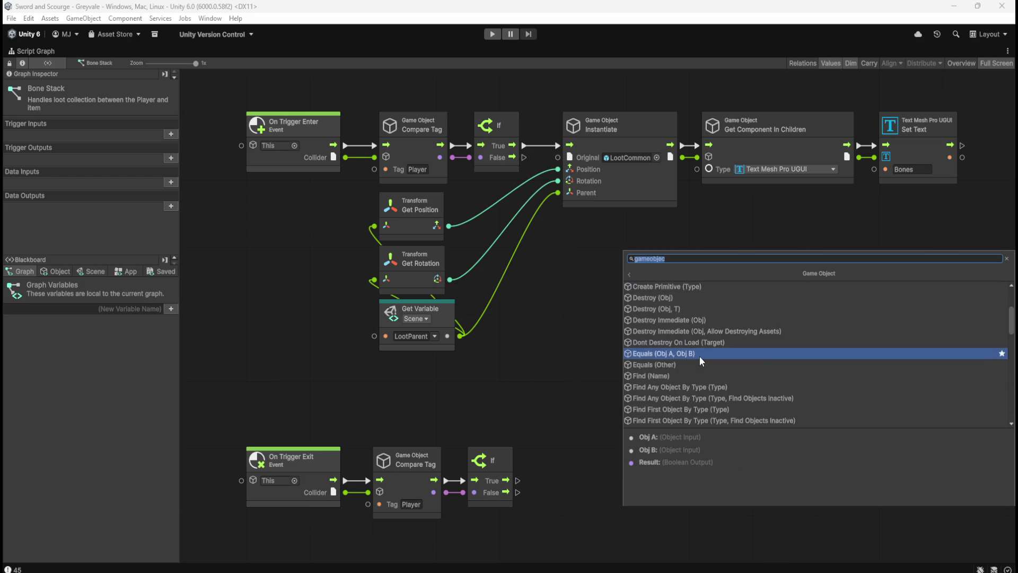
pyautogui.scroll(2, 699, 355)
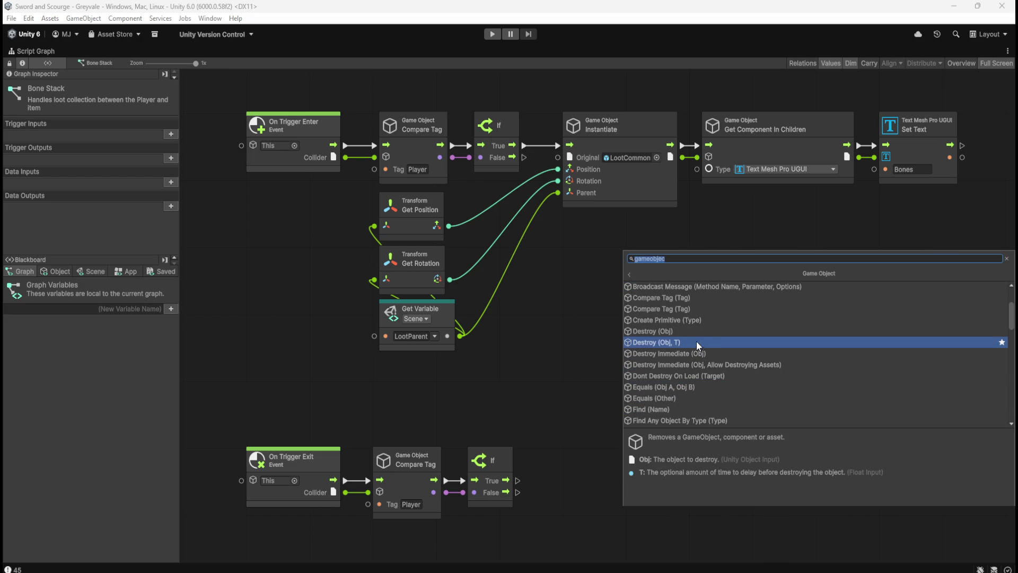
pyautogui.click(705, 338)
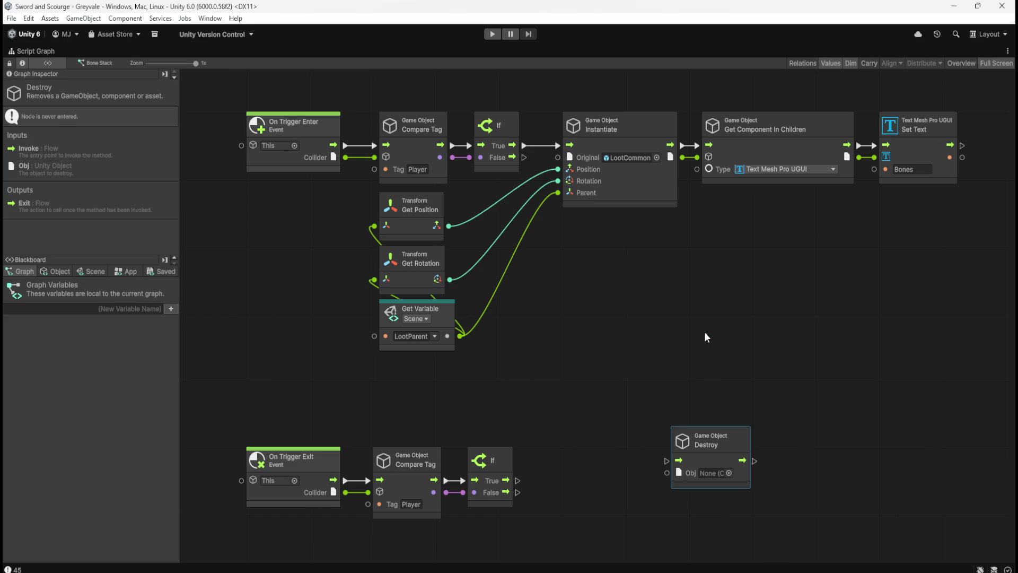
pyautogui.moveTo(707, 457)
pyautogui.mouseDown()
pyautogui.moveTo(517, 481)
pyautogui.moveTo(540, 481)
pyautogui.moveTo(540, 491)
pyautogui.moveTo(696, 234)
pyautogui.moveTo(685, 160)
pyautogui.mouseUp()
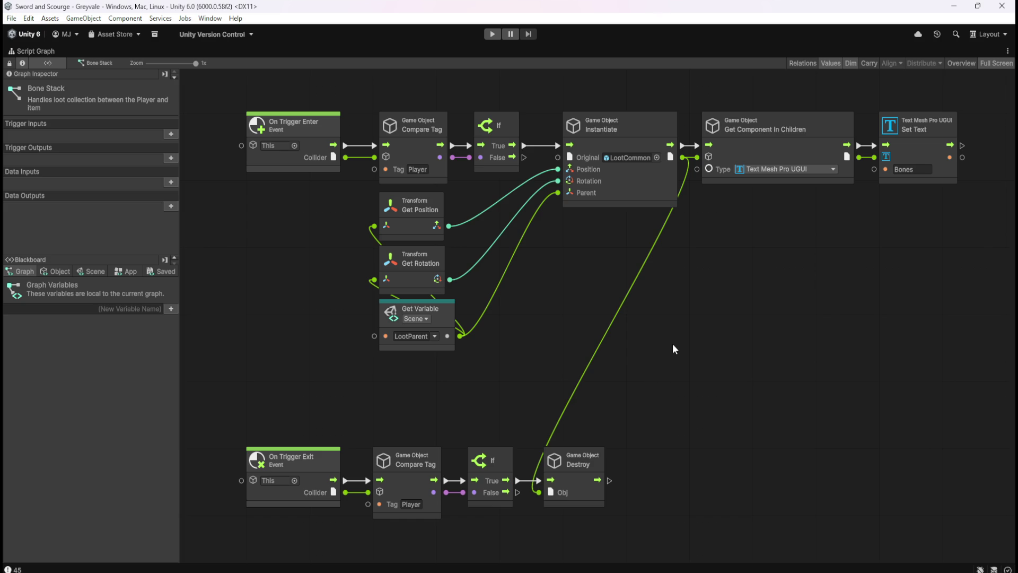
pyautogui.hotkey('shift', 'space')
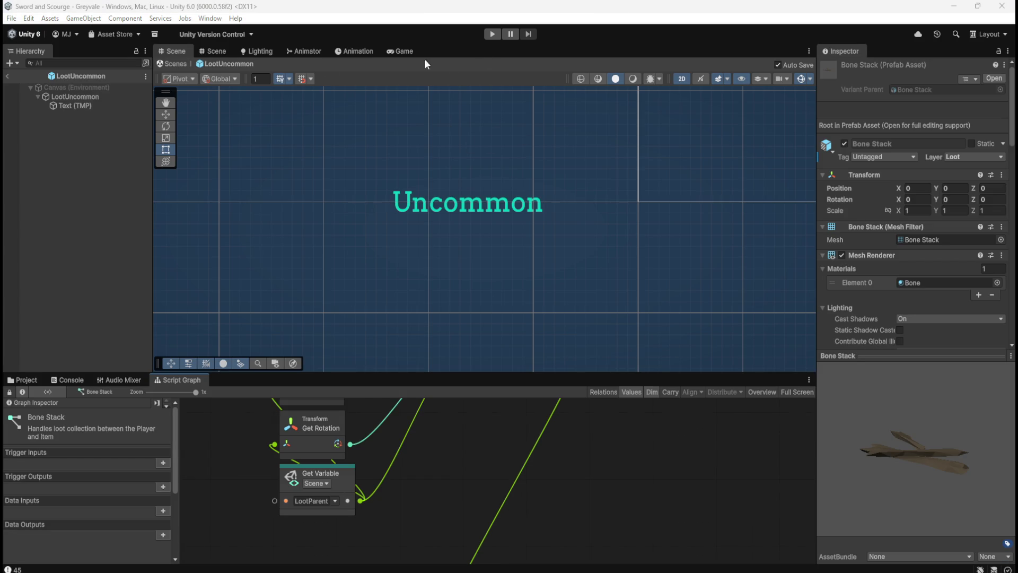
# Exit LootUncommon prefab mode and play-test Greyvale, watching Bones entries stack in the Loot browser, then stop.
pyautogui.click(7, 76)
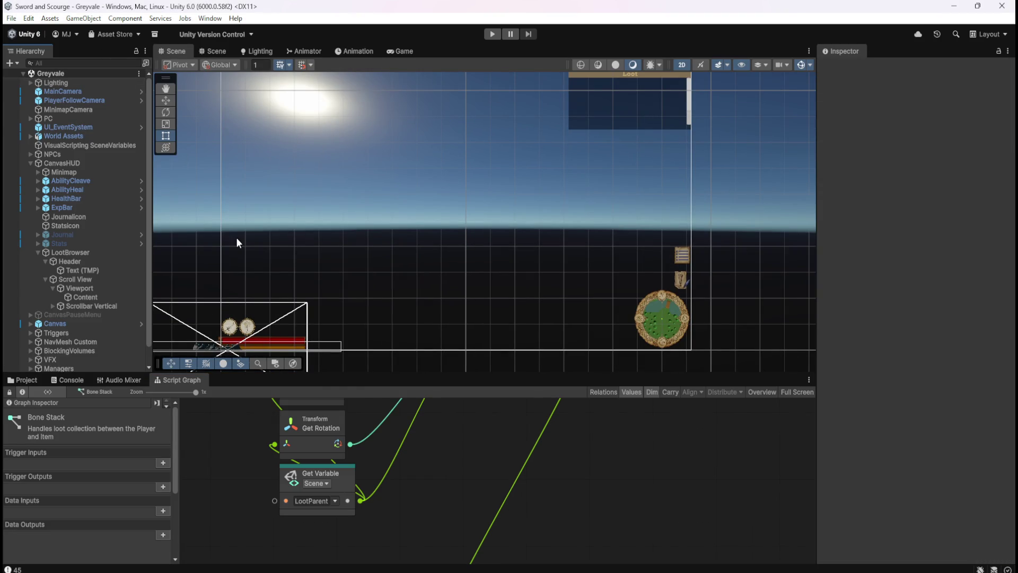
pyautogui.click(492, 34)
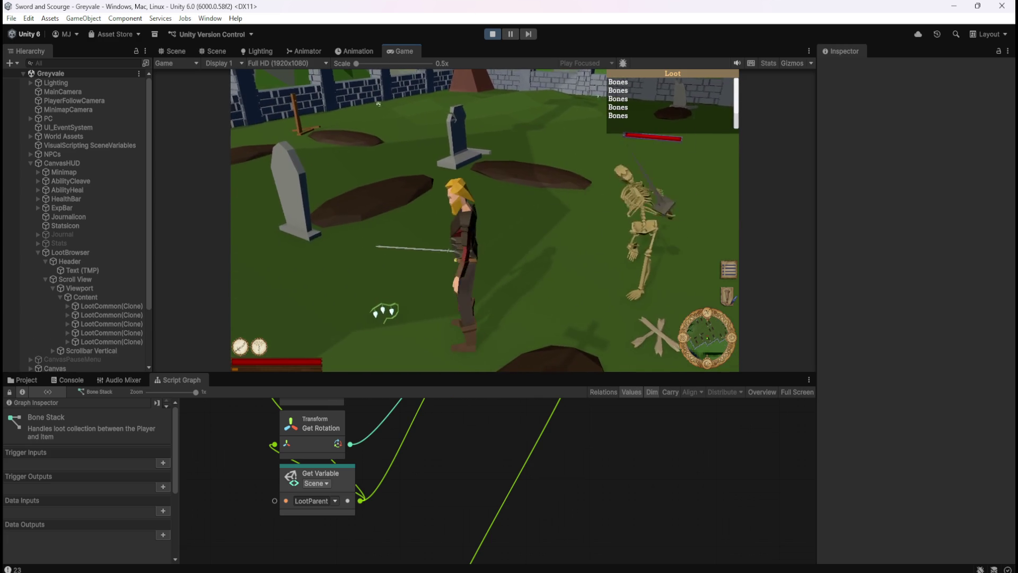
pyautogui.press('Escape')
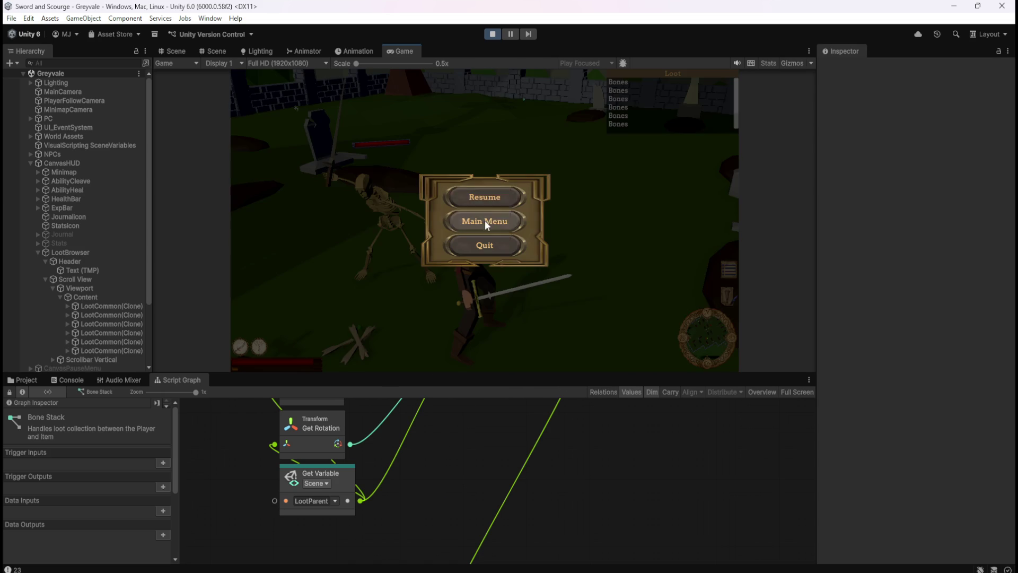
pyautogui.click(493, 35)
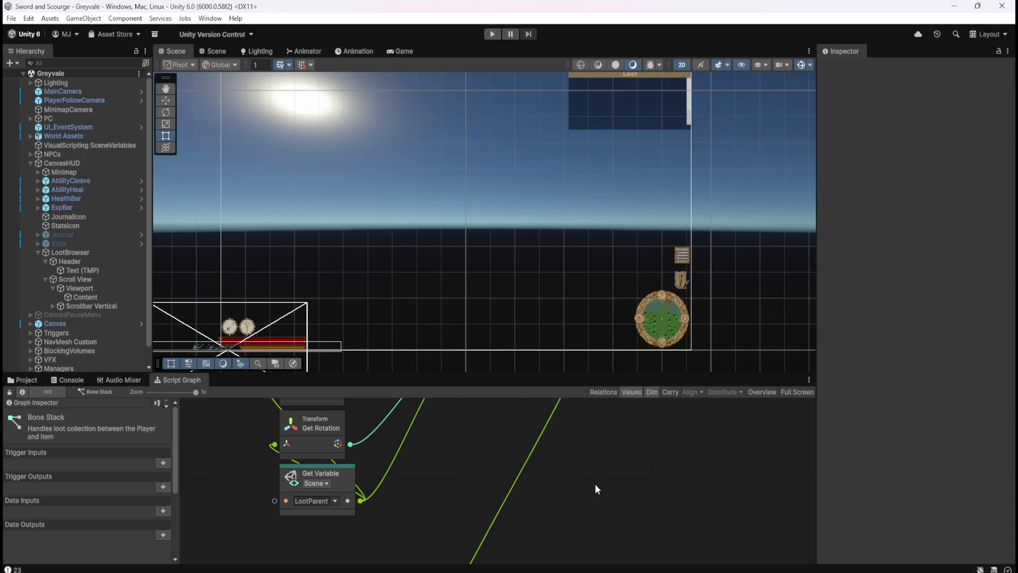
# Maximize the Bone Stack graph and review the Instantiate node's inputs and outputs in the Graph Inspector.
pyautogui.hotkey('shift', 'space')
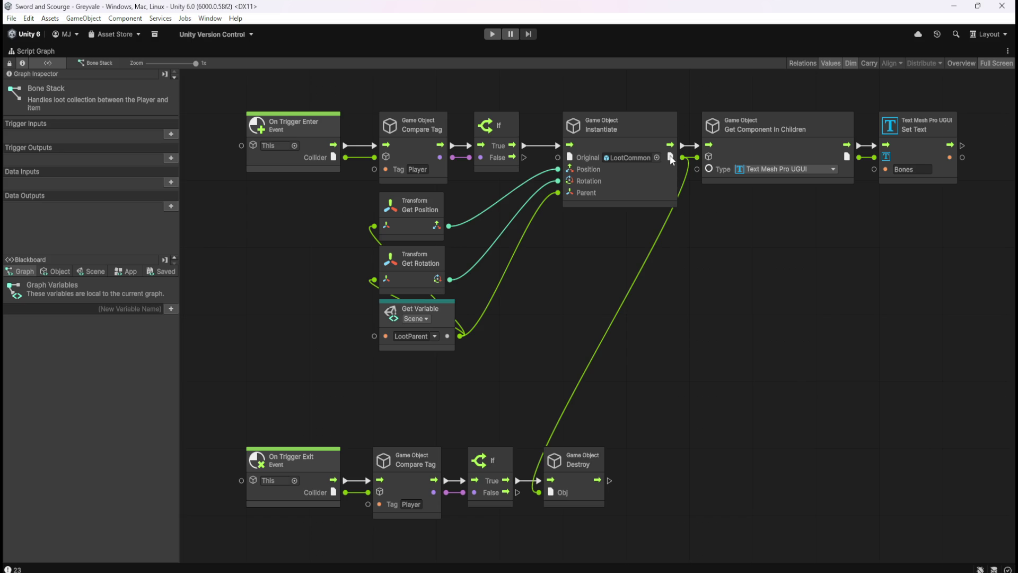
pyautogui.click(670, 173)
pyautogui.scroll(-2, 105, 219)
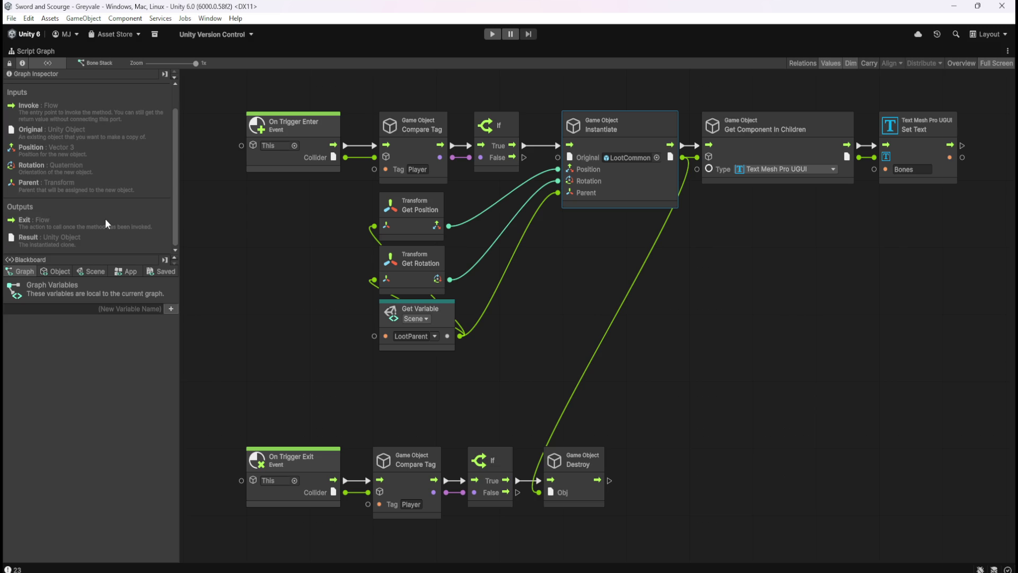
pyautogui.click(753, 297)
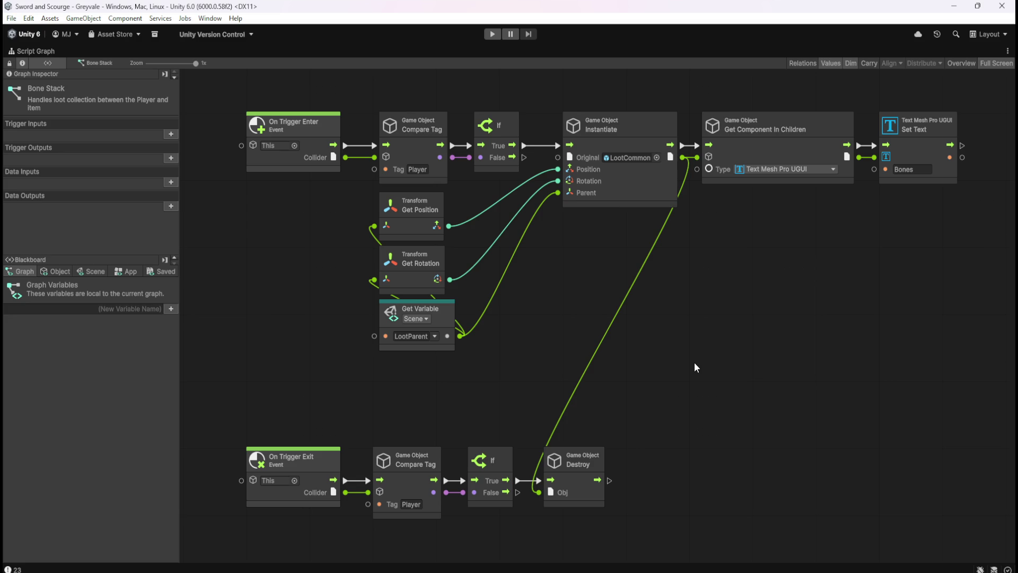
# Open the Coin Stack prefab from Prefabs > Loot and view its Script Graph full-size.
pyautogui.hotkey('shift', 'space')
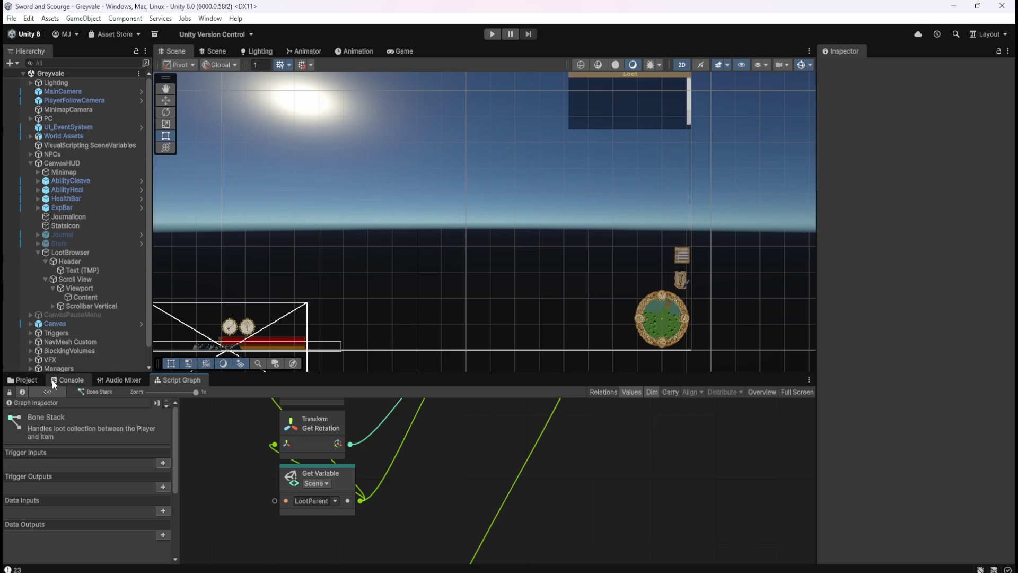
pyautogui.click(30, 381)
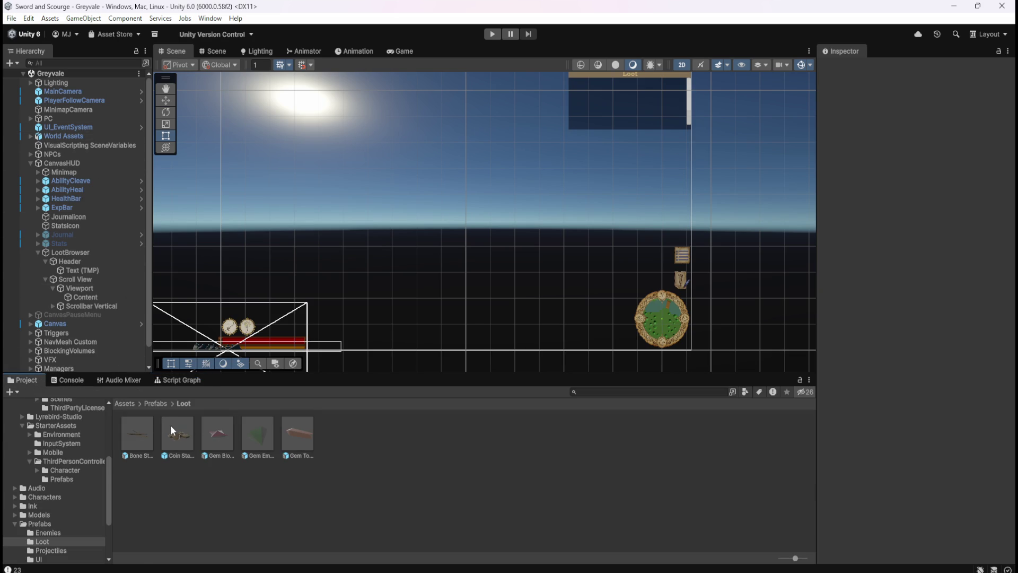
pyautogui.doubleClick(171, 425)
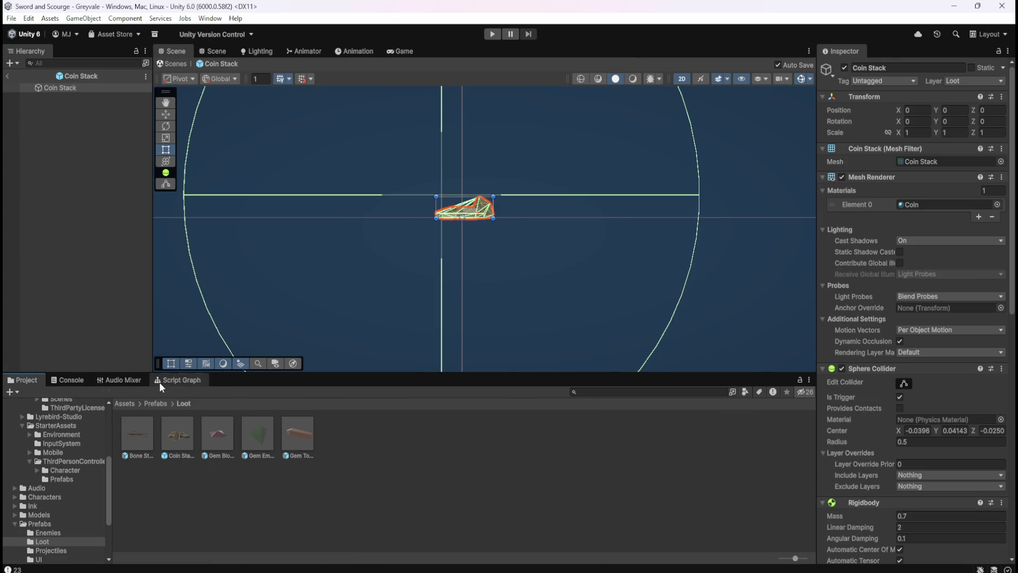
pyautogui.click(159, 382)
pyautogui.hotkey('shift', 'space')
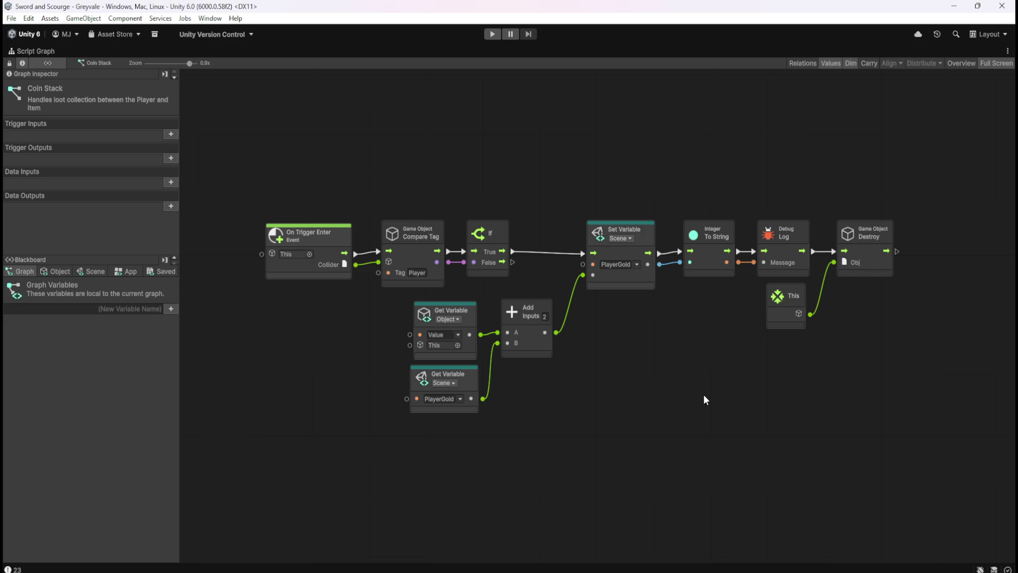
pyautogui.hotkey('shift', 'space')
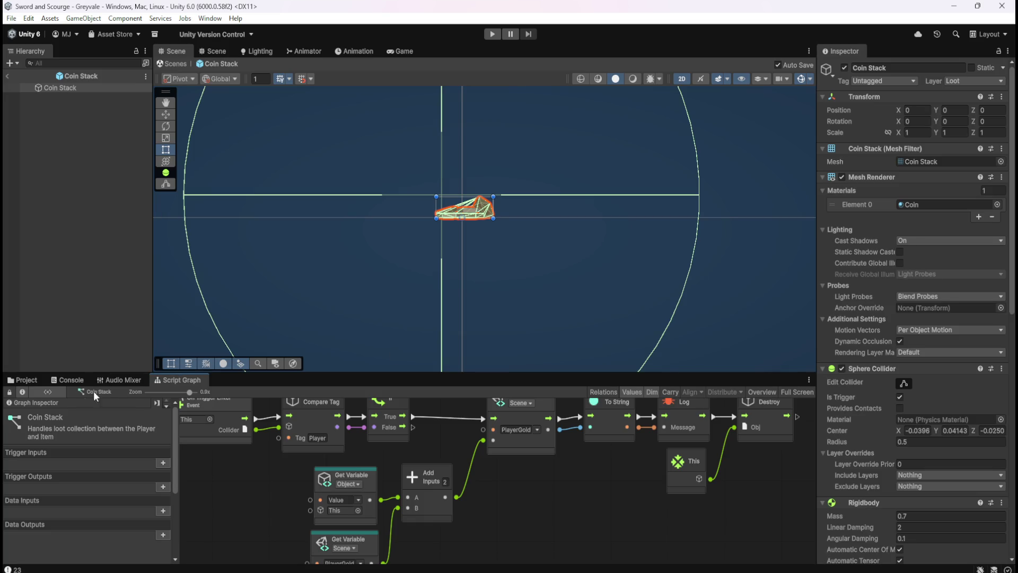
# Leave Coin Stack prefab mode and open the Bone Stack prefab's Script Graph full-size.
pyautogui.click(7, 76)
pyautogui.click(24, 380)
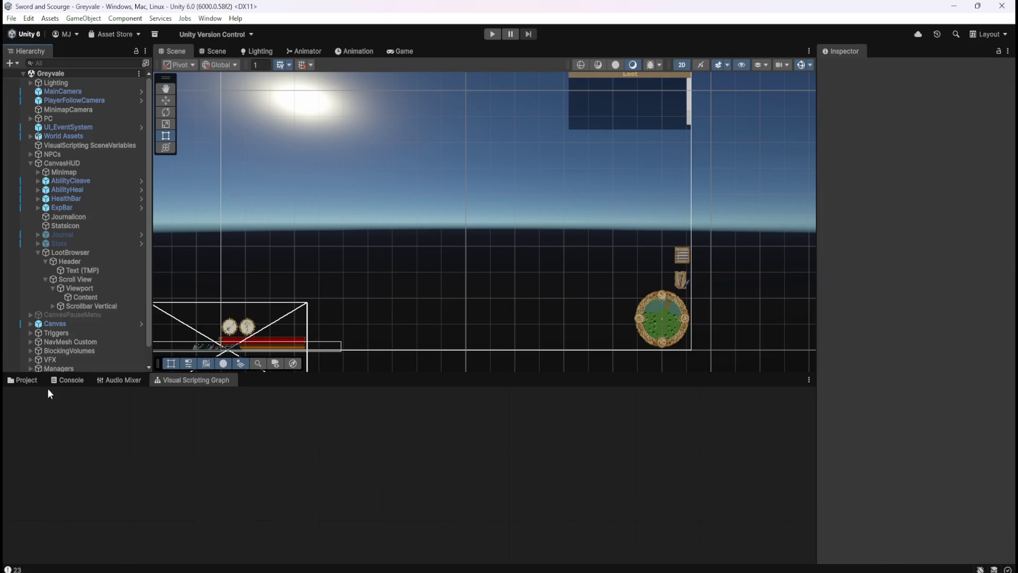
pyautogui.doubleClick(147, 432)
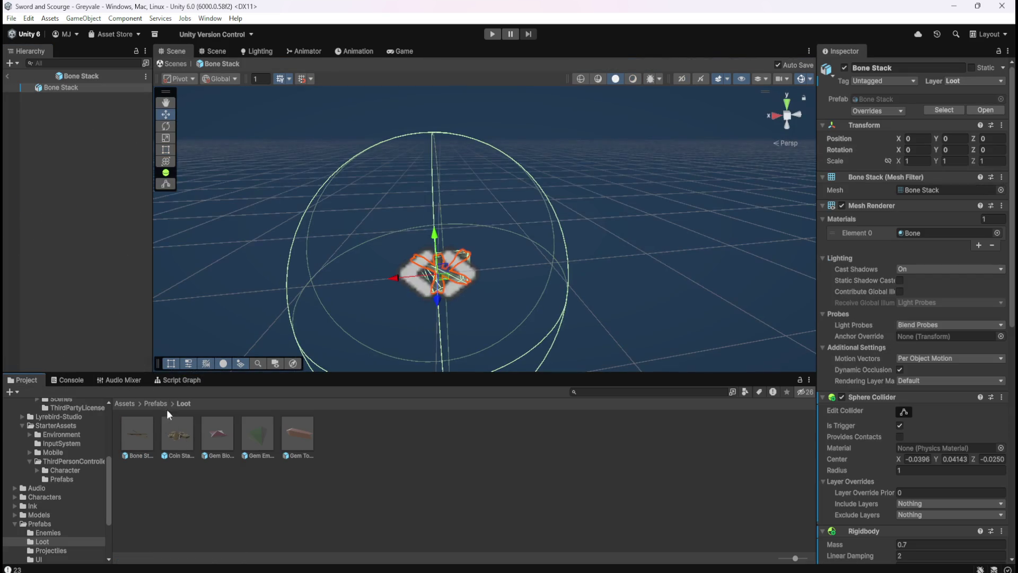
pyautogui.click(174, 380)
pyautogui.hotkey('shift', 'space')
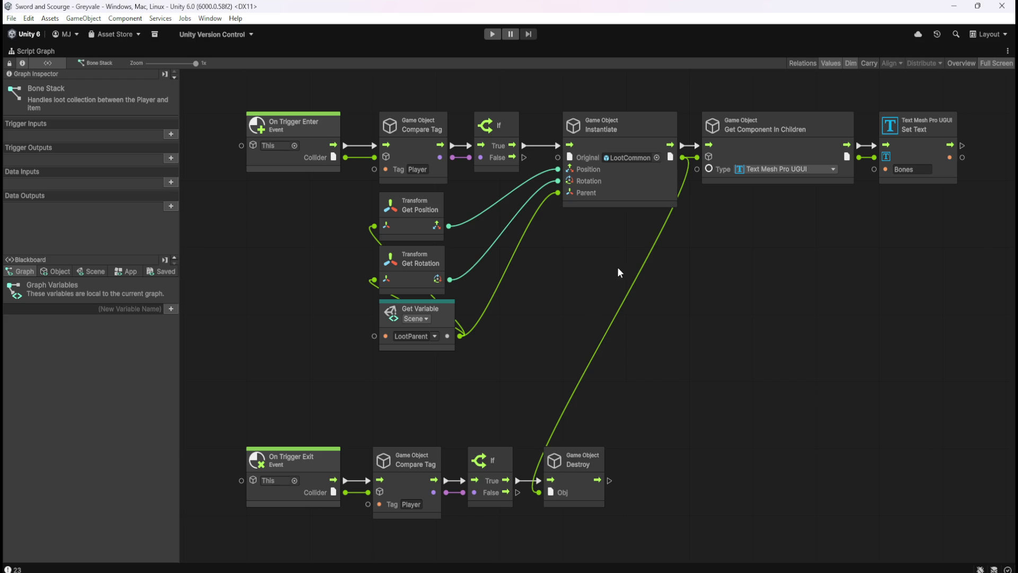
# Add a Unity Object Destroy fed by Instantiate's output and connect the exit branch's If True to it.
pyautogui.moveTo(682, 157); pyautogui.dragTo(694, 281)
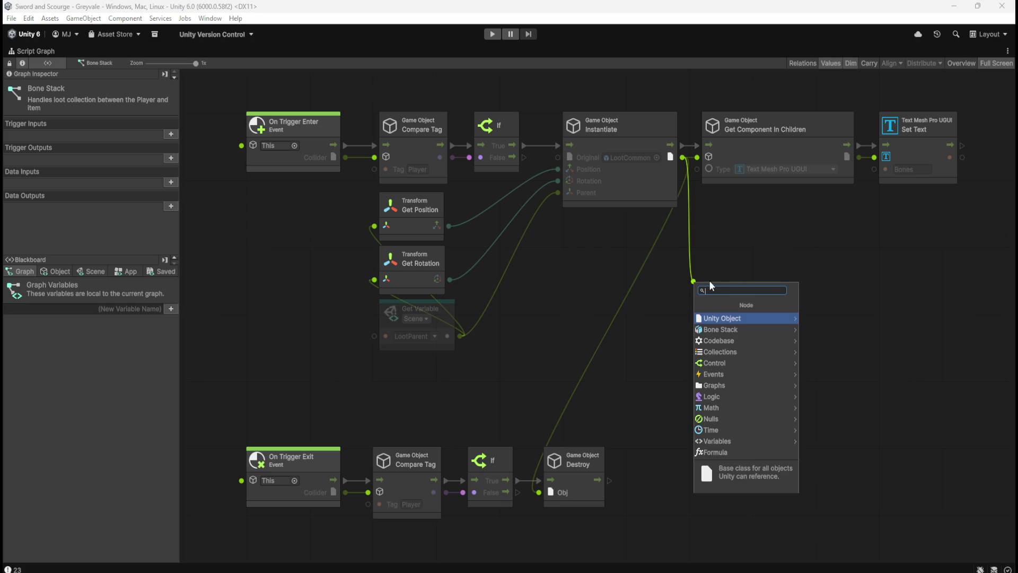
pyautogui.click(726, 319)
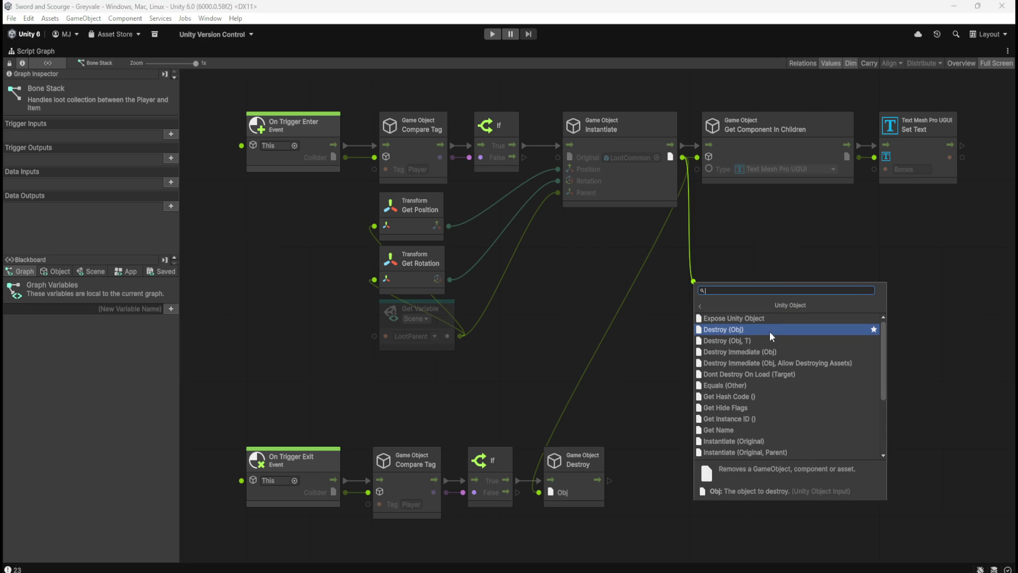
pyautogui.click(770, 332)
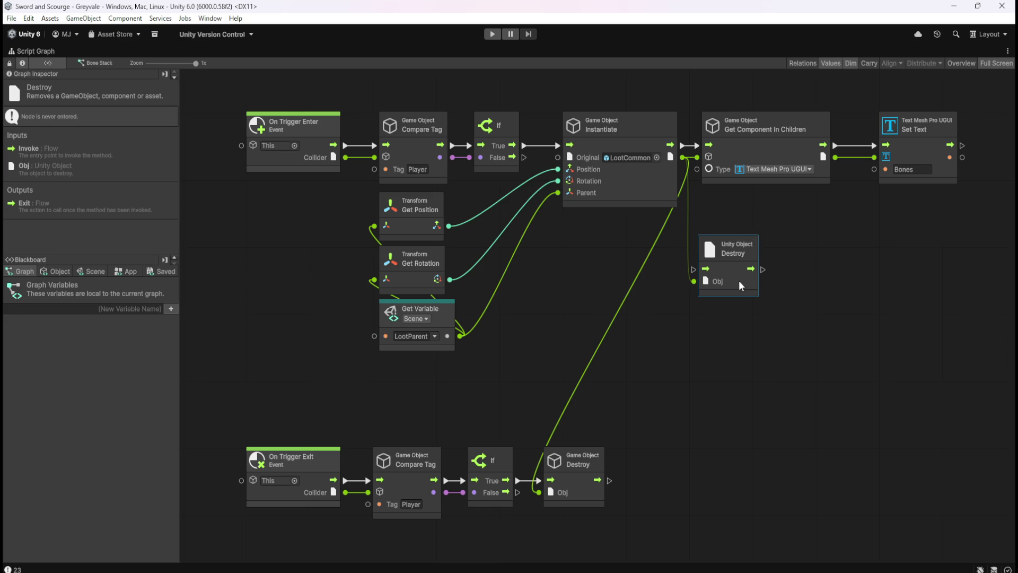
pyautogui.moveTo(740, 280)
pyautogui.mouseDown()
pyautogui.moveTo(743, 321)
pyautogui.moveTo(720, 405)
pyautogui.moveTo(675, 493)
pyautogui.mouseUp()
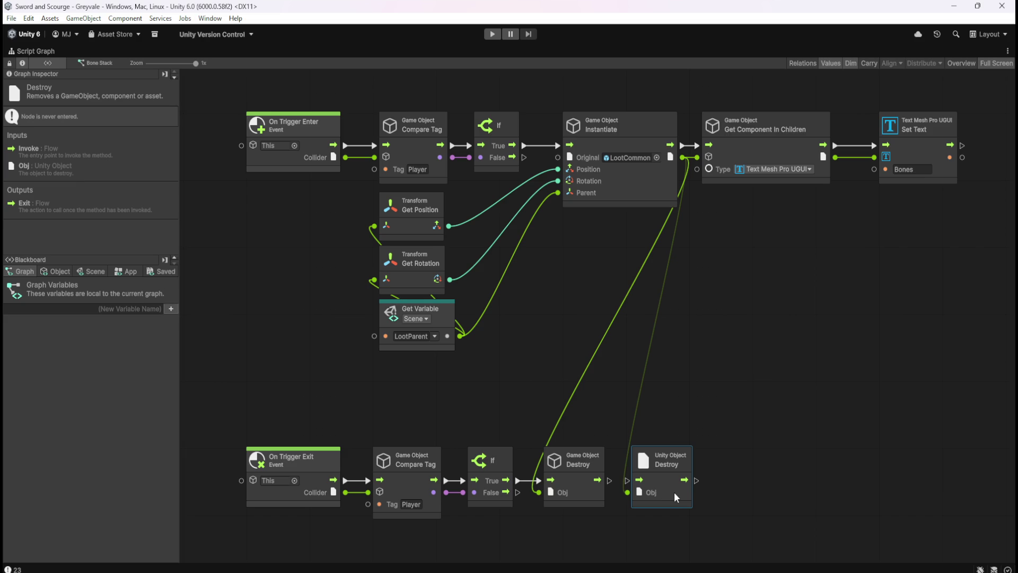
pyautogui.moveTo(519, 485); pyautogui.dragTo(601, 482)
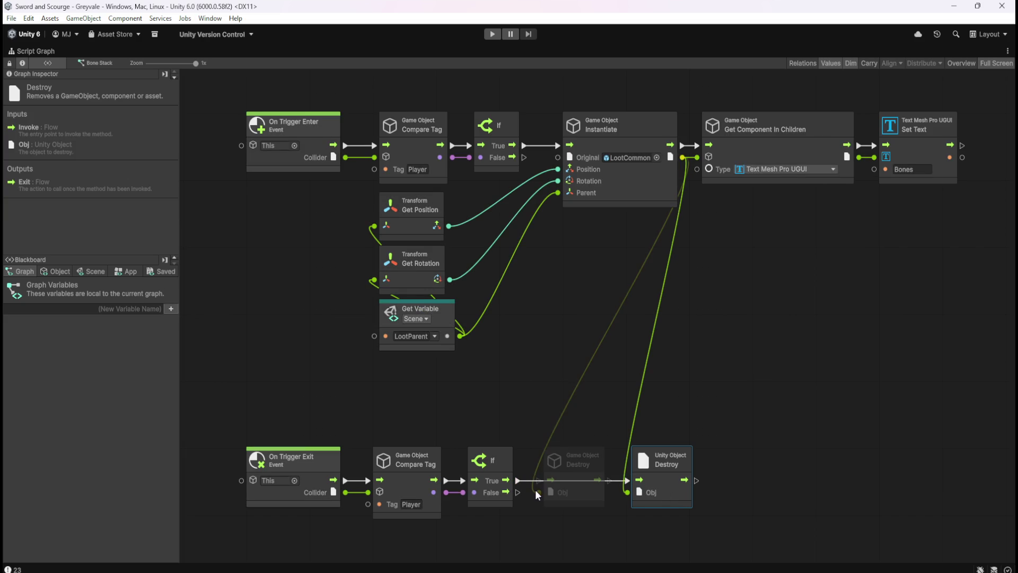
pyautogui.click(784, 417)
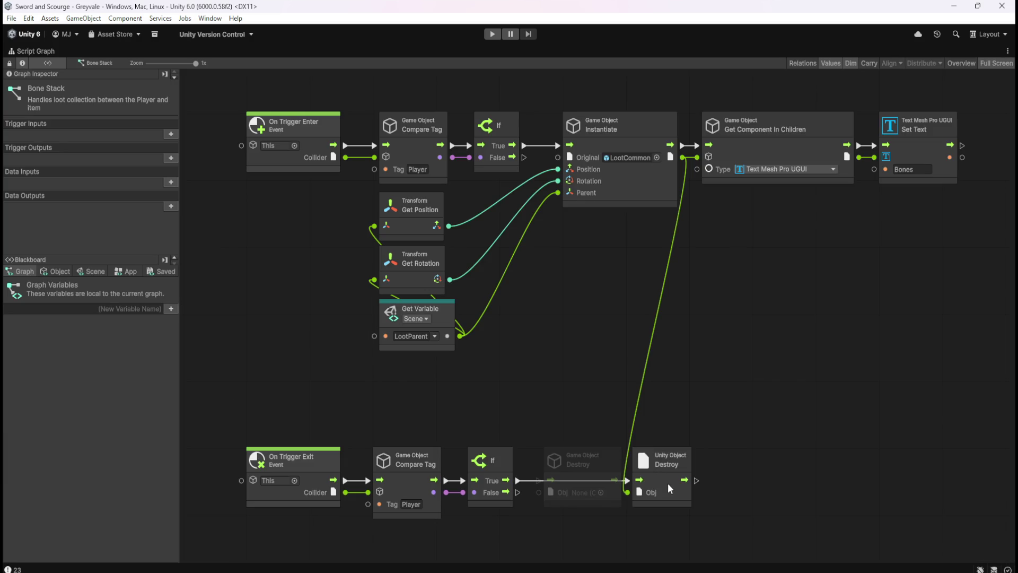
# Compare the new Unity Object Destroy node's details with the old Game Object Destroy node.
pyautogui.click(670, 488)
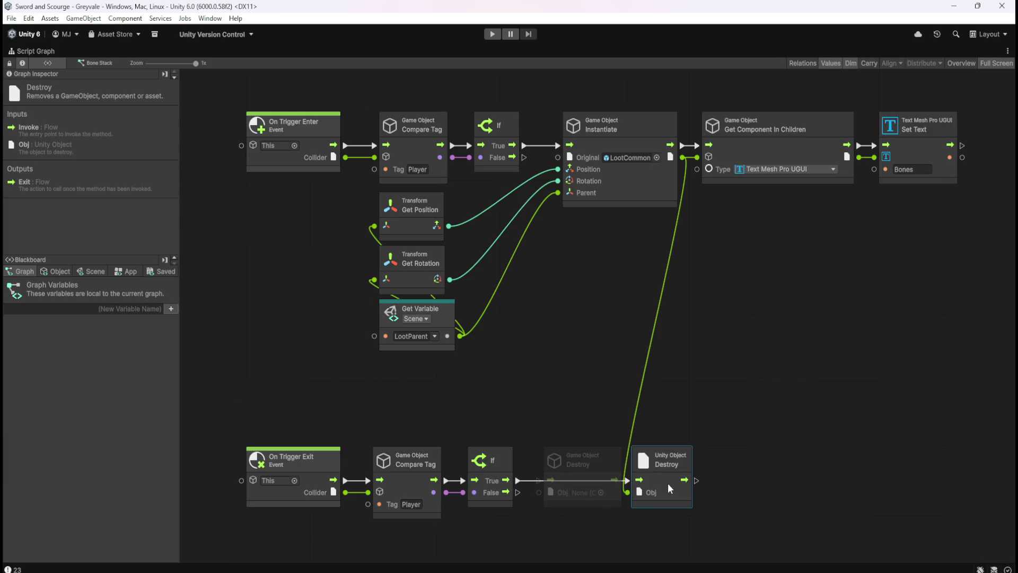
pyautogui.click(610, 470)
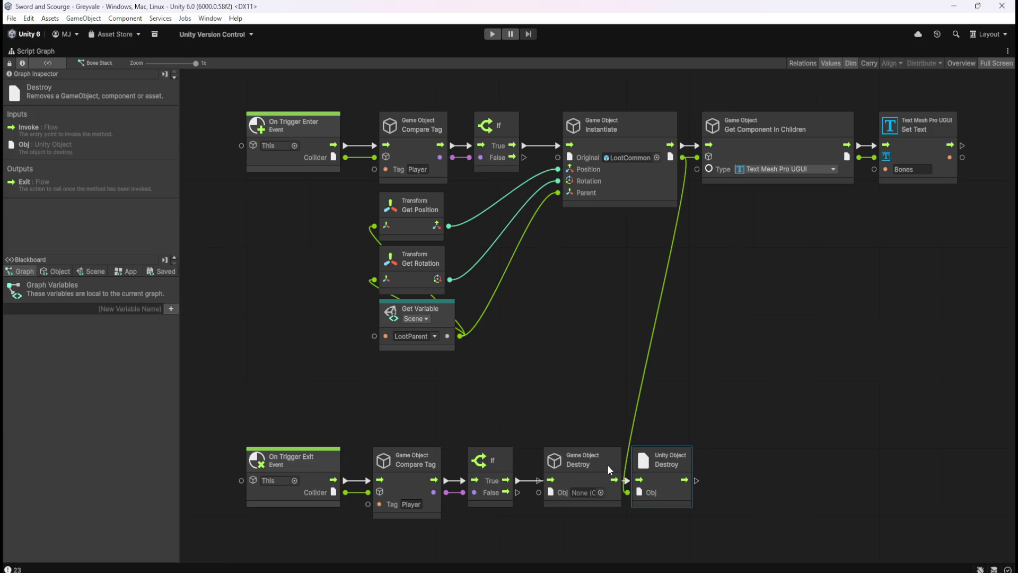
pyautogui.click(667, 480)
pyautogui.click(601, 470)
pyautogui.click(660, 476)
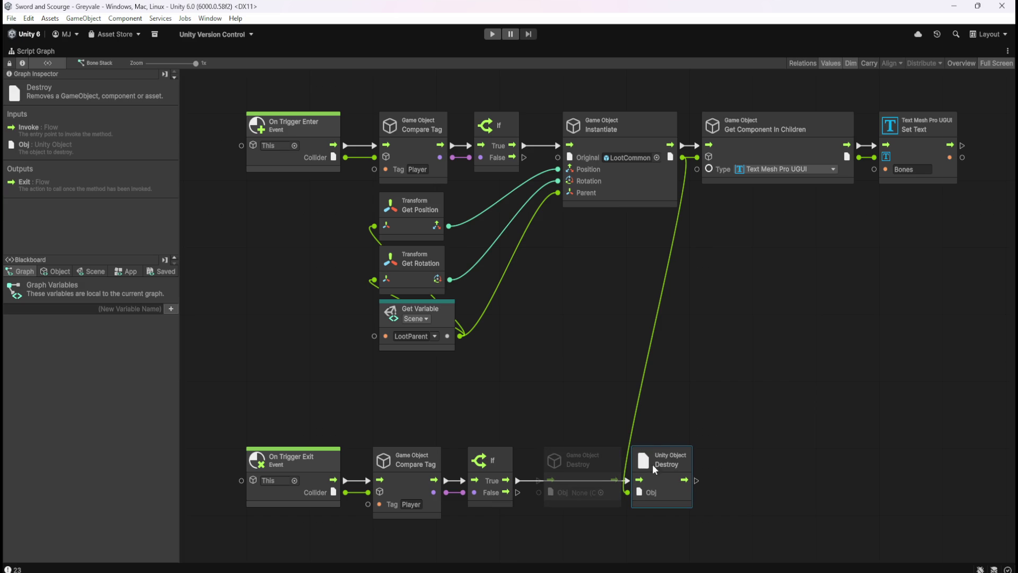
pyautogui.click(734, 338)
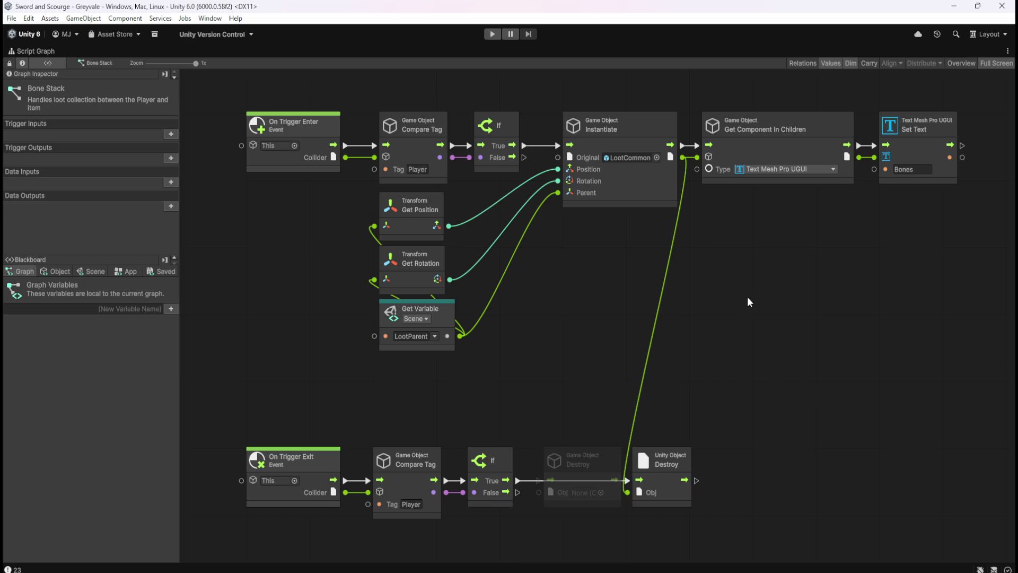
# Exit prefab mode, enter Play, and run the character through the village to the skeleton graveyard.
pyautogui.hotkey('shift', 'space')
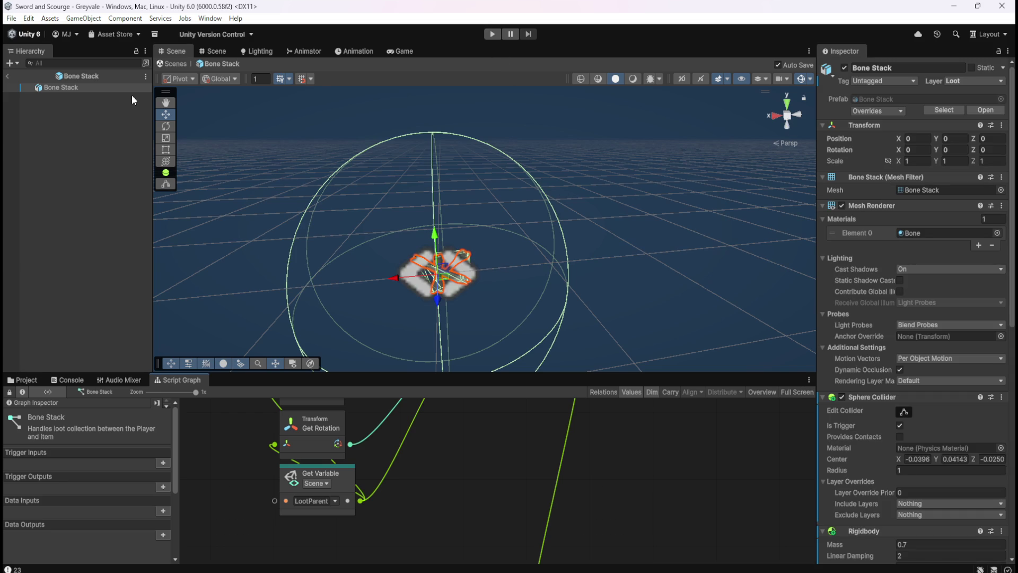
pyautogui.click(10, 76)
pyautogui.click(488, 36)
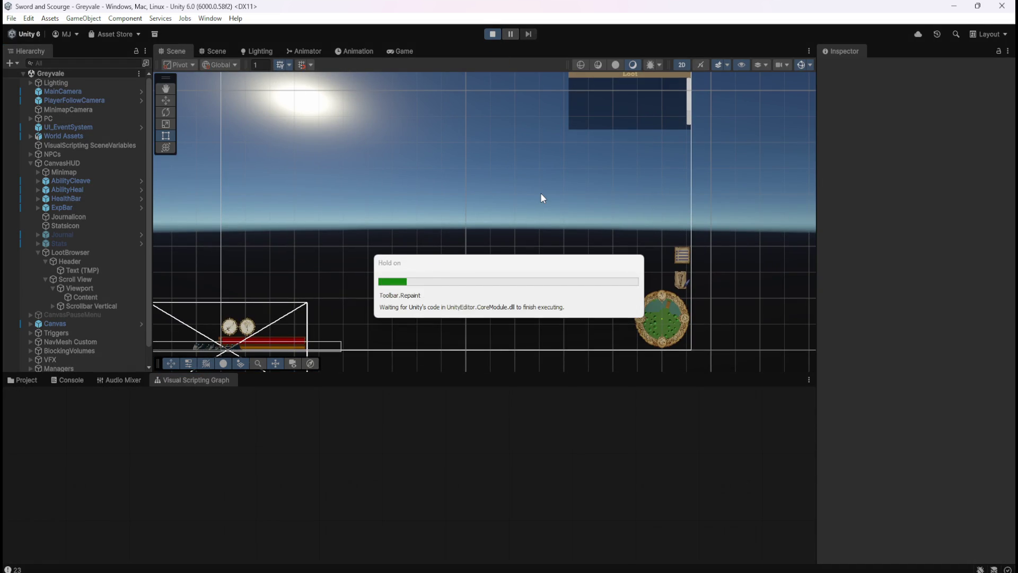
pyautogui.press('w')
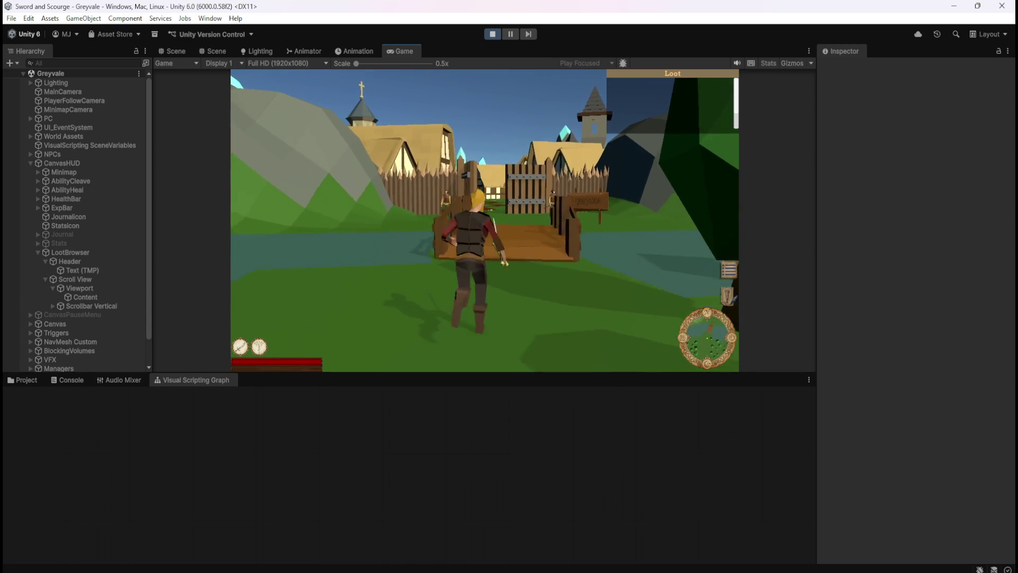
pyautogui.press('w')
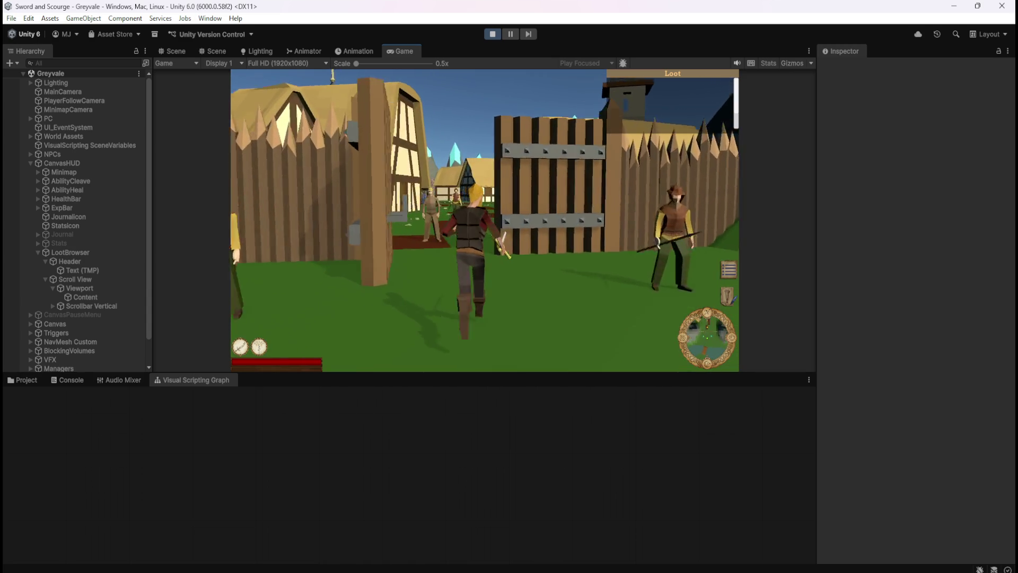
pyautogui.press('w')
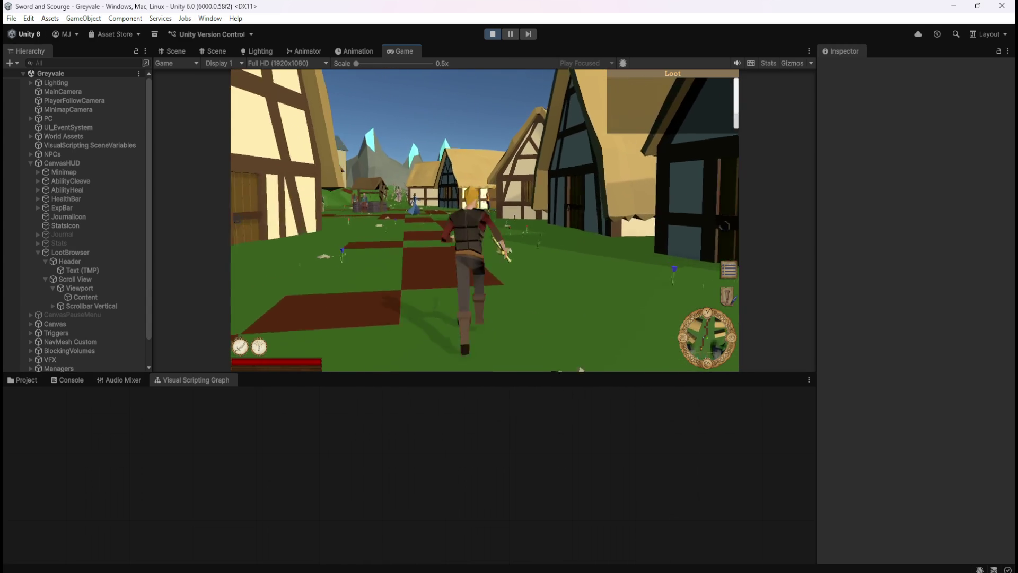
pyautogui.press('w')
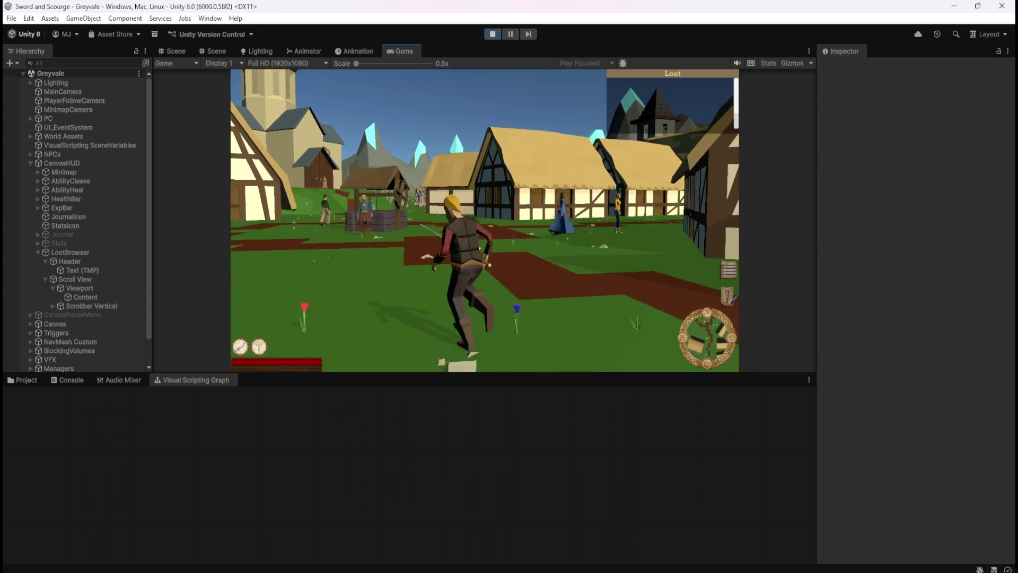
pyautogui.press('w')
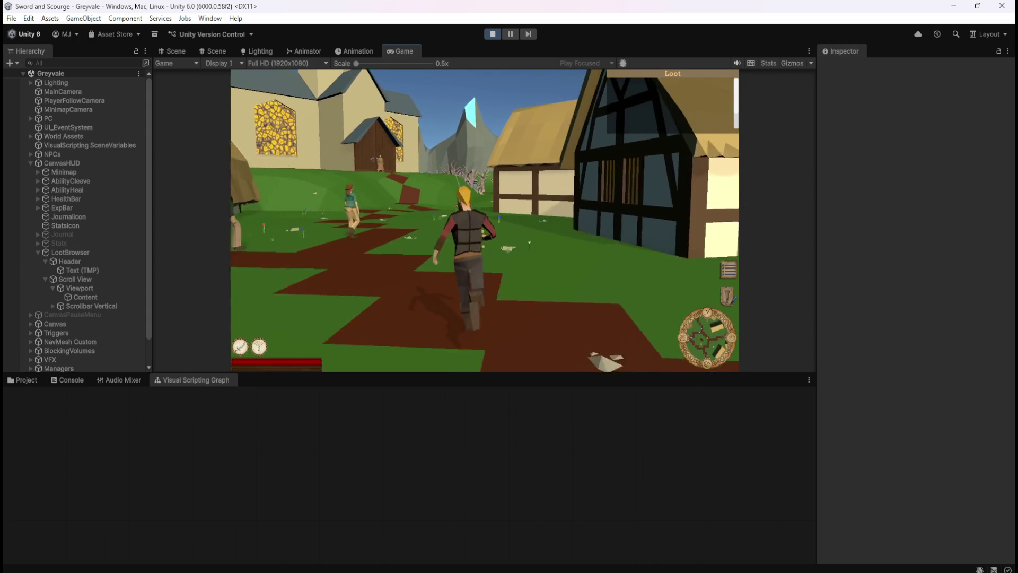
pyautogui.press('w')
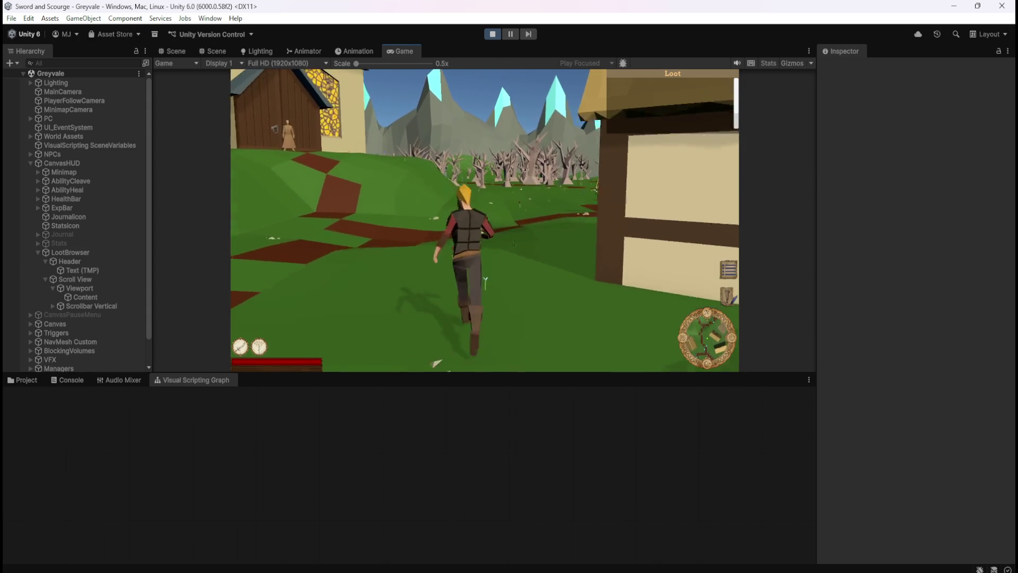
pyautogui.press('w')
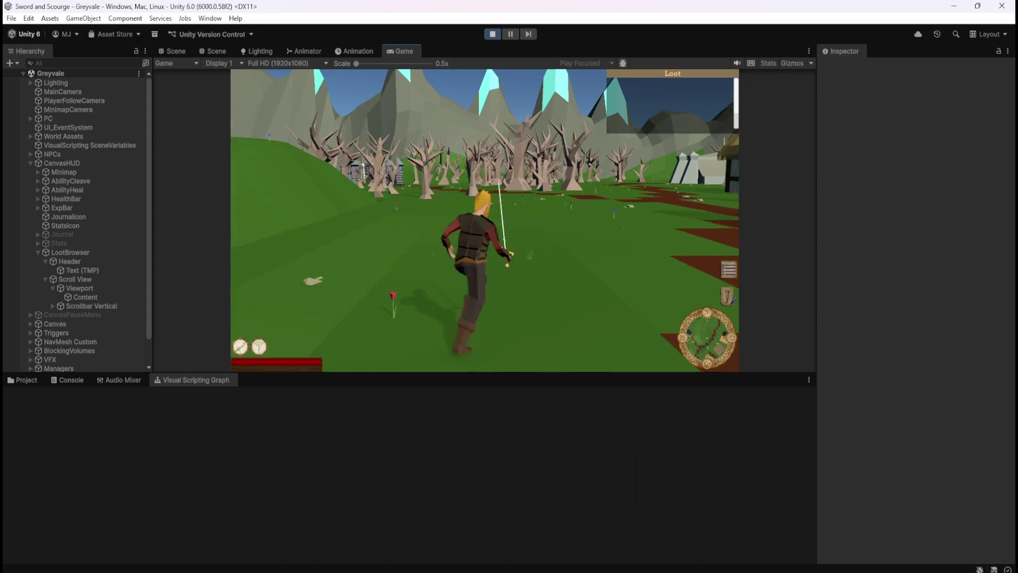
pyautogui.press('w')
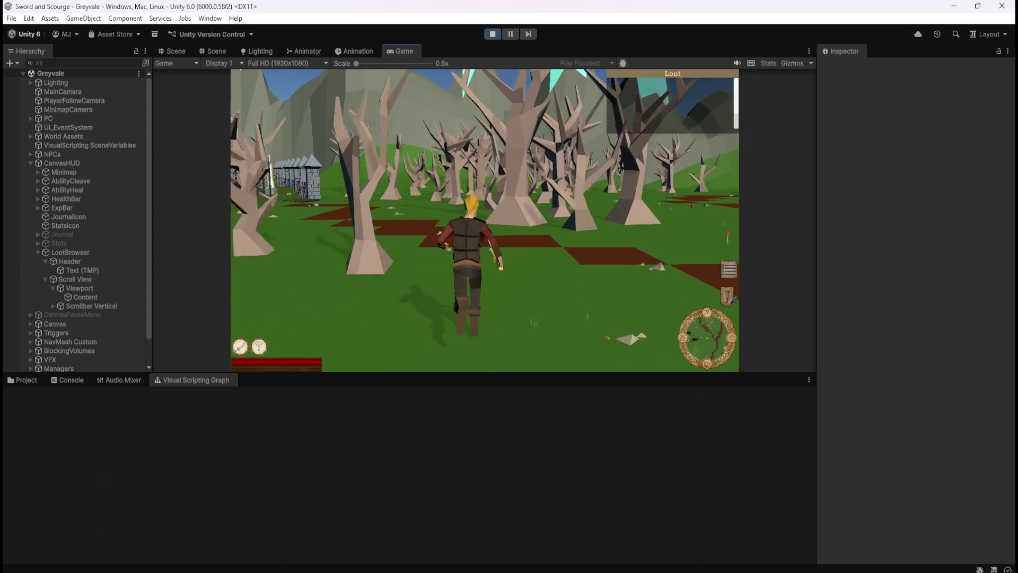
pyautogui.press('w')
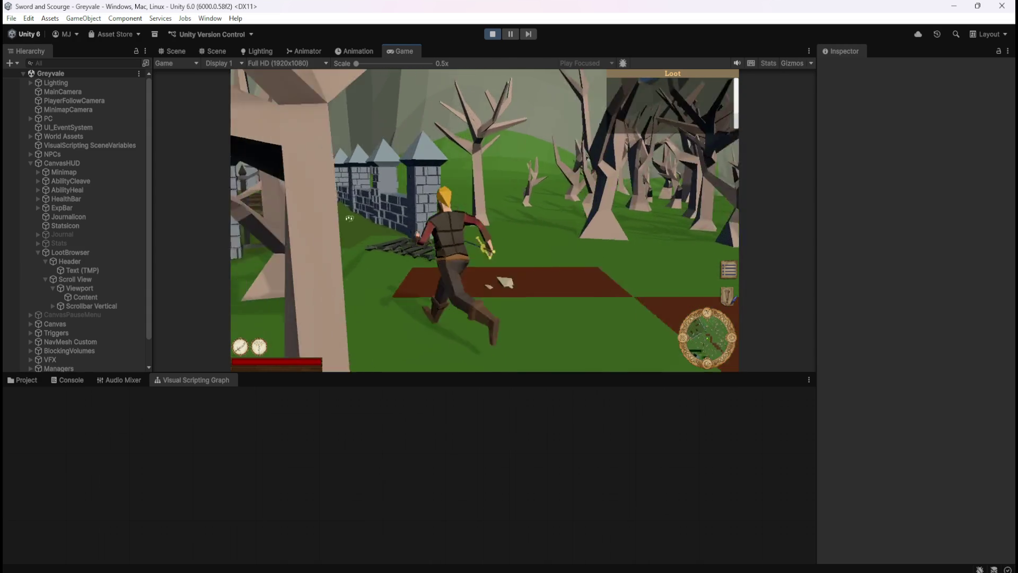
pyautogui.press('w')
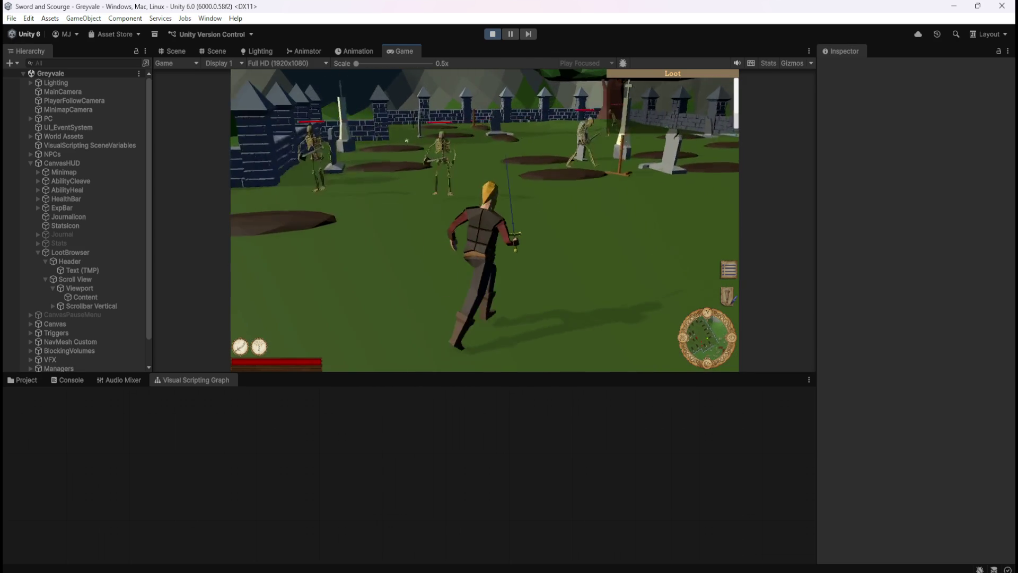
# Kill the skeletons with sword and area spell, loot their bones into Bones entries, then stop playing.
pyautogui.press('1')
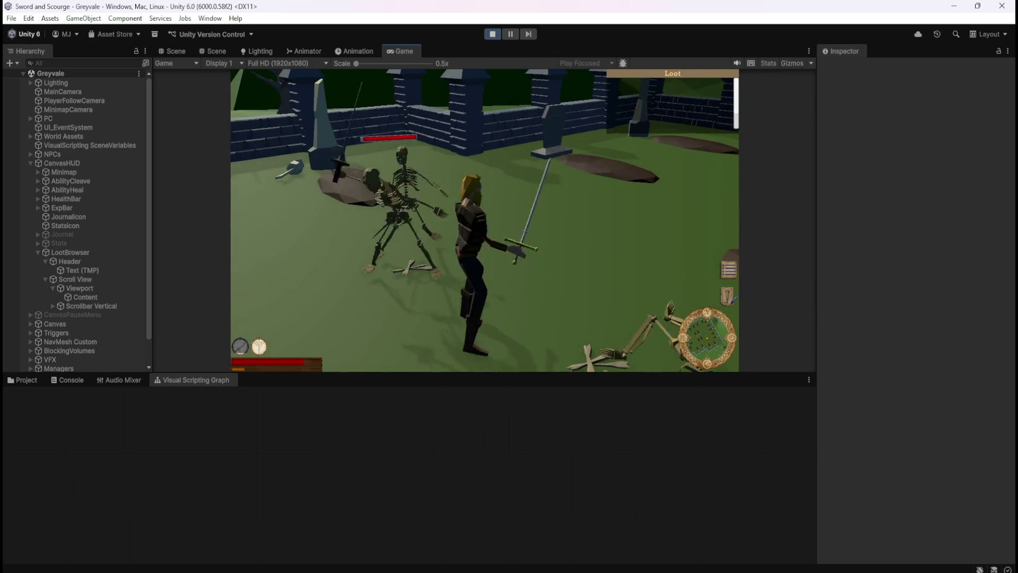
pyautogui.press('e')
pyautogui.press('w')
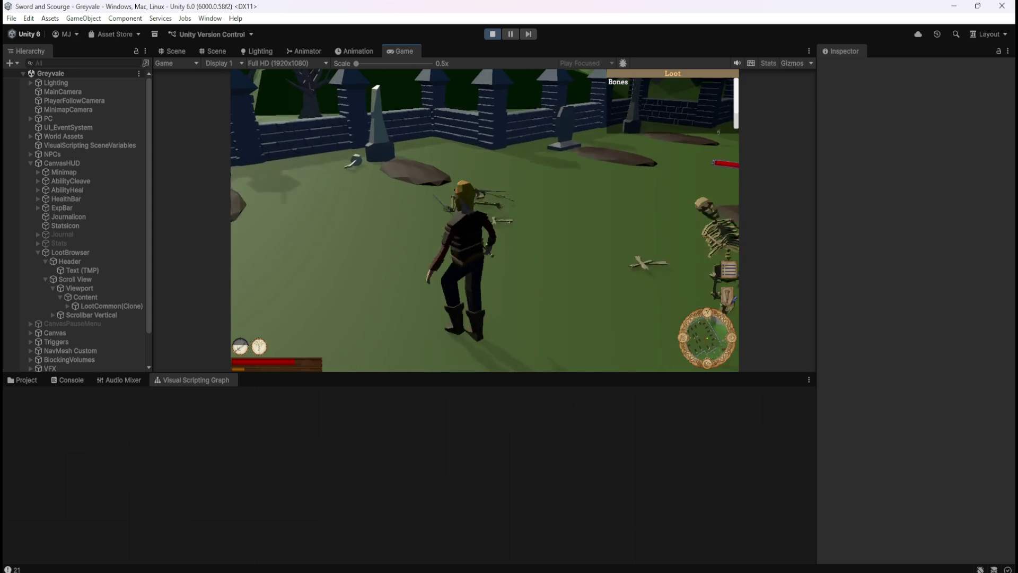
pyautogui.press('e')
pyautogui.press('a')
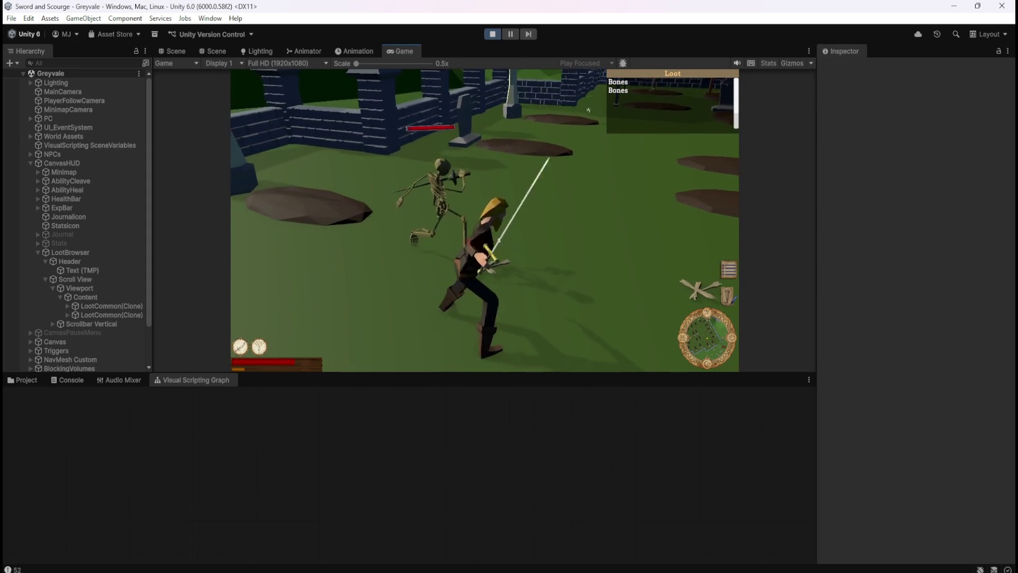
pyautogui.press('2')
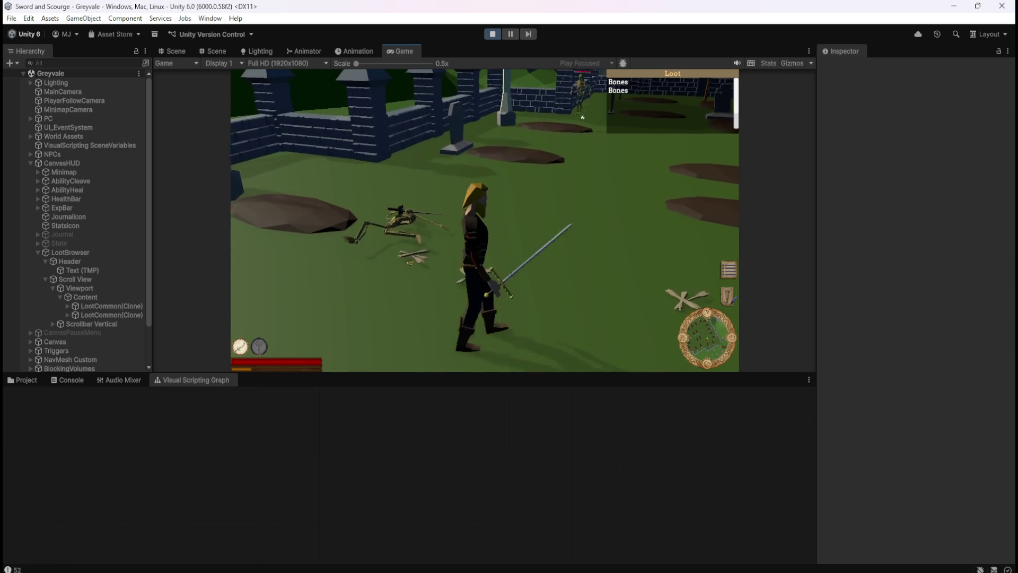
pyautogui.press('w')
pyautogui.press('a')
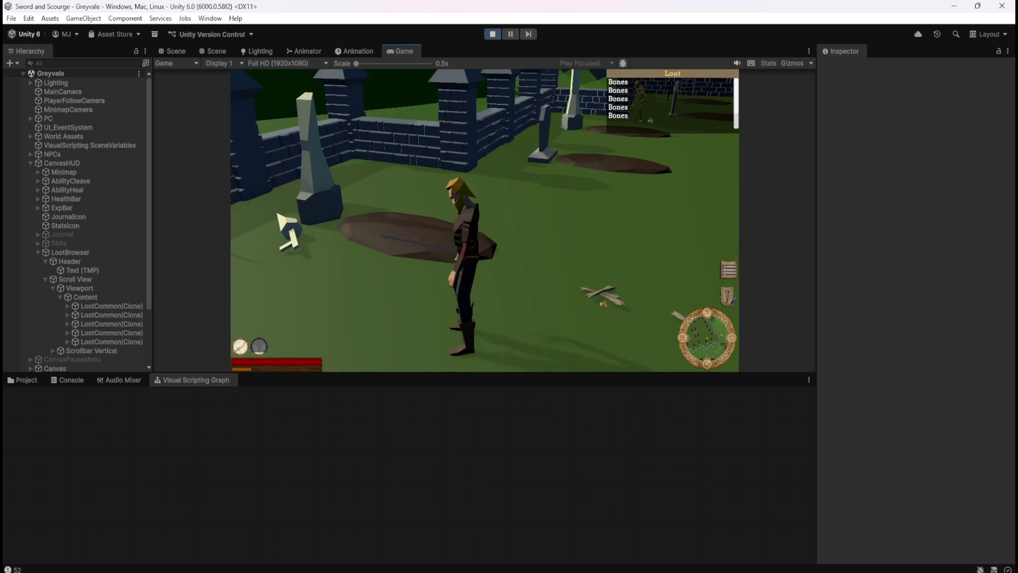
pyautogui.press('w')
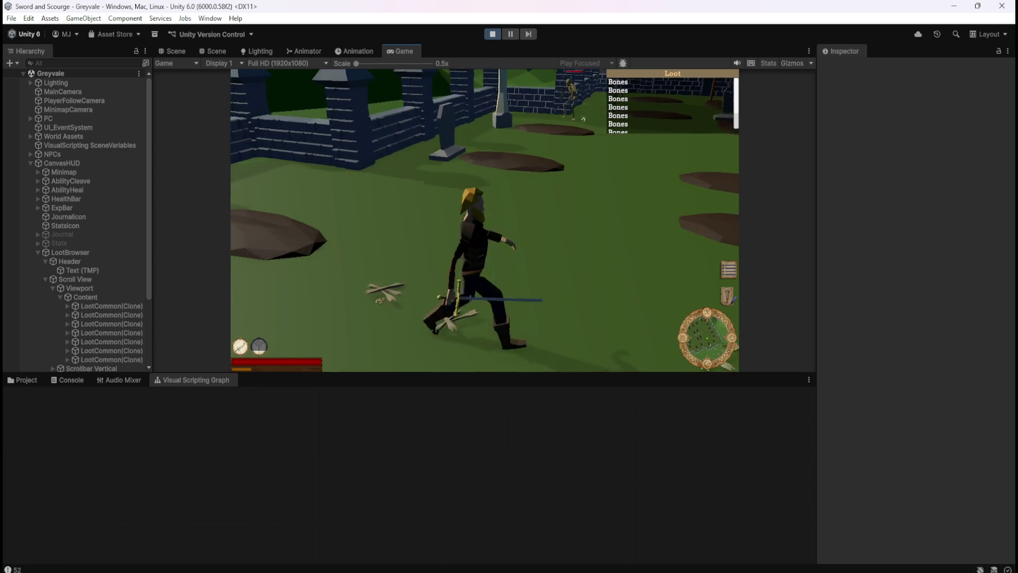
pyautogui.press('s')
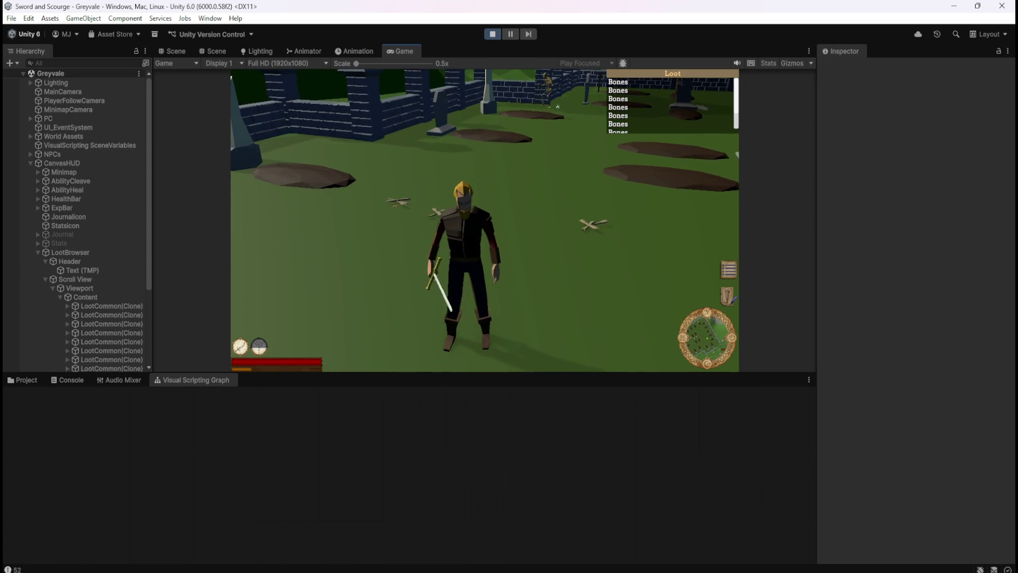
pyautogui.press('Escape')
pyautogui.click(492, 34)
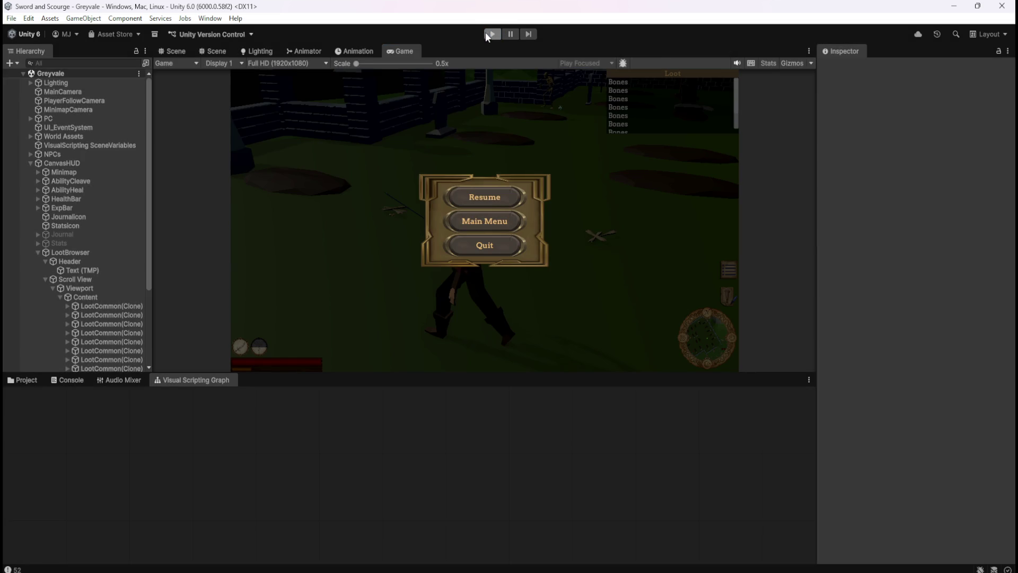
# Open the Bone Stack prefab's Script Graph from Prefabs > Loot and maximize it.
pyautogui.click(28, 384)
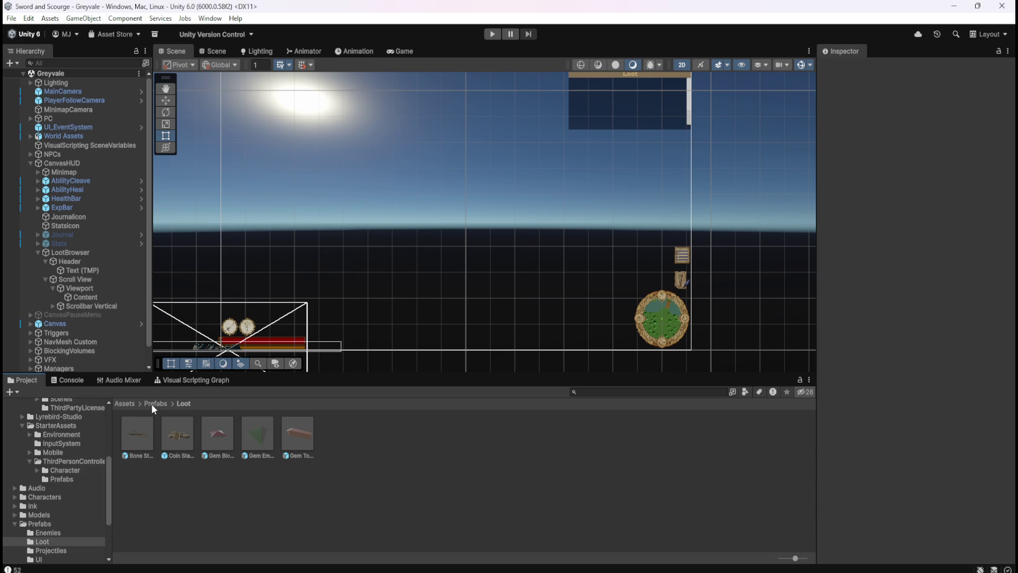
pyautogui.click(143, 435)
pyautogui.click(181, 380)
pyautogui.hotkey('shift', 'space')
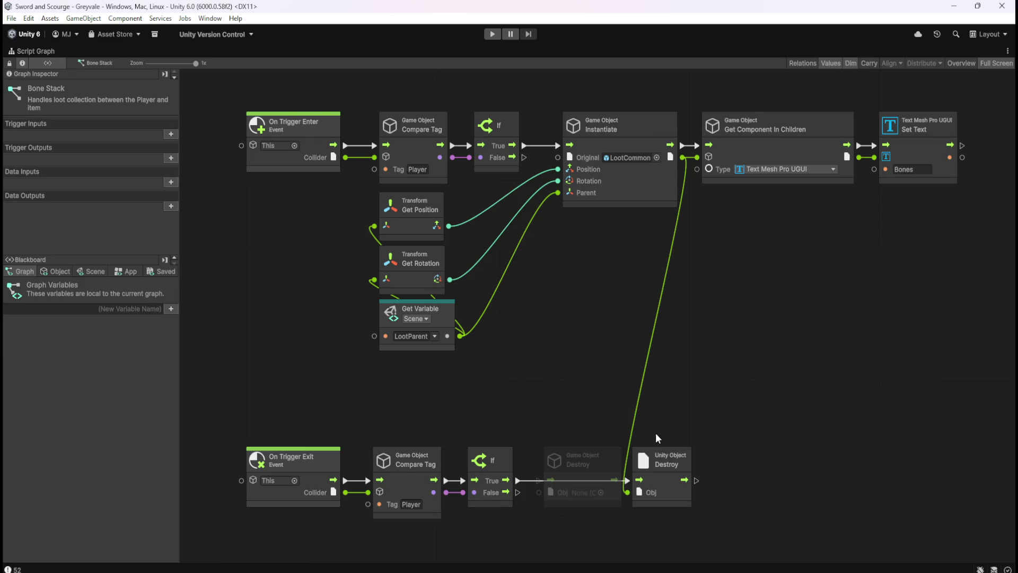
# Add an Expose Unity Object node from Instantiate's output, then box-select and delete it.
pyautogui.moveTo(682, 158); pyautogui.dragTo(696, 291)
pyautogui.click(725, 327)
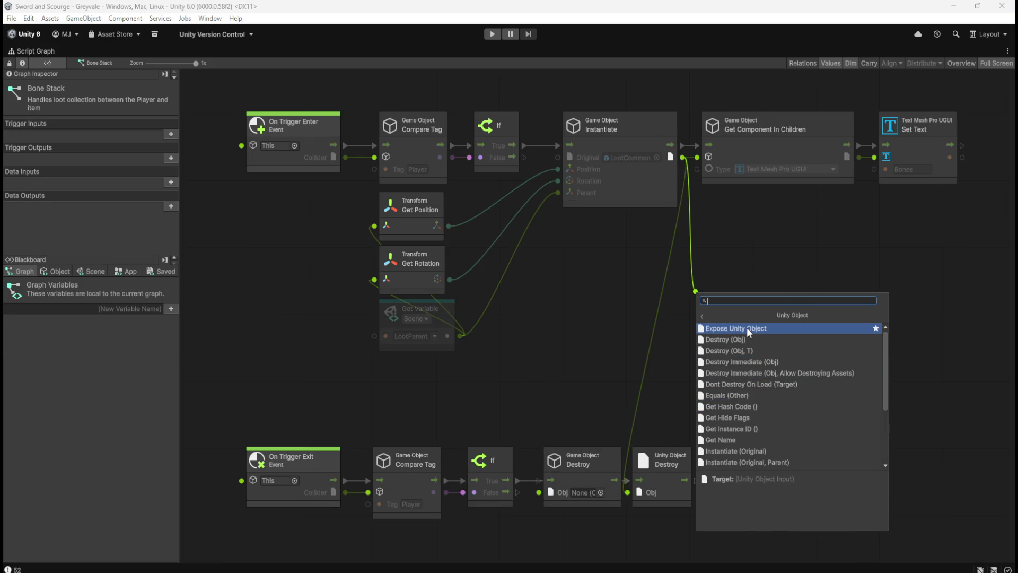
pyautogui.click(746, 329)
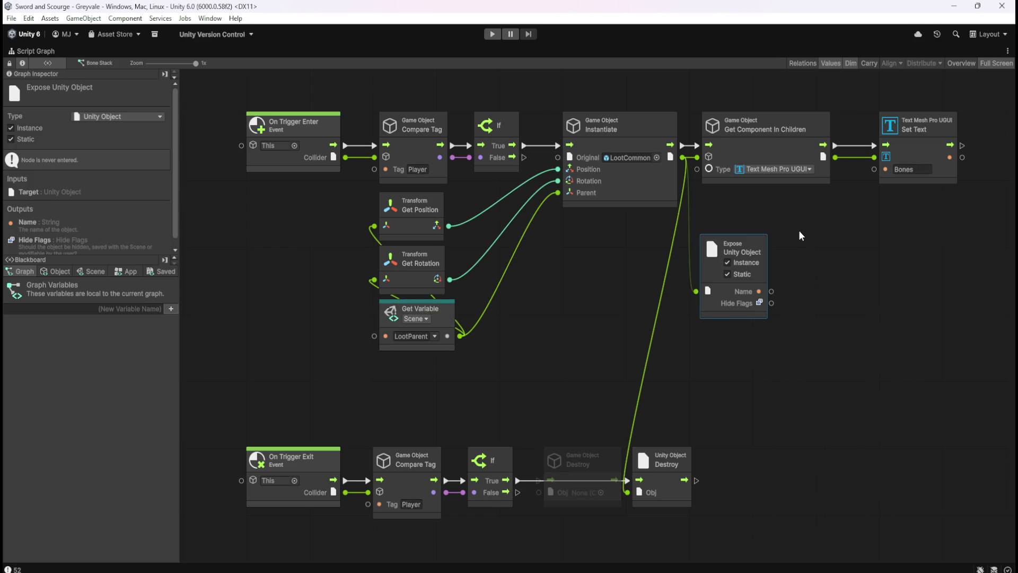
pyautogui.moveTo(800, 232); pyautogui.dragTo(694, 359)
pyautogui.press('Delete')
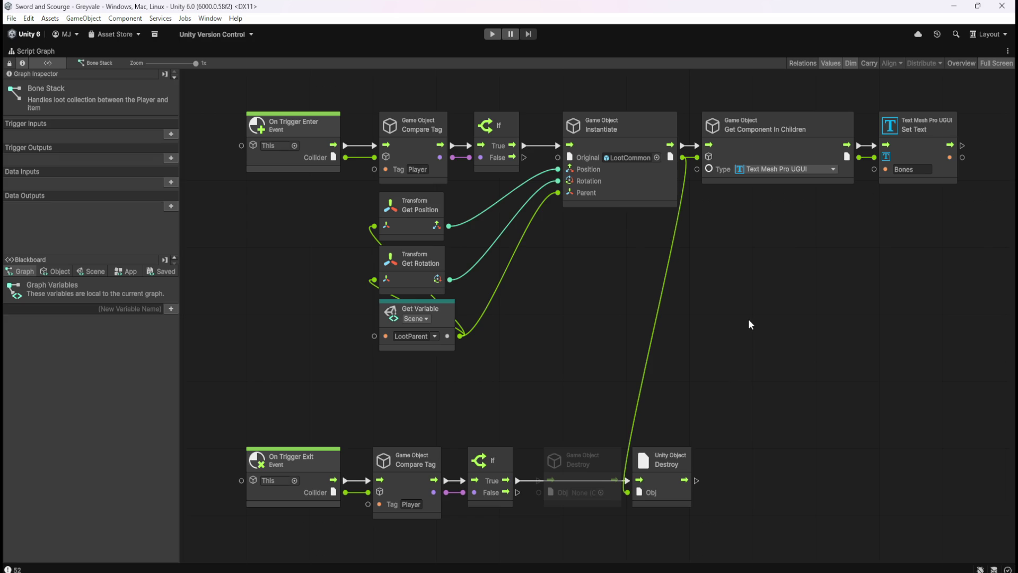
# Restore the normal editor layout and start Play Mode for Greyvale.
pyautogui.hotkey('shift', 'space')
pyautogui.click(492, 34)
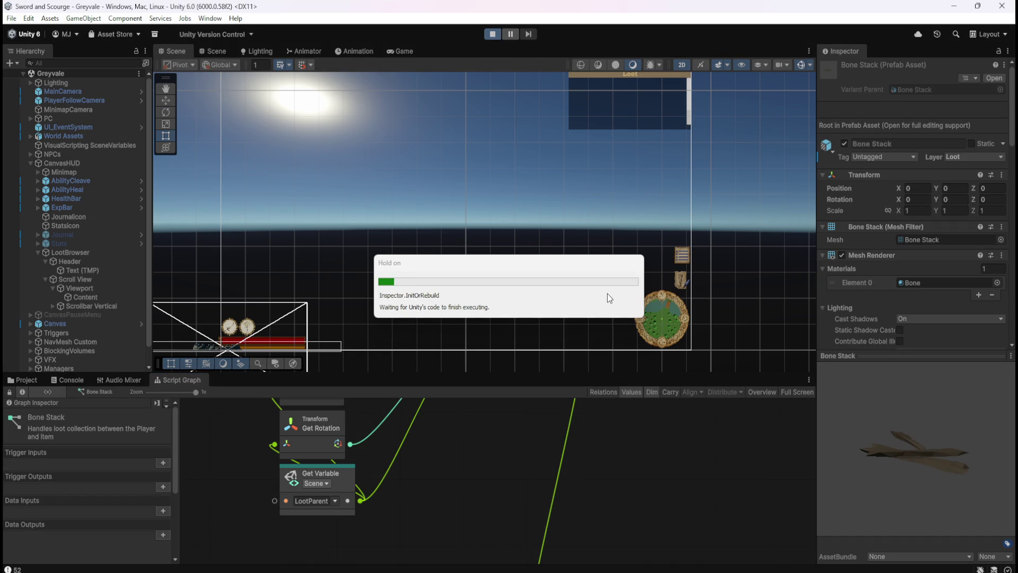
# Run the character to collect three Bones entries, stop play mode, and maximize the script graph again.
pyautogui.press('w')
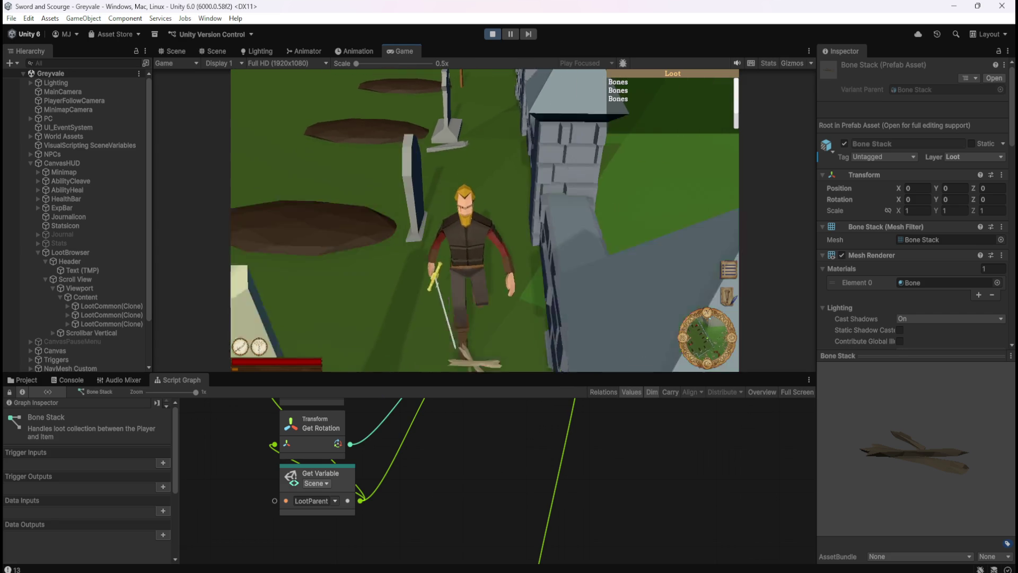
pyautogui.press('Escape')
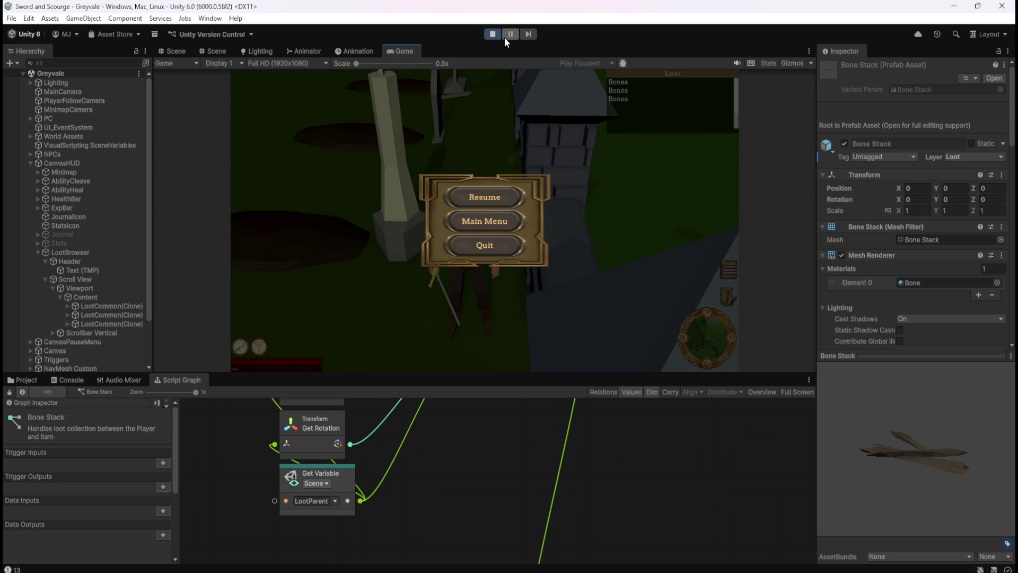
pyautogui.click(492, 34)
pyautogui.hotkey('shift', 'space')
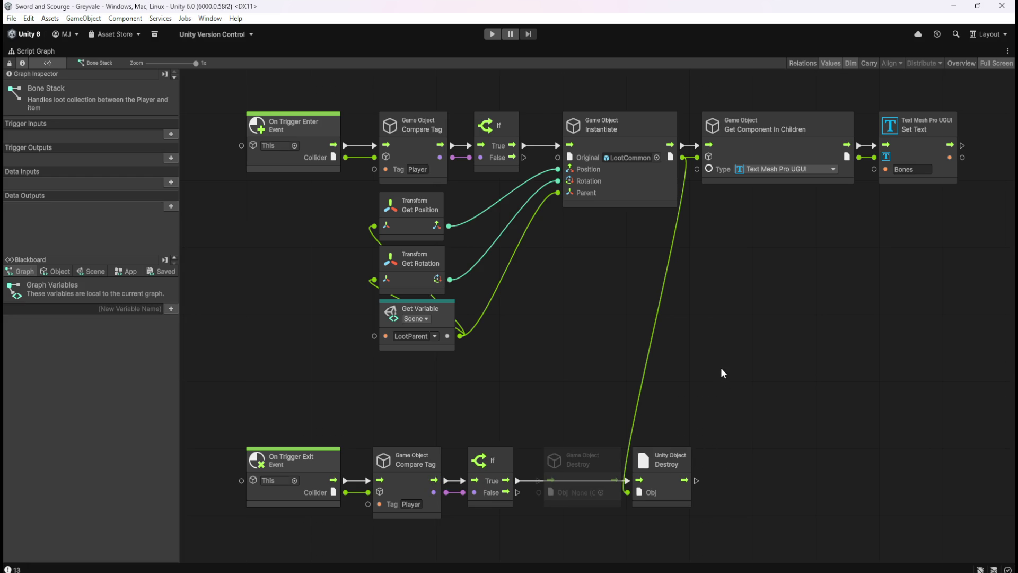
# Add and delete a Get Instance ID node on Instantiate's output, then reopen the Unity Object node list.
pyautogui.moveTo(683, 158); pyautogui.dragTo(703, 296)
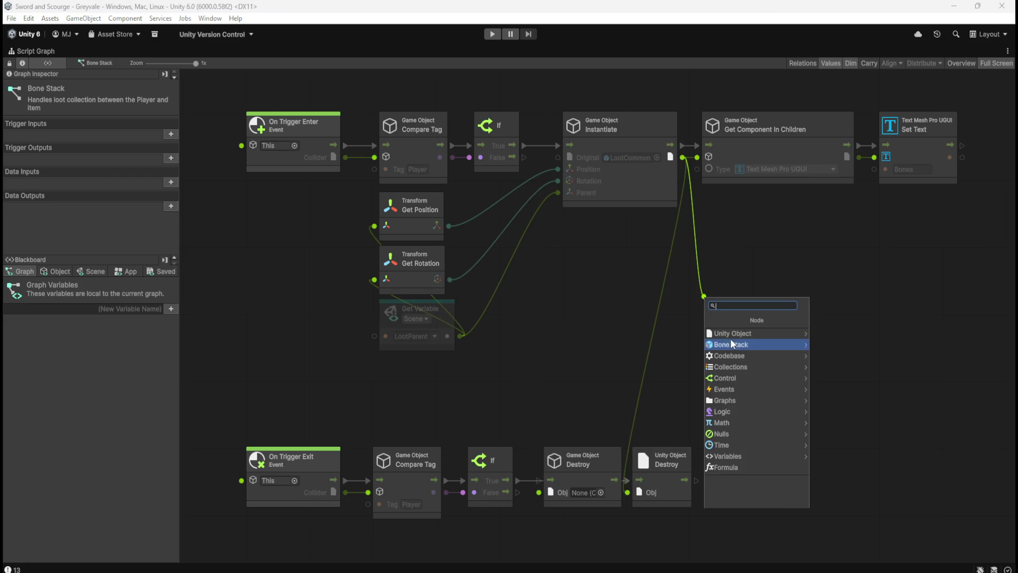
pyautogui.click(746, 330)
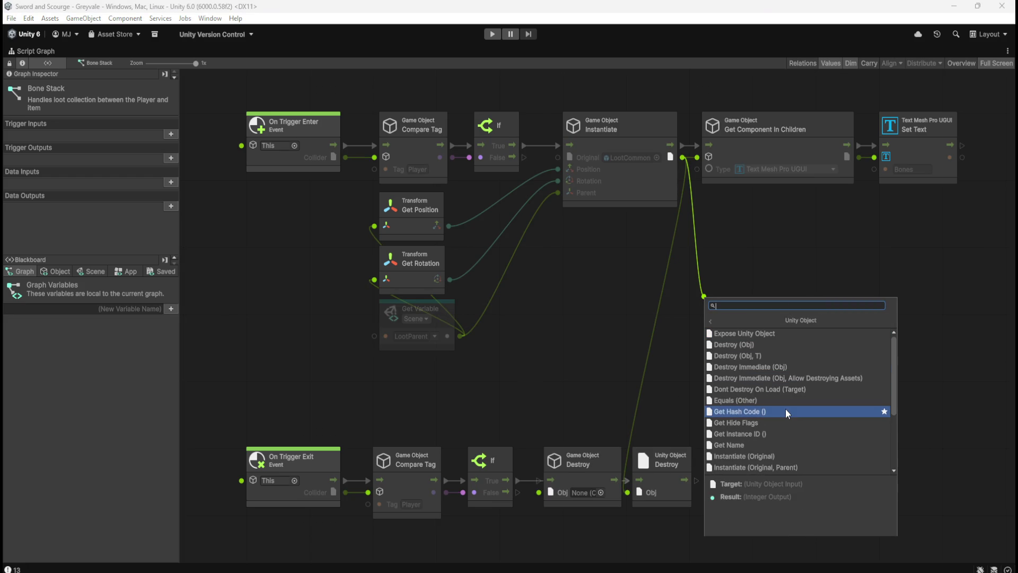
pyautogui.click(788, 437)
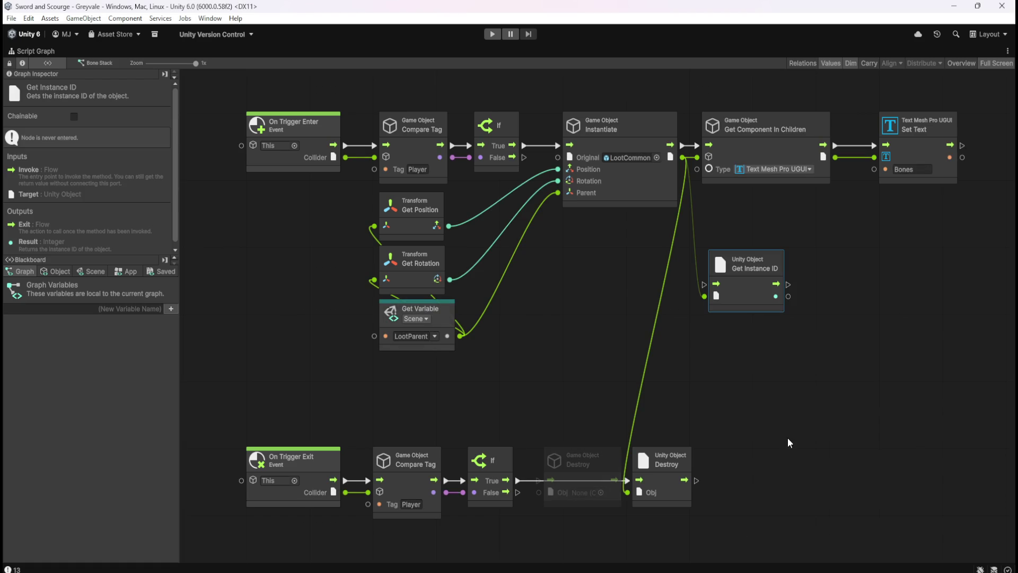
pyautogui.moveTo(819, 241); pyautogui.dragTo(755, 317)
pyautogui.press('Delete')
pyautogui.moveTo(682, 157); pyautogui.dragTo(703, 348)
pyautogui.click(735, 390)
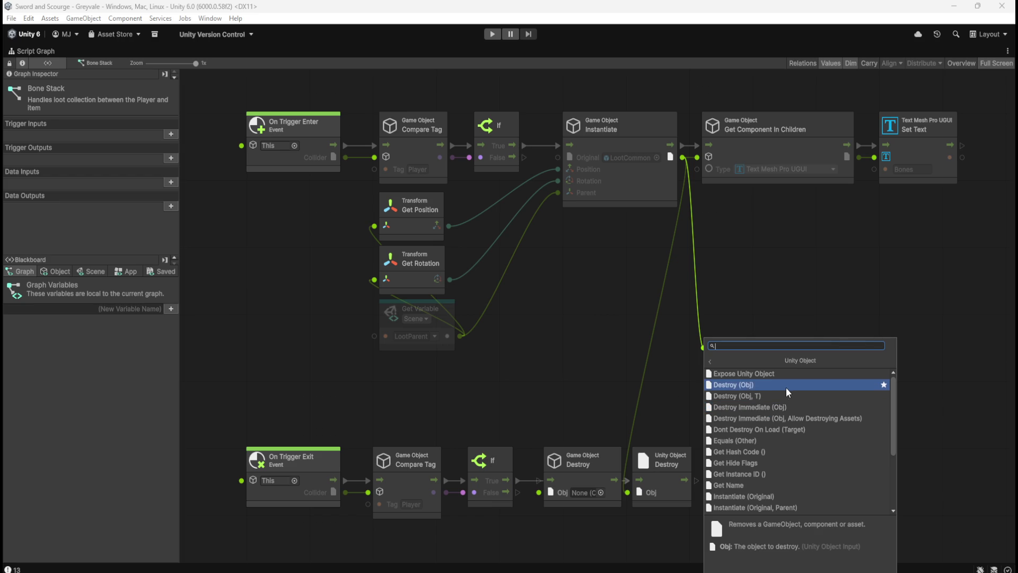
pyautogui.scroll(-3, 788, 390)
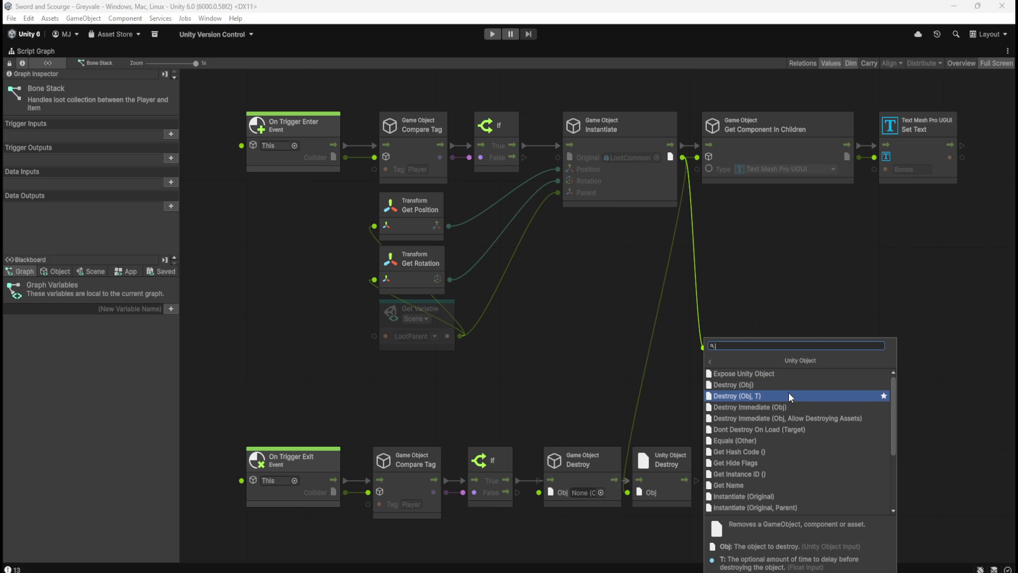
pyautogui.scroll(3, 787, 398)
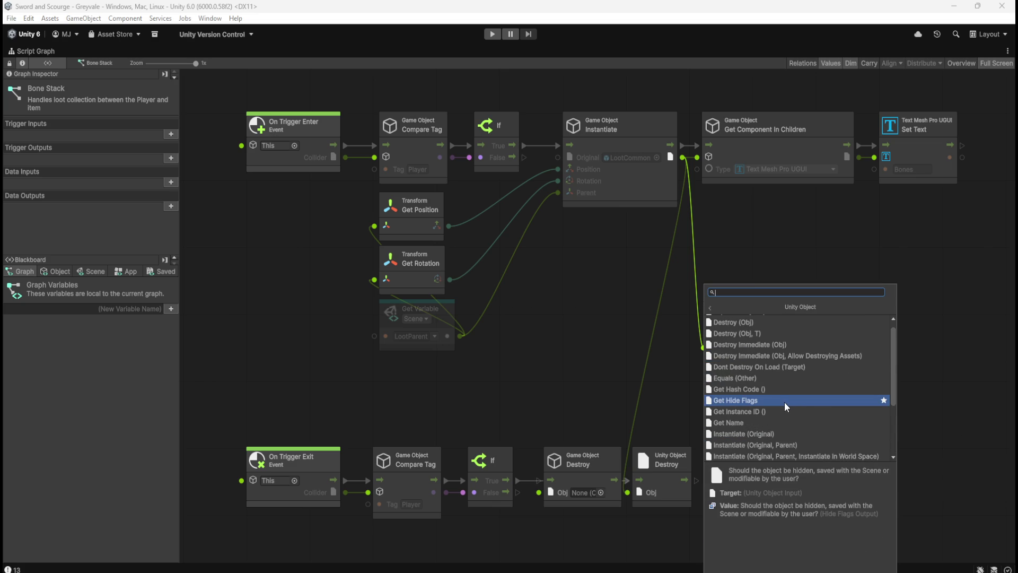
pyautogui.scroll(1, 785, 402)
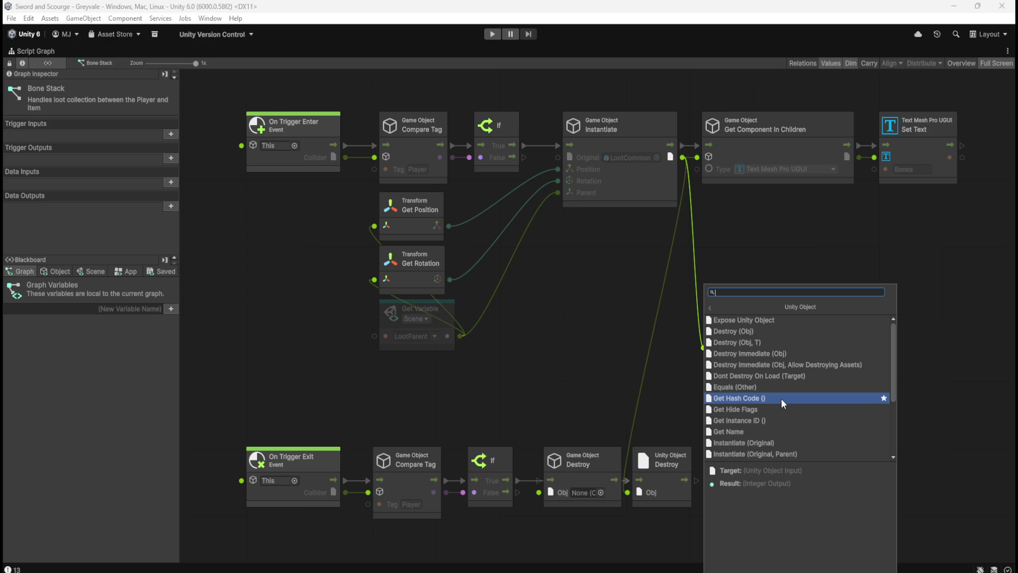
# Cancel the dangling Instantiate connection and bring up the node search on the Bone Stack graph.
pyautogui.click(561, 295)
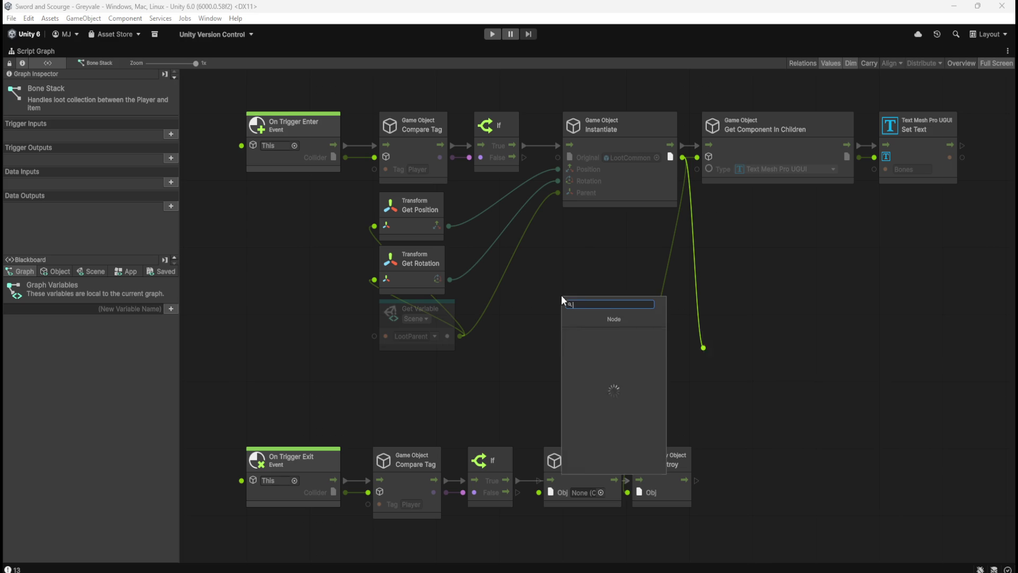
pyautogui.click(682, 290)
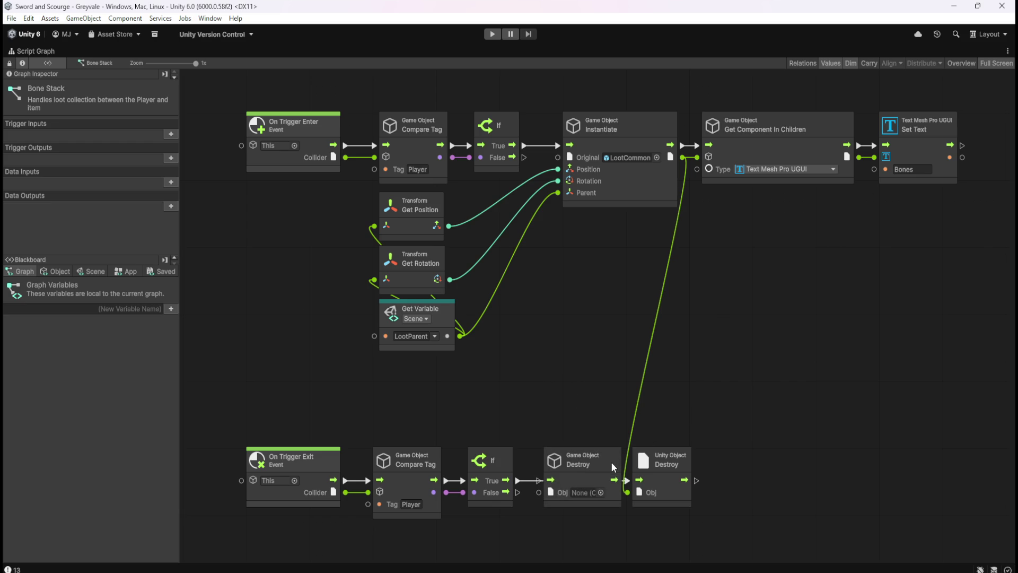
pyautogui.rightClick(729, 436)
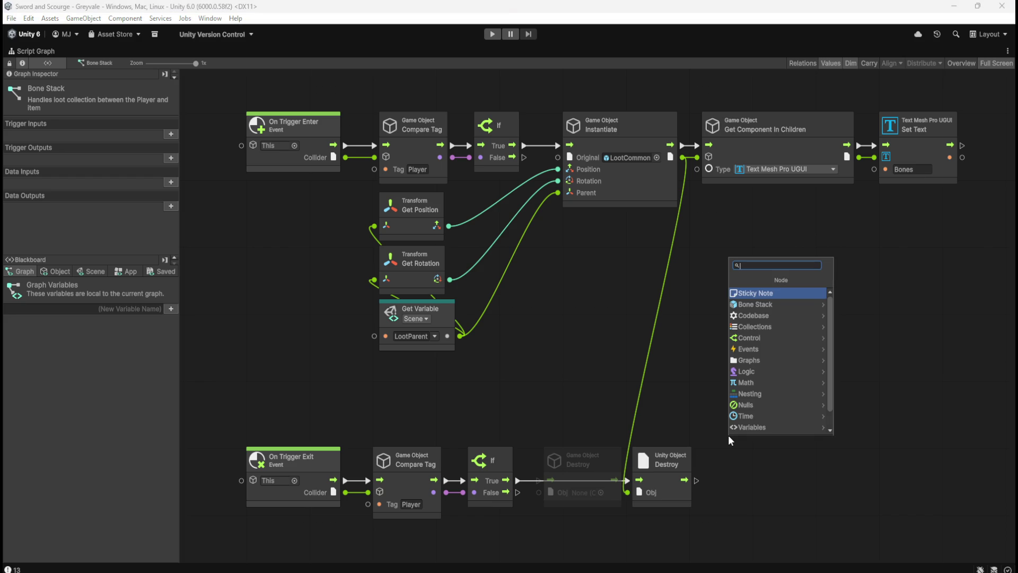
pyautogui.write('instation')
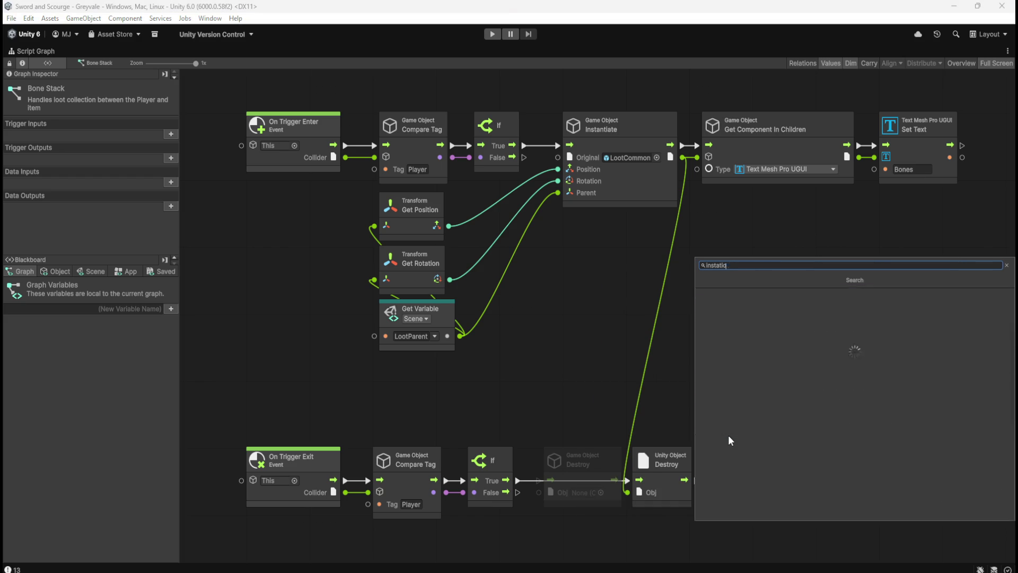
pyautogui.press('BackSpace')
pyautogui.press('BackSpace')
pyautogui.press('BackSpace')
pyautogui.press('BackSpace')
pyautogui.write('nt')
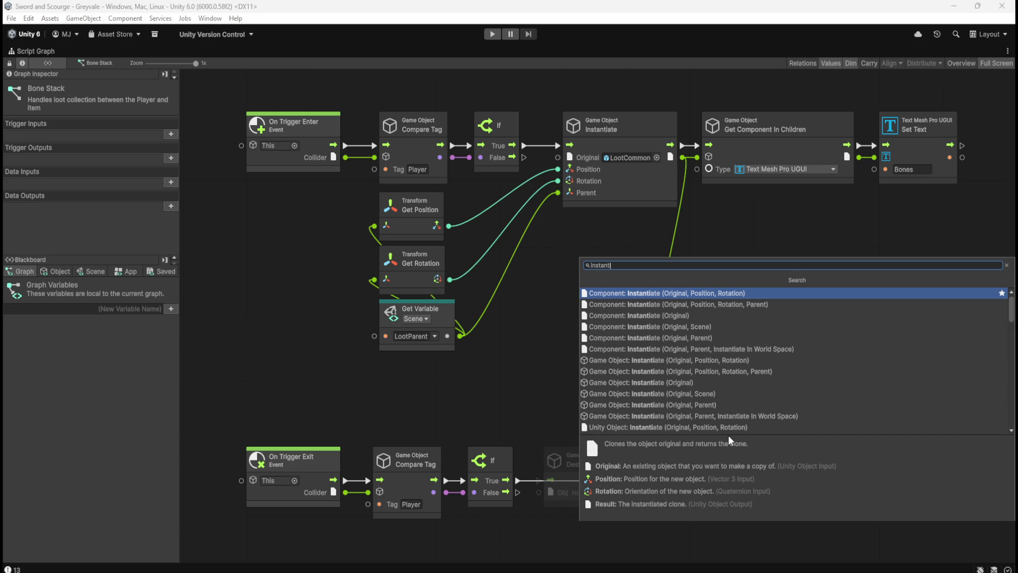
pyautogui.press('Down')
pyautogui.press('Down')
pyautogui.press('Down')
pyautogui.press('Down')
pyautogui.press('Down')
pyautogui.press('Down')
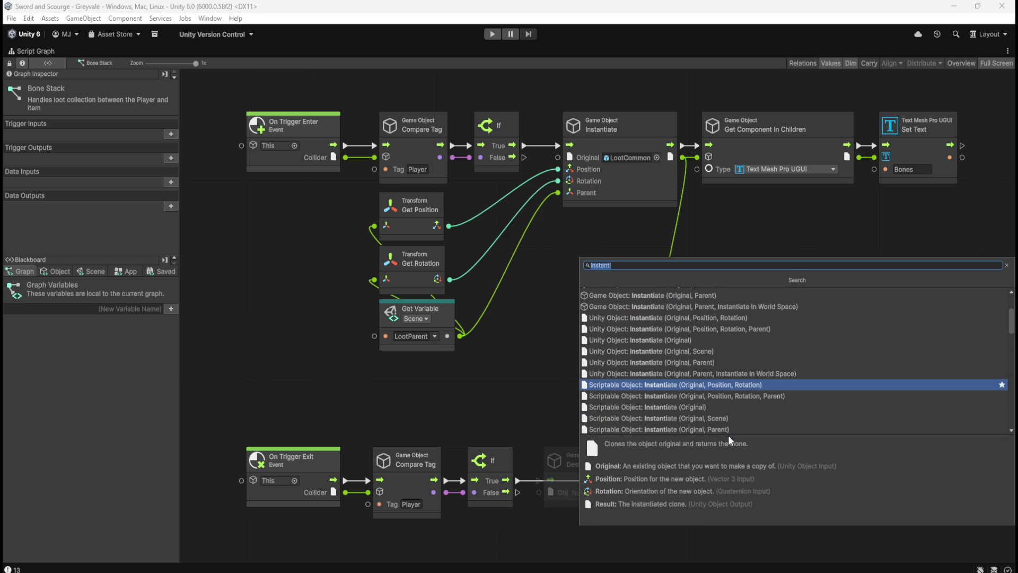
pyautogui.press('Down')
pyautogui.press('Down')
pyautogui.press('Down')
pyautogui.press('Up')
pyautogui.press('Up')
pyautogui.press('Up')
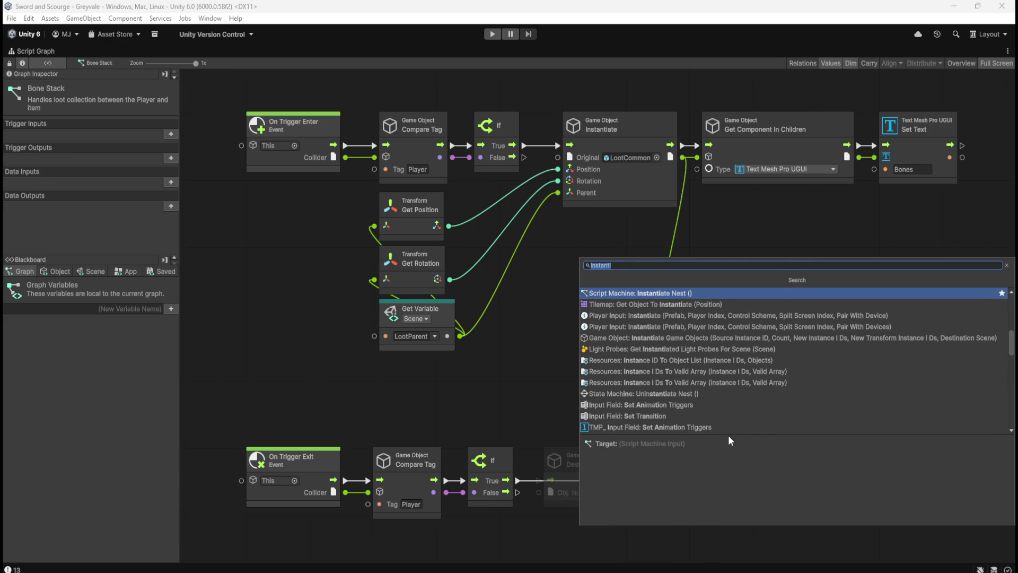
pyautogui.press('Down')
pyautogui.press('Down')
pyautogui.press('Down')
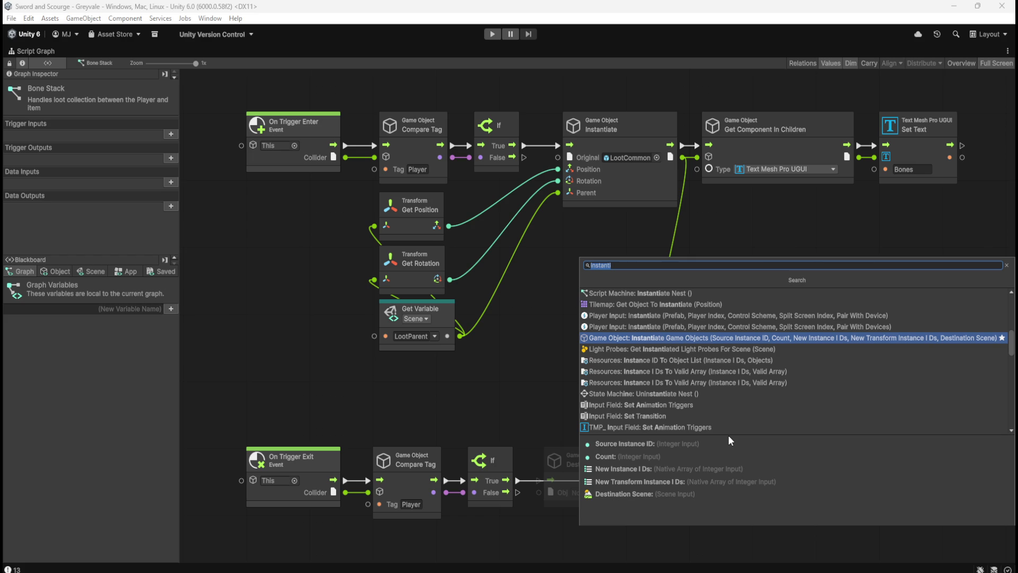
pyautogui.press('Up')
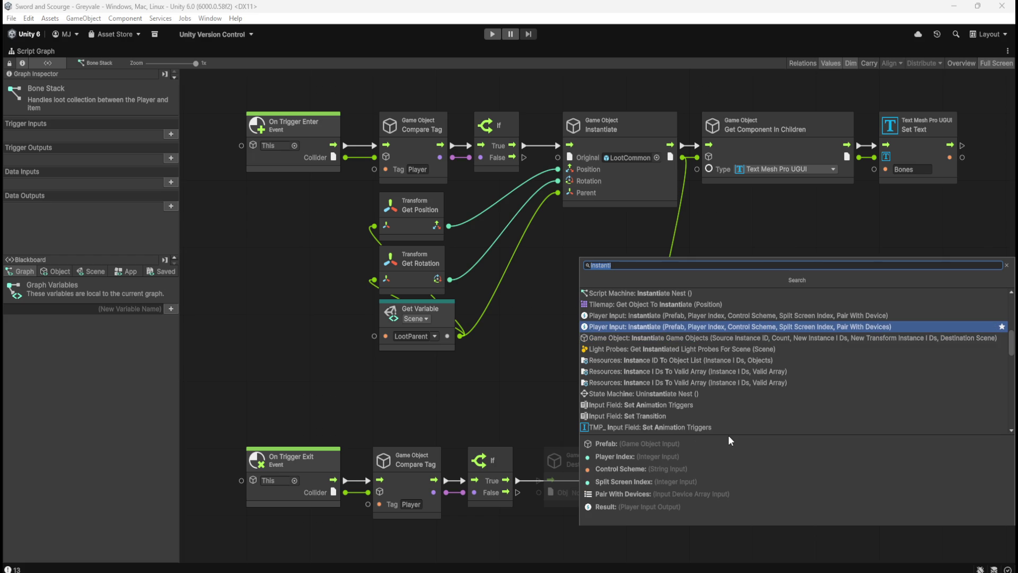
pyautogui.press('Up')
pyautogui.press('Up')
pyautogui.press('Down')
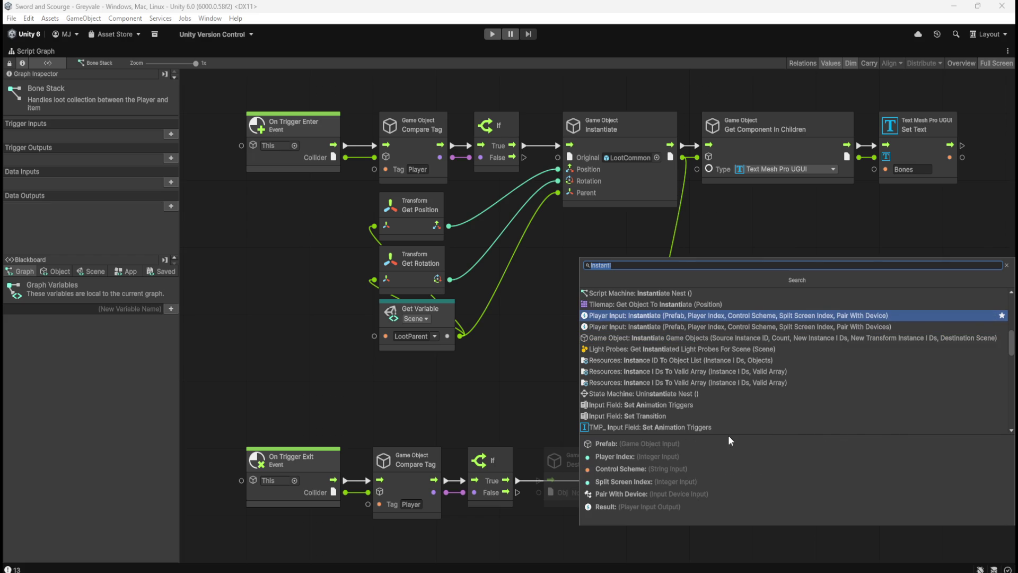
pyautogui.press('Up')
pyautogui.press('Up')
pyautogui.press('Up')
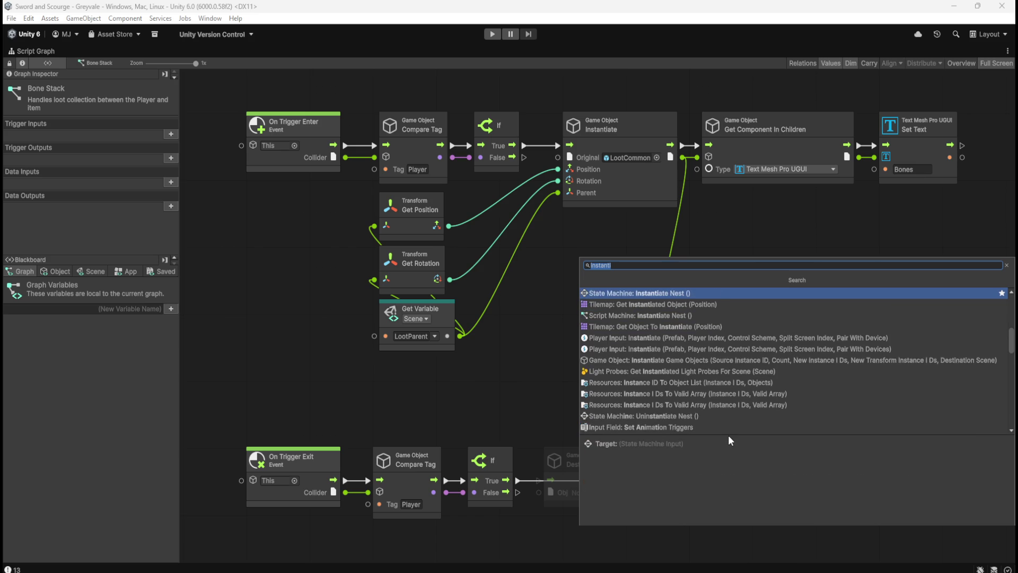
pyautogui.press('Up')
pyautogui.press('Up')
pyautogui.press('Up')
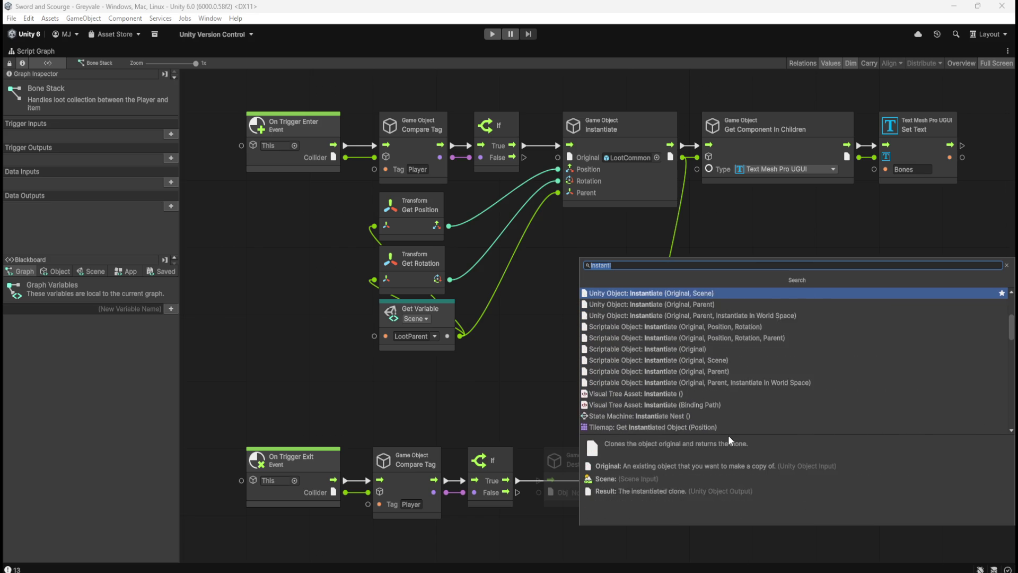
pyautogui.press('Up')
pyautogui.press('Up')
pyautogui.press('Up')
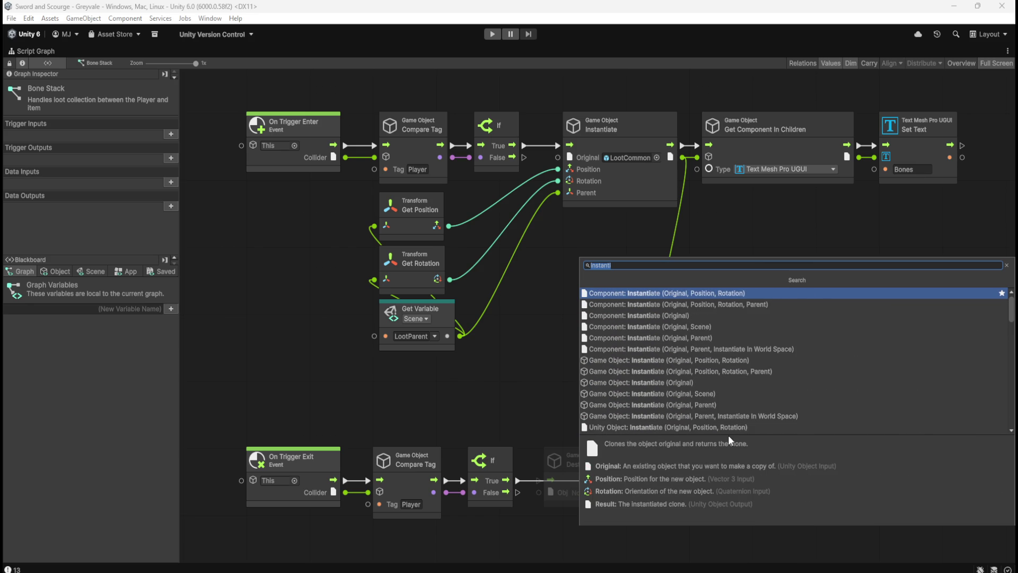
pyautogui.press('Escape')
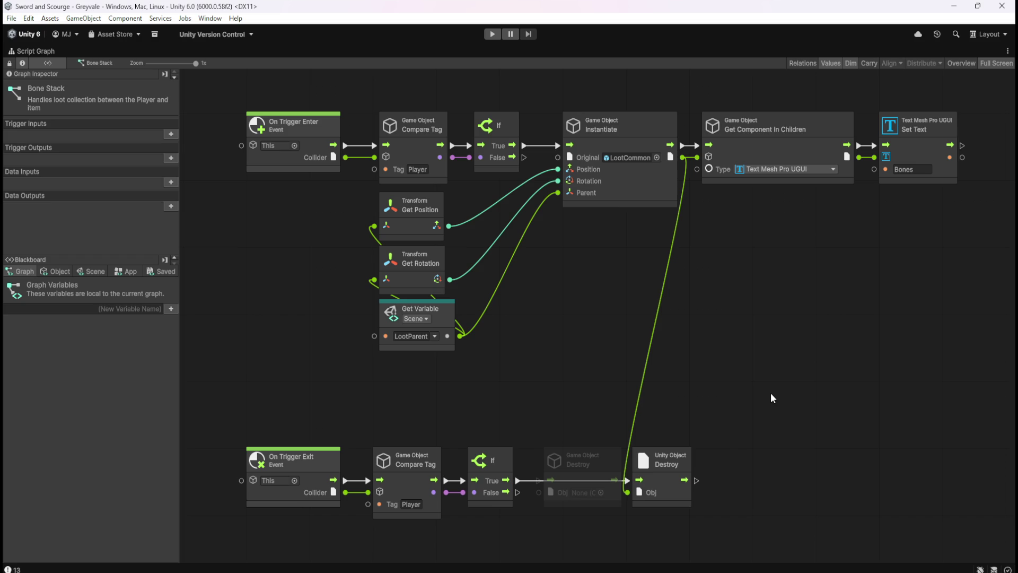
# Delete the Unity Object Destroy node and wire If True into Game Object Destroy instead.
pyautogui.rightClick(627, 480)
pyautogui.rightClick(627, 493)
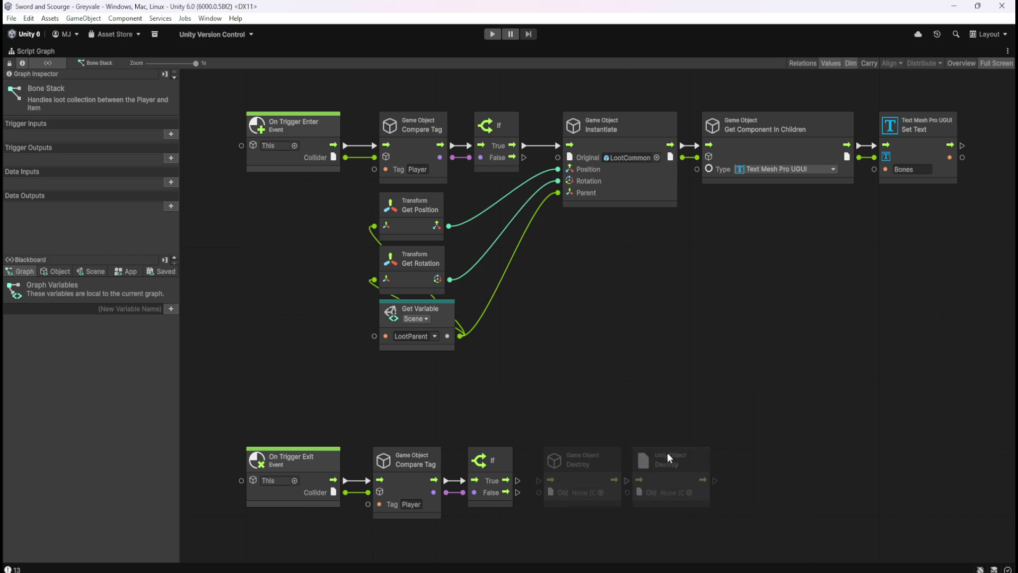
pyautogui.moveTo(707, 459); pyautogui.dragTo(714, 460)
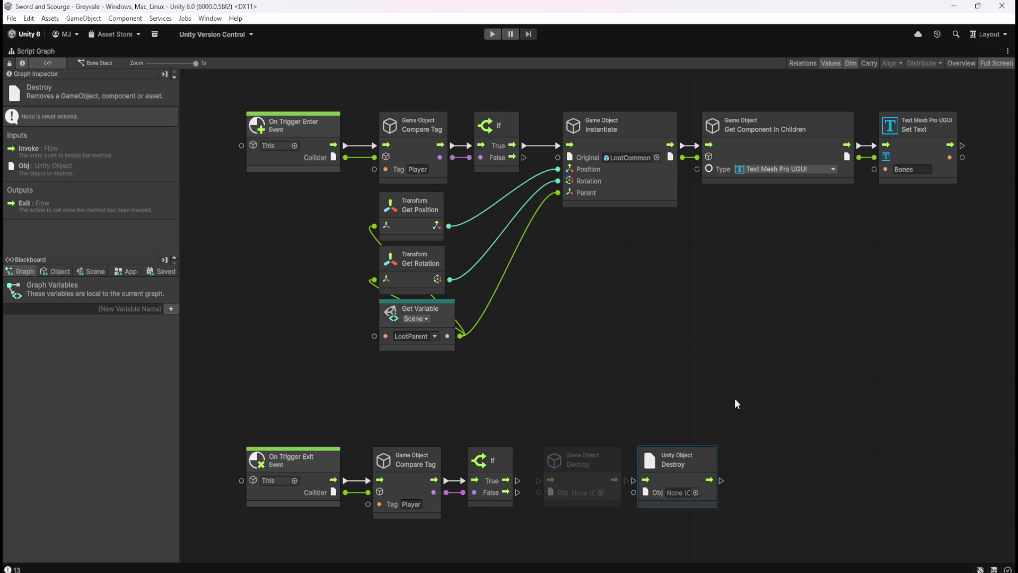
pyautogui.click(724, 461)
pyautogui.moveTo(711, 461); pyautogui.dragTo(718, 462)
pyautogui.click(763, 424)
pyautogui.click(711, 478)
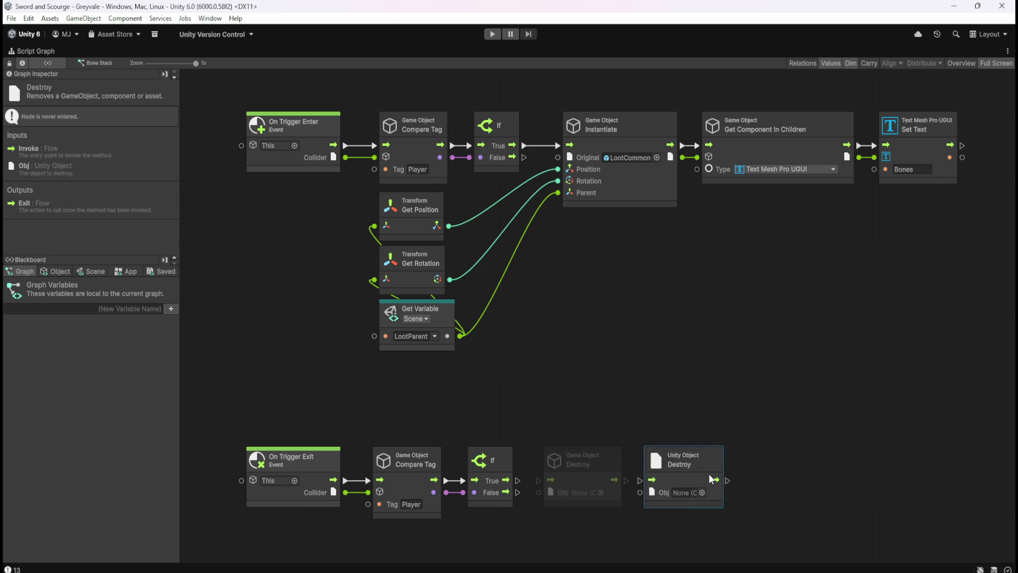
pyautogui.press('Delete')
pyautogui.moveTo(518, 480)
pyautogui.mouseDown()
pyautogui.moveTo(541, 494)
pyautogui.moveTo(667, 147)
pyautogui.moveTo(682, 158)
pyautogui.mouseUp()
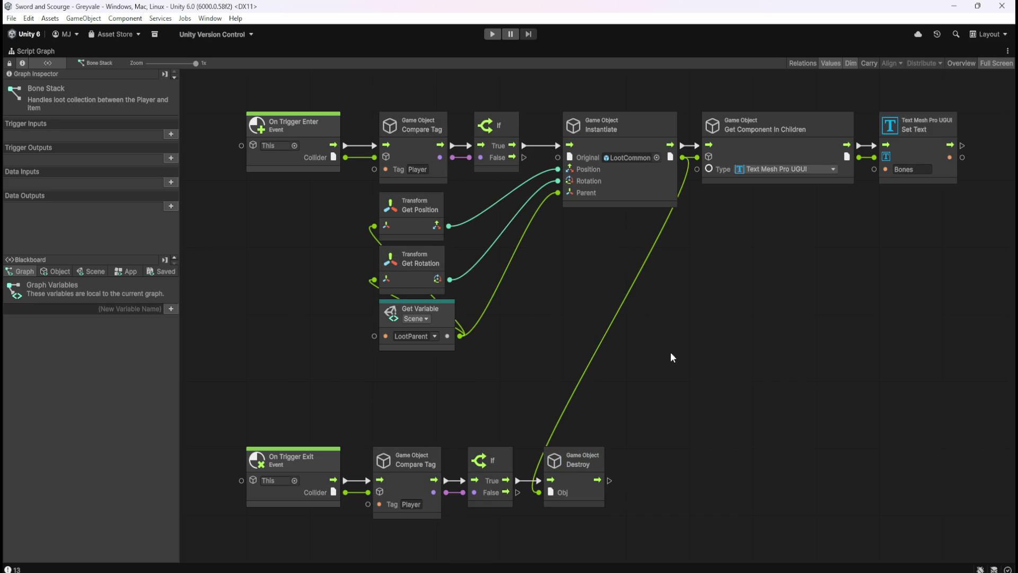
pyautogui.hotkey('shift', 'space')
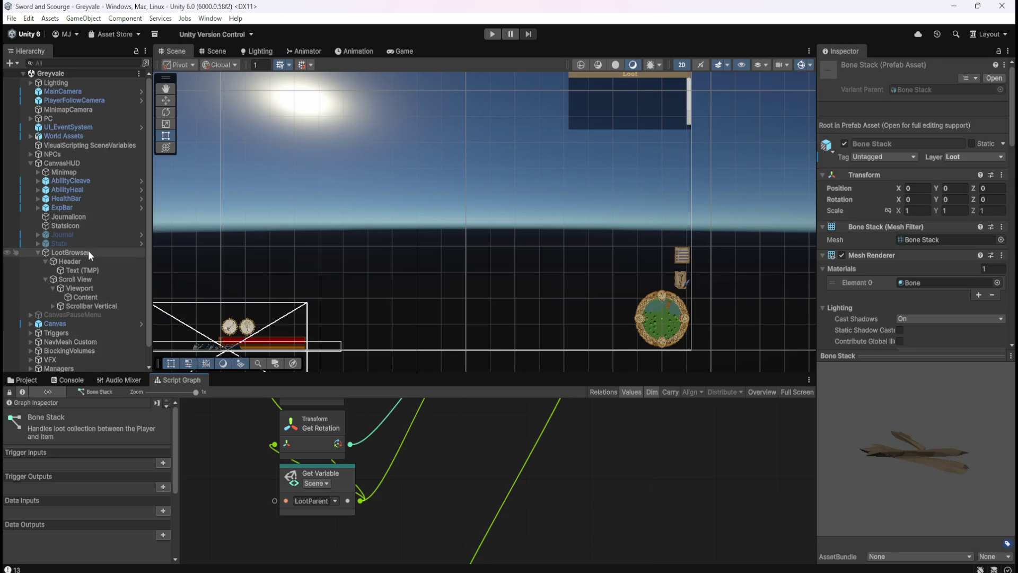
# In LootManager's Script Graph, link On Update to the If node.
pyautogui.scroll(-2, 80, 313)
pyautogui.click(30, 349)
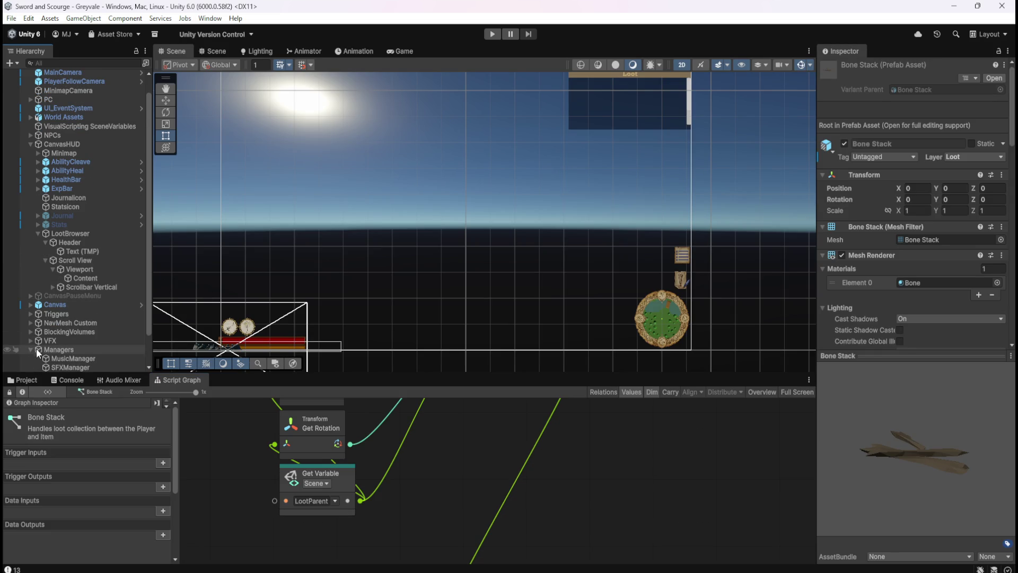
pyautogui.click(65, 348)
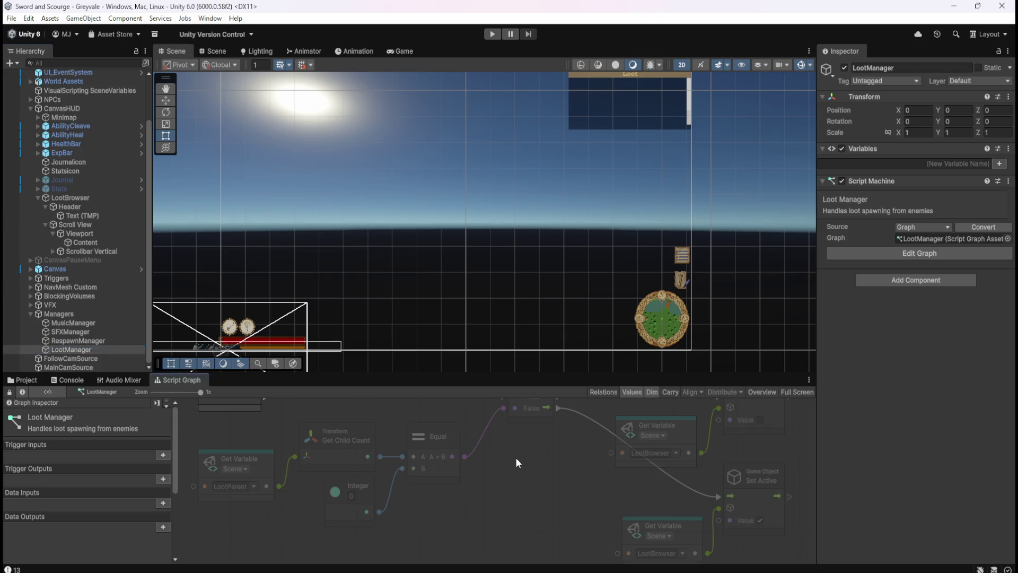
pyautogui.hotkey('shift', 'space')
pyautogui.moveTo(364, 231)
pyautogui.mouseDown()
pyautogui.moveTo(590, 221)
pyautogui.moveTo(603, 231)
pyautogui.mouseUp()
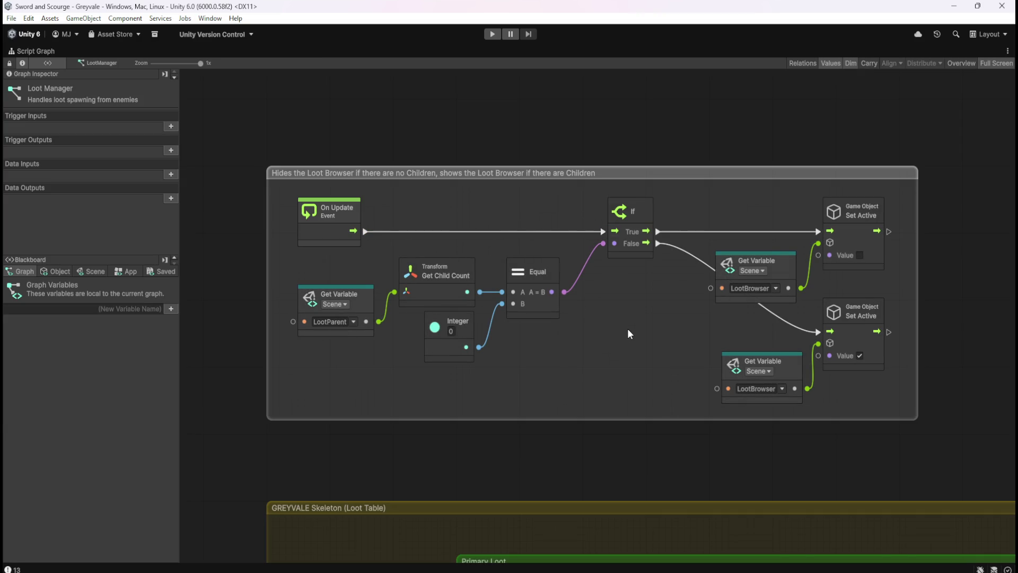
# Restore the editor layout, show the Prefabs > Loot folder, and enter Play mode.
pyautogui.hotkey('shift', 'space')
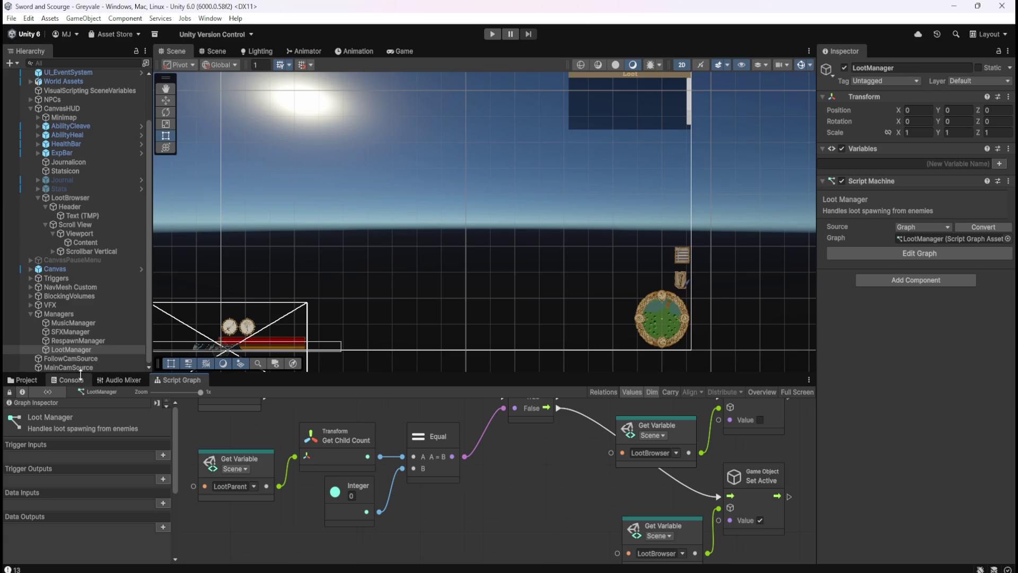
pyautogui.click(39, 381)
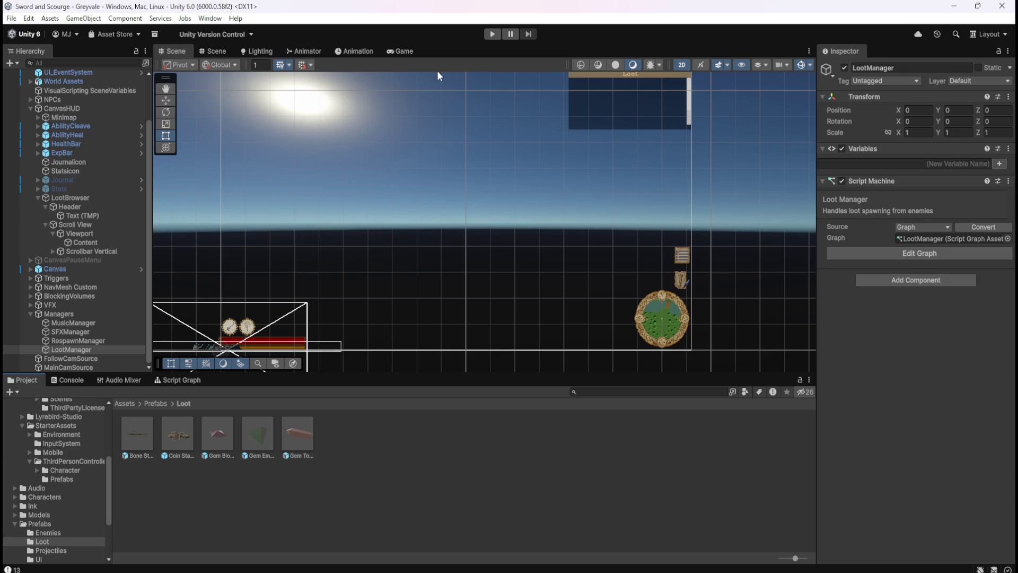
pyautogui.click(492, 34)
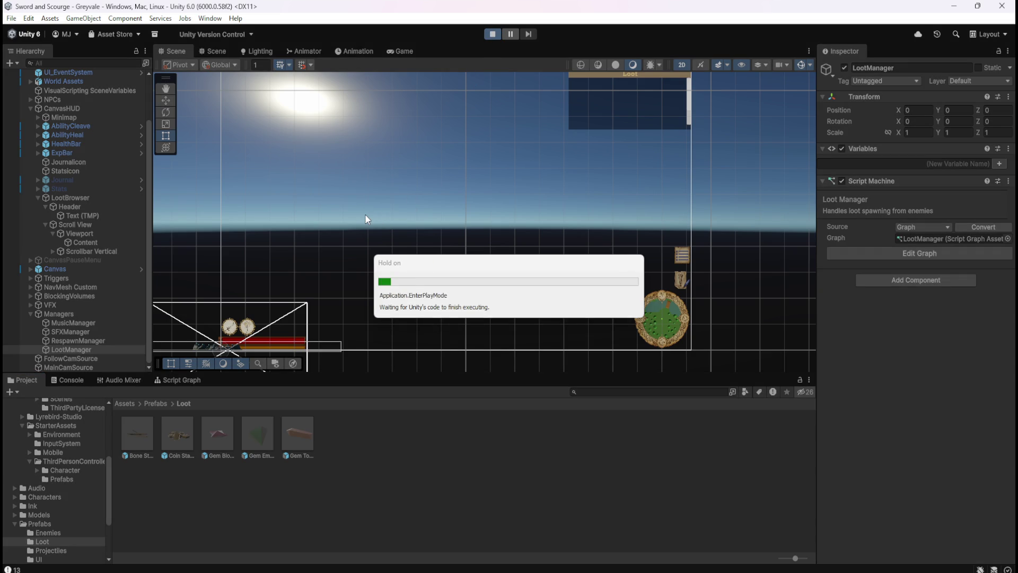
# Run the hero over the bridge, past the well and trees into the graveyard, attacking a skeleton.
pyautogui.press('w')
pyautogui.press('w')
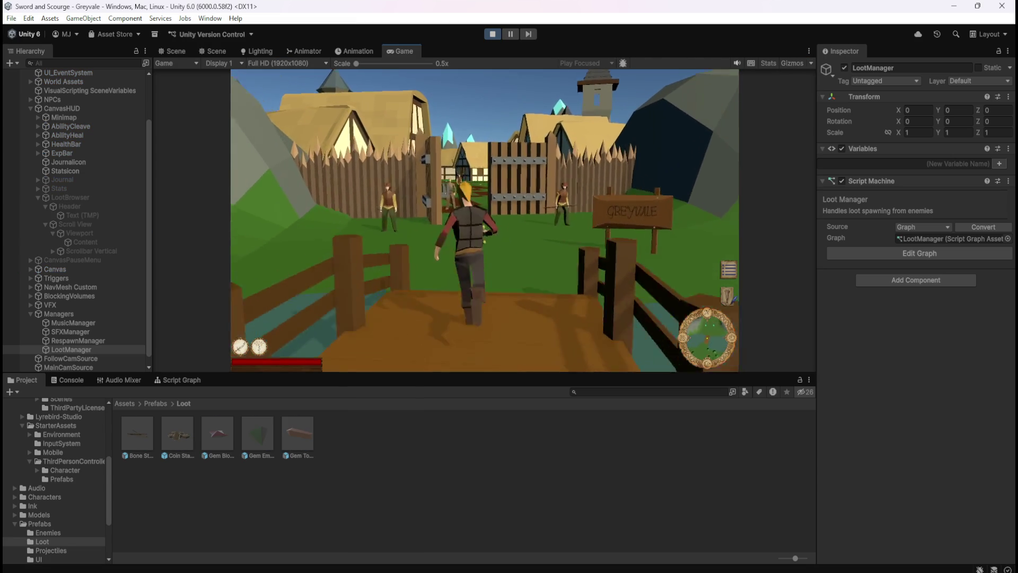
pyautogui.press('w')
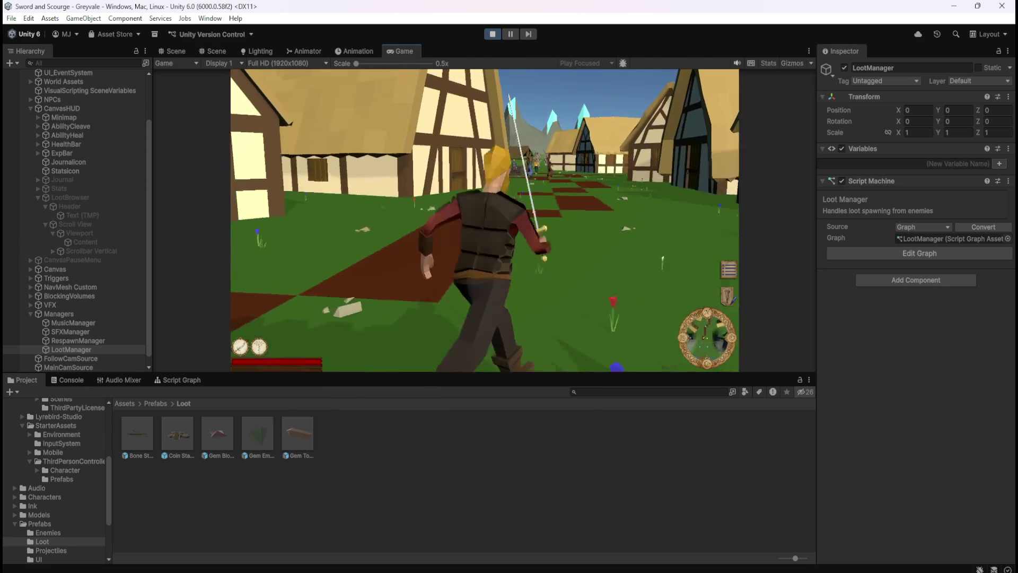
pyautogui.press('w')
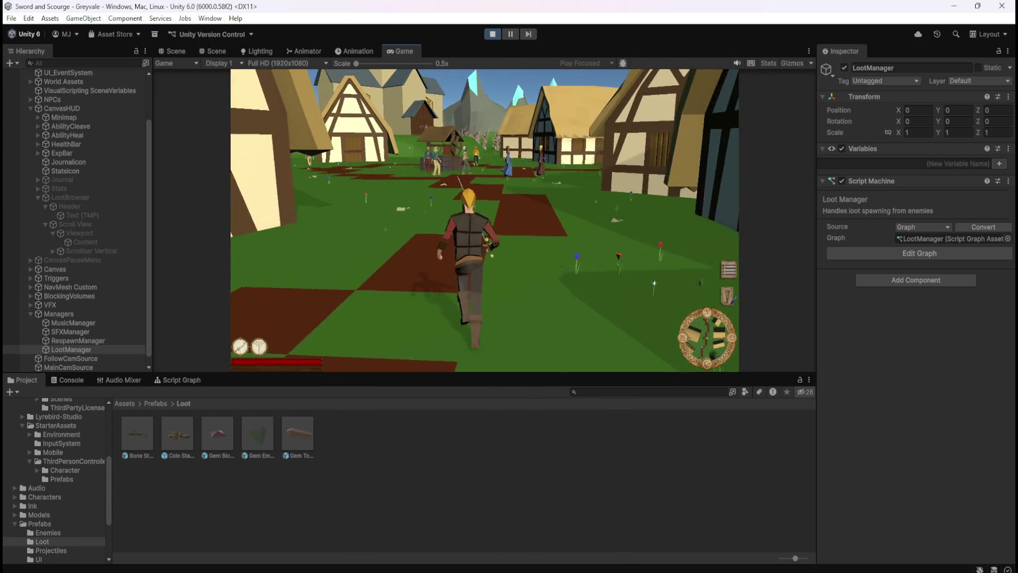
pyautogui.press('w')
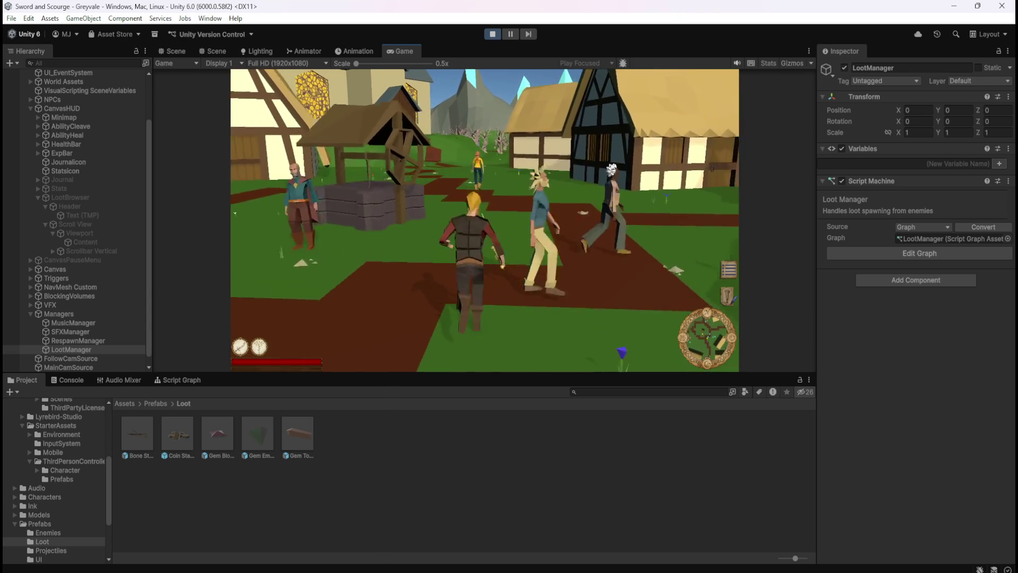
pyautogui.press('w')
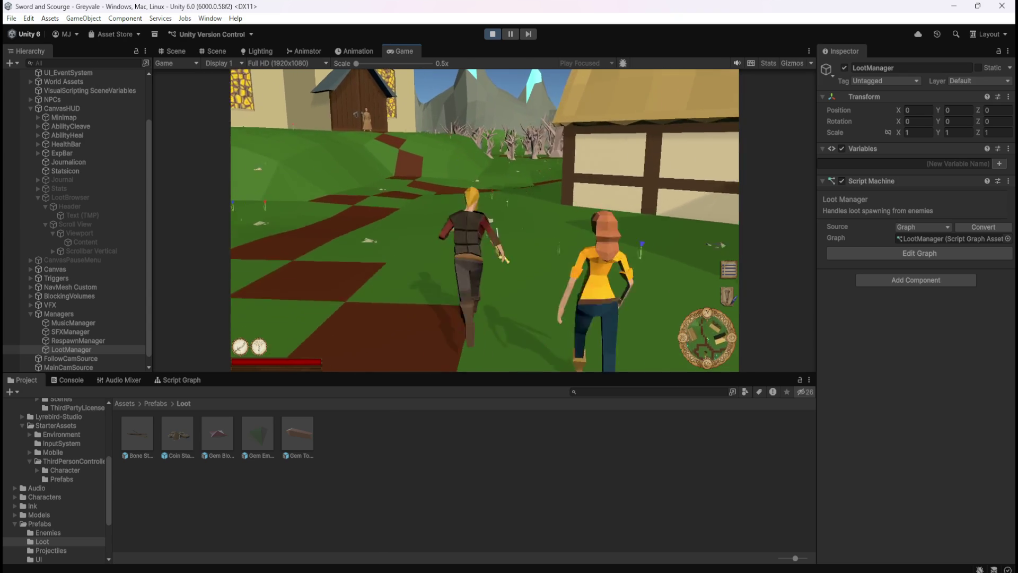
pyautogui.press('w')
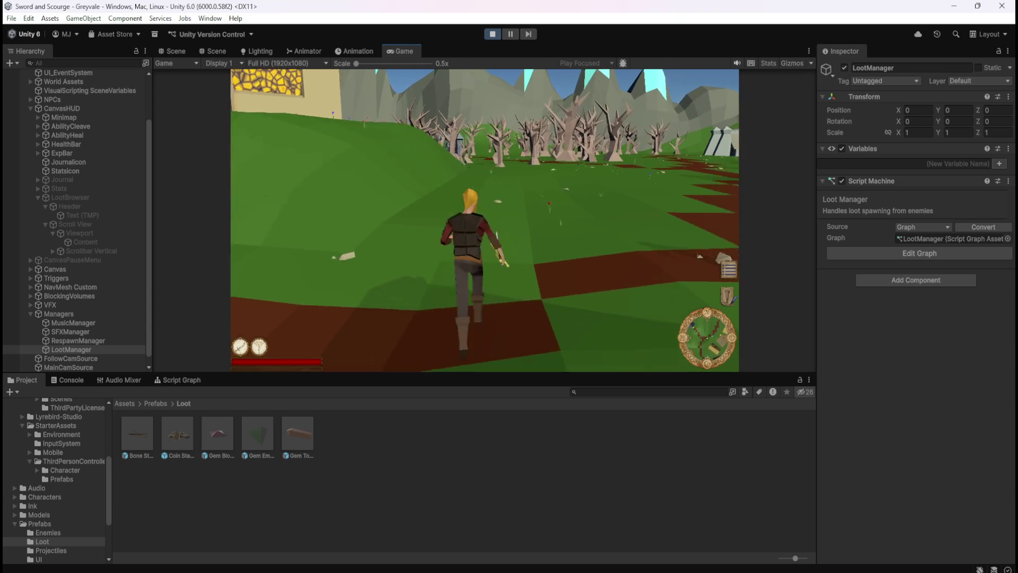
pyautogui.press('w')
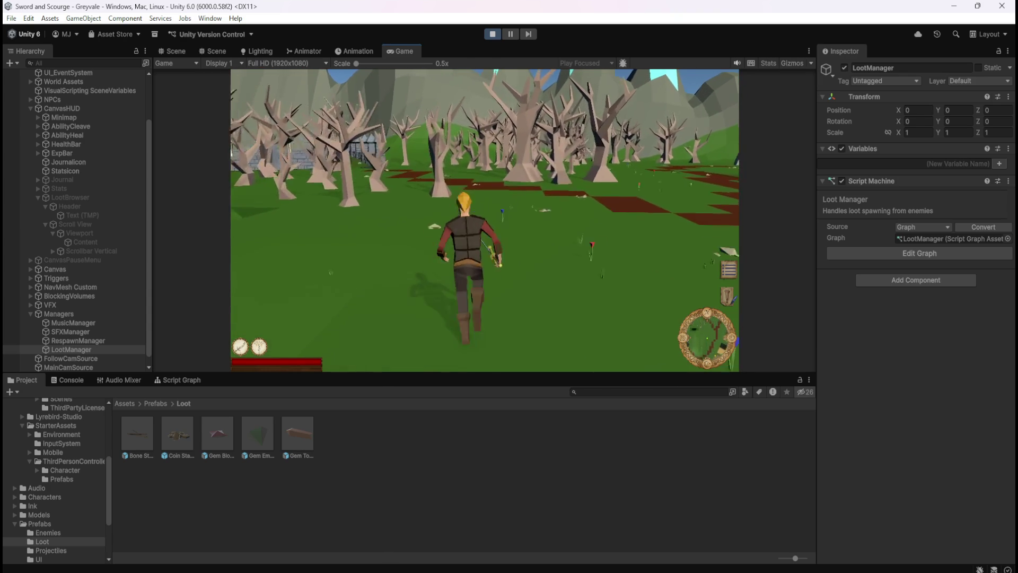
pyautogui.press('w')
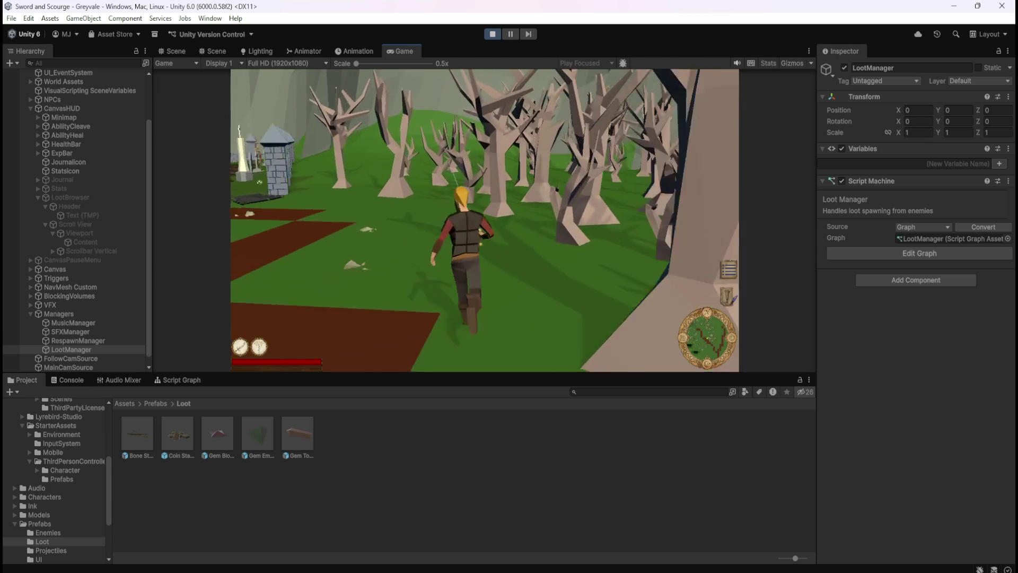
pyautogui.press('w')
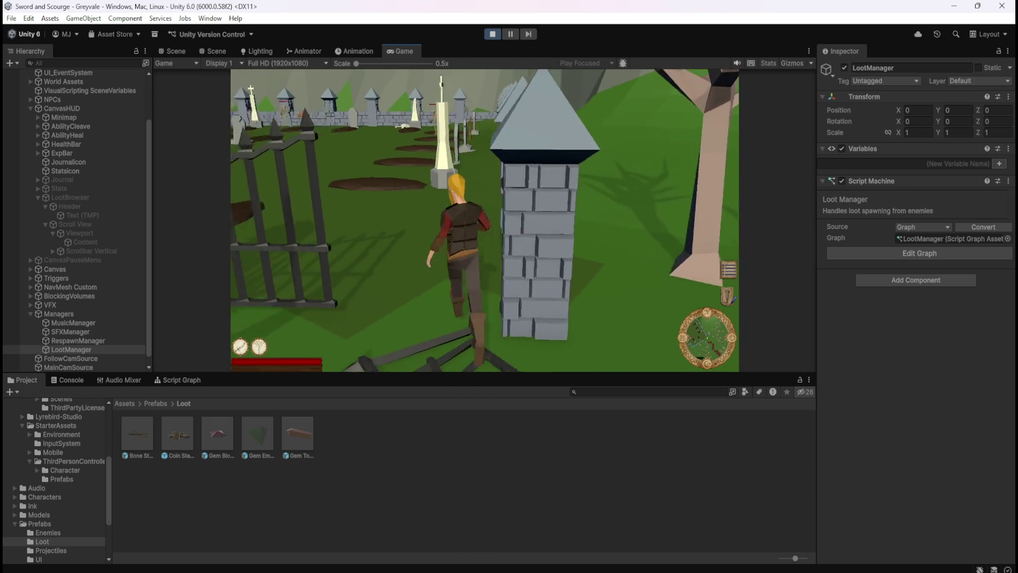
pyautogui.press('w')
pyautogui.click(594, 127)
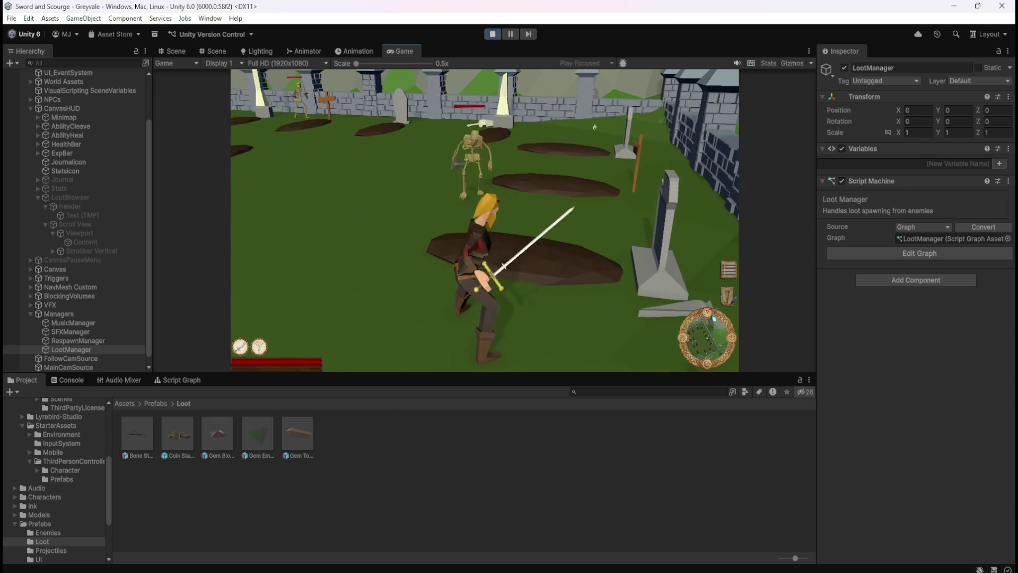
pyautogui.press('w')
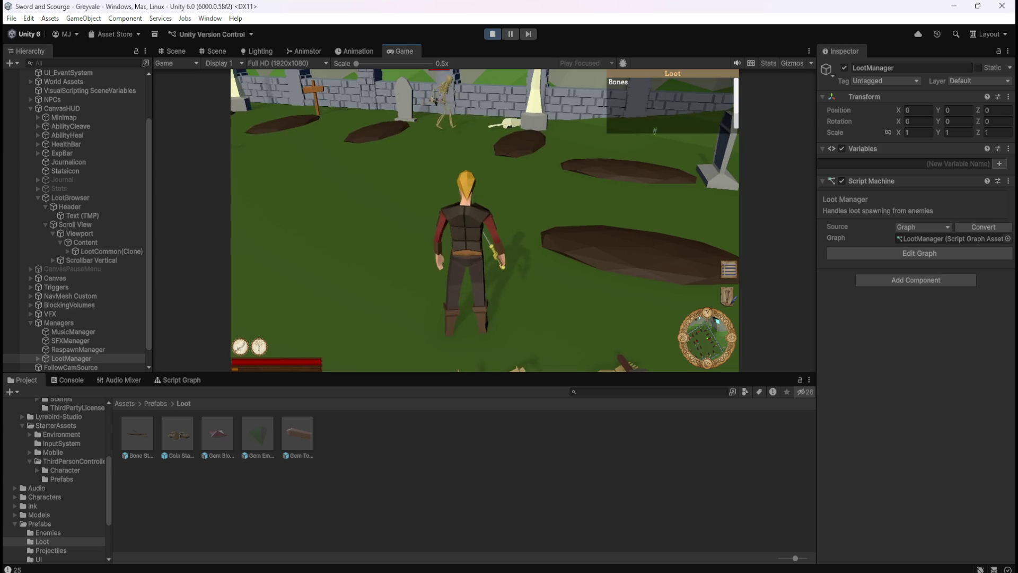
# Fight skeletons across the graveyard until twelve LootCommon(Clone) Bones entries fill the Loot browser.
pyautogui.press('w')
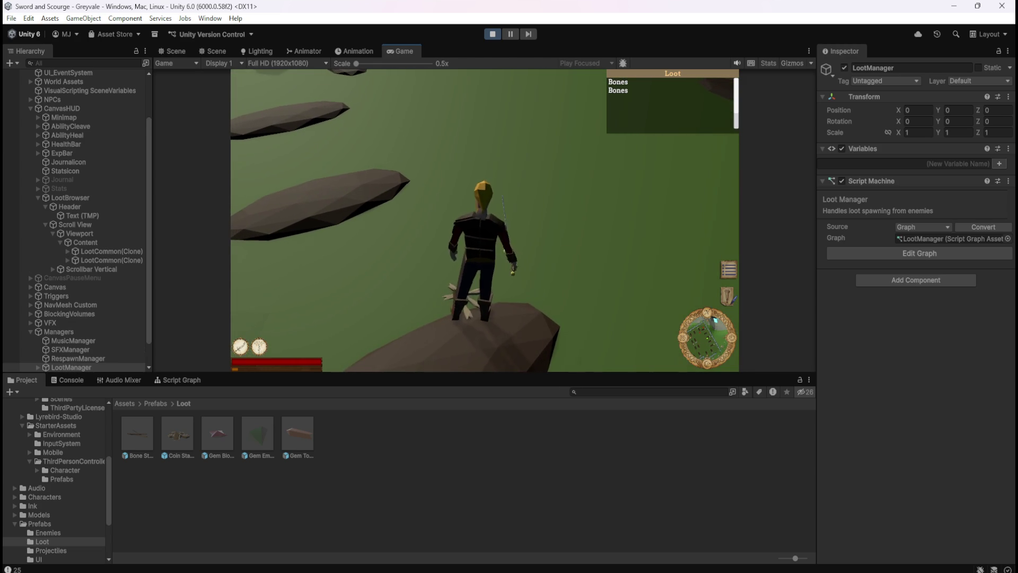
pyautogui.press('w')
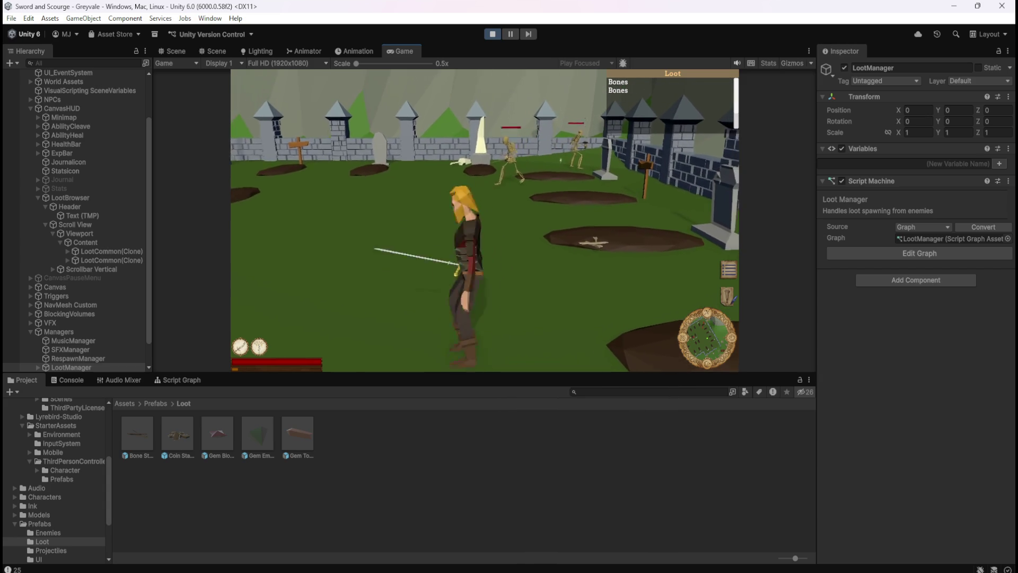
pyautogui.press('w')
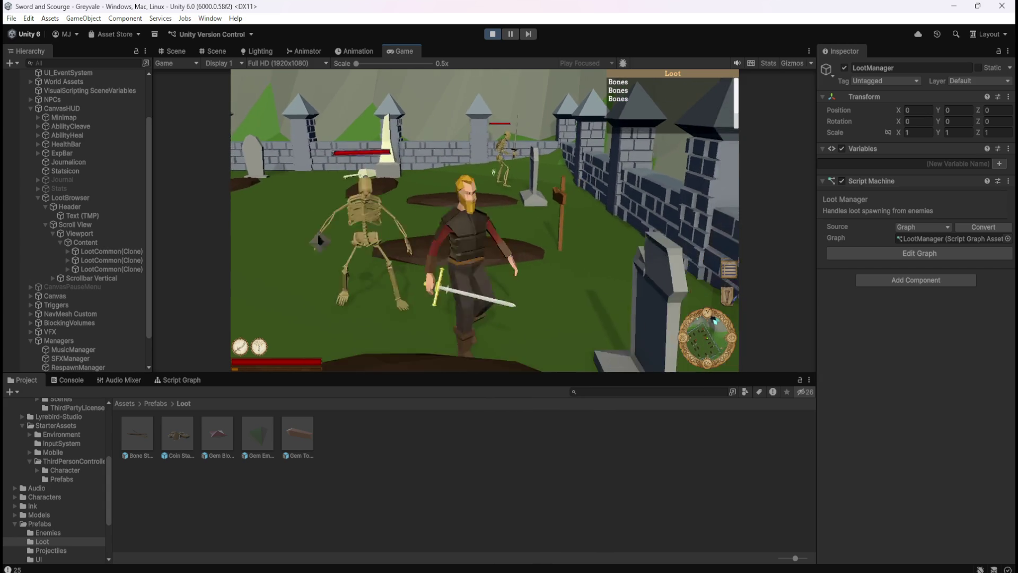
pyautogui.press('w')
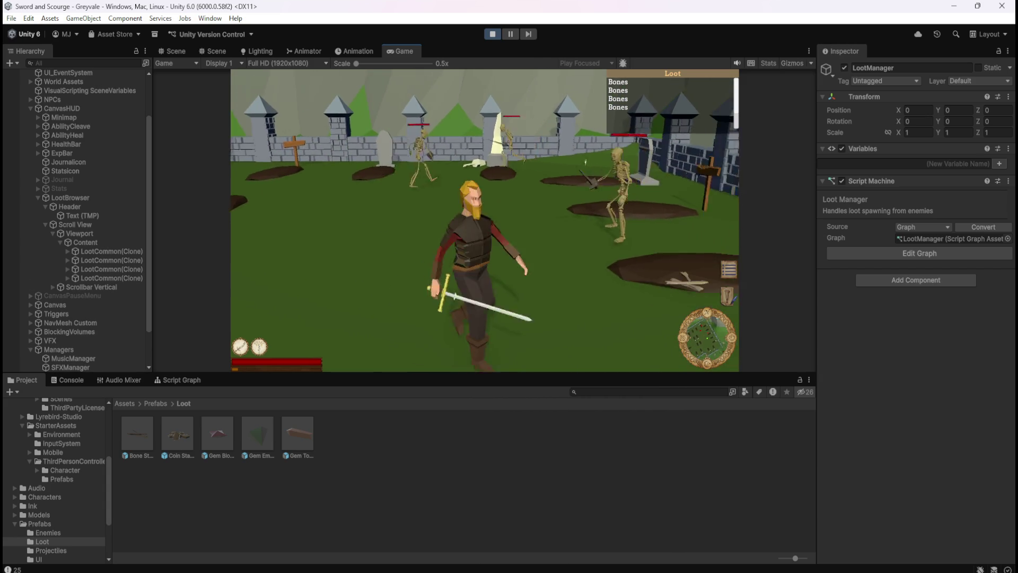
pyautogui.press('w')
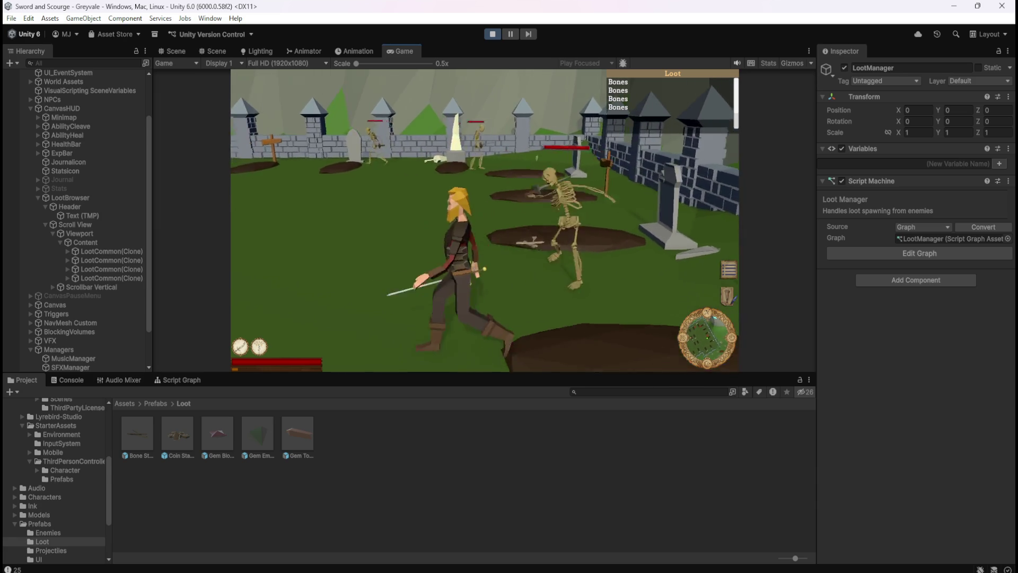
pyautogui.press('w')
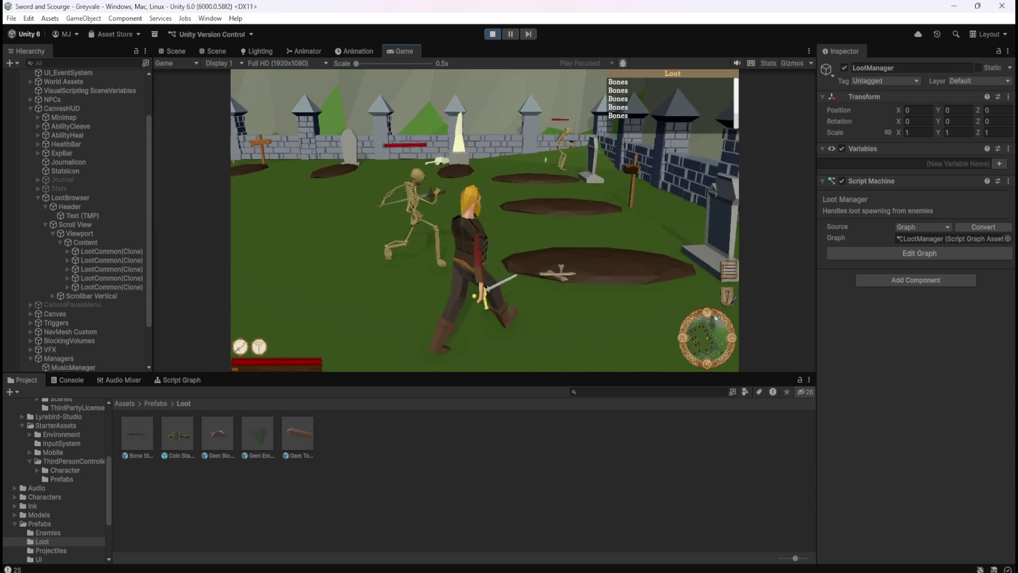
pyautogui.press('w')
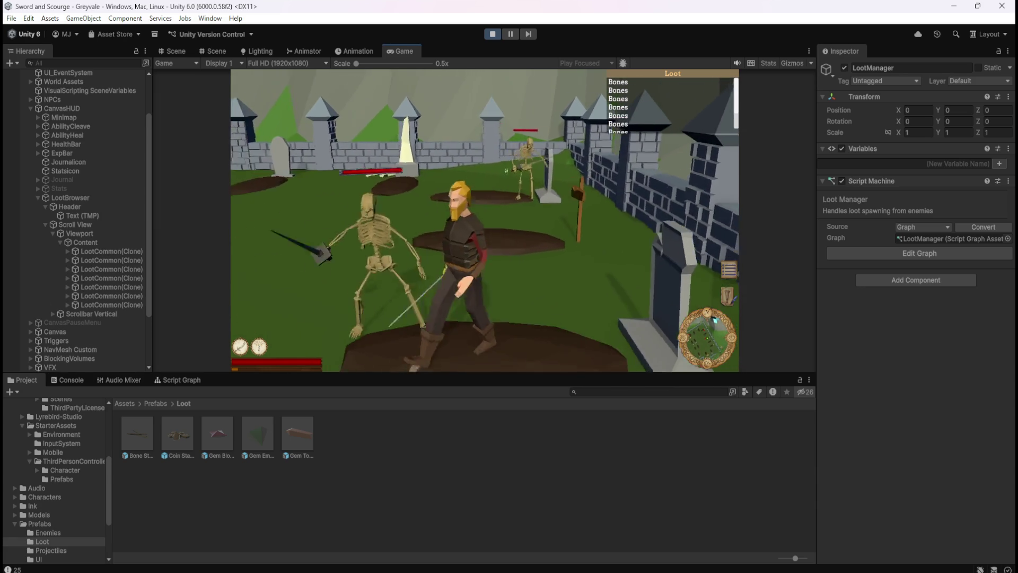
pyautogui.press('w')
pyautogui.press('w')
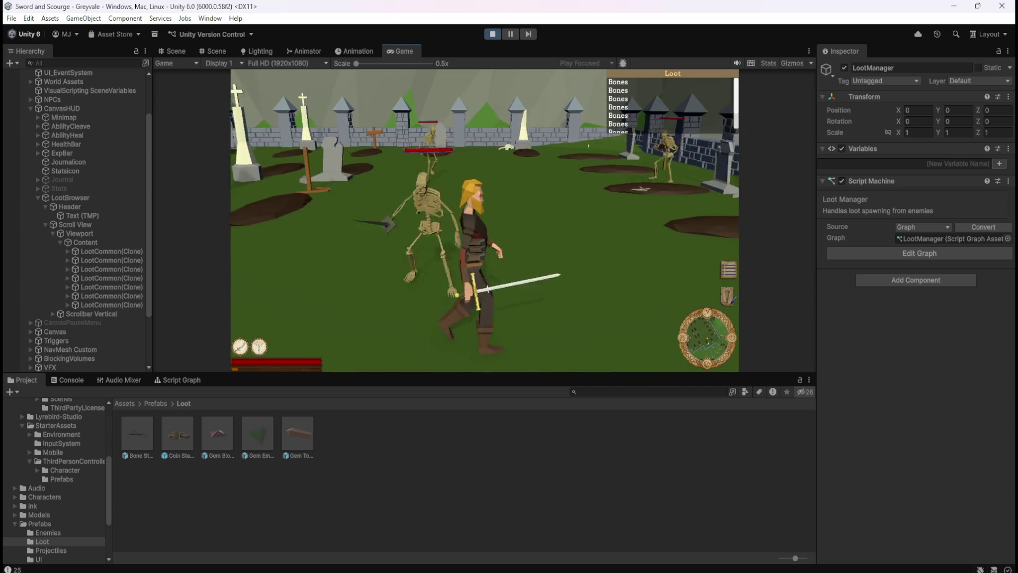
pyautogui.press('w')
pyautogui.press('w')
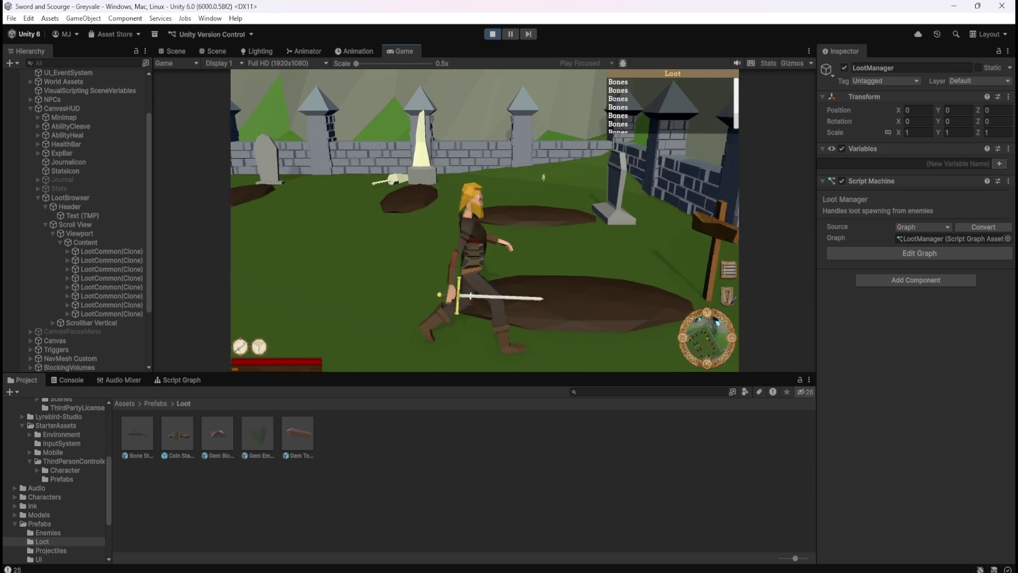
pyautogui.press('w')
pyautogui.press('s')
pyautogui.press('s')
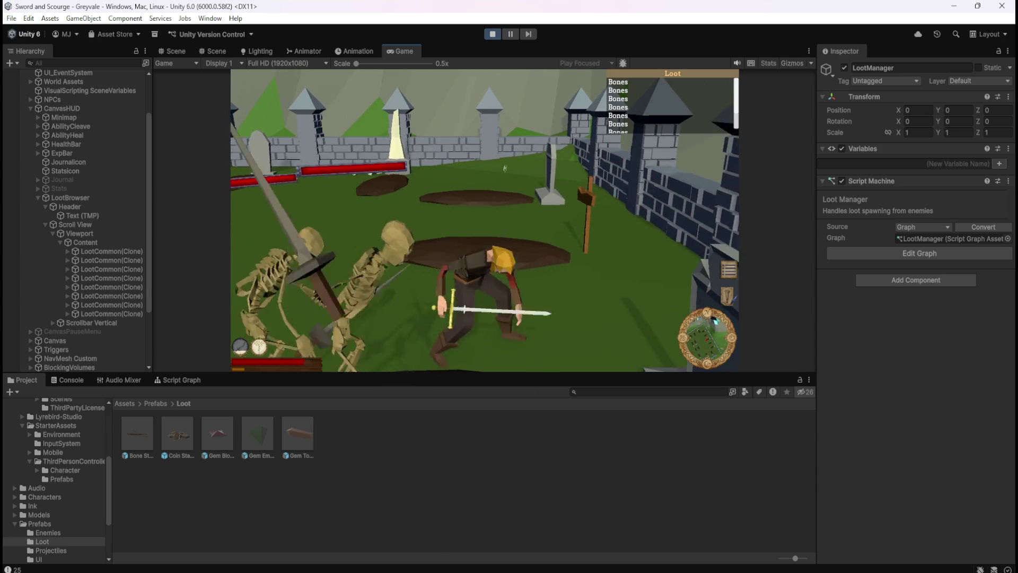
pyautogui.press('w')
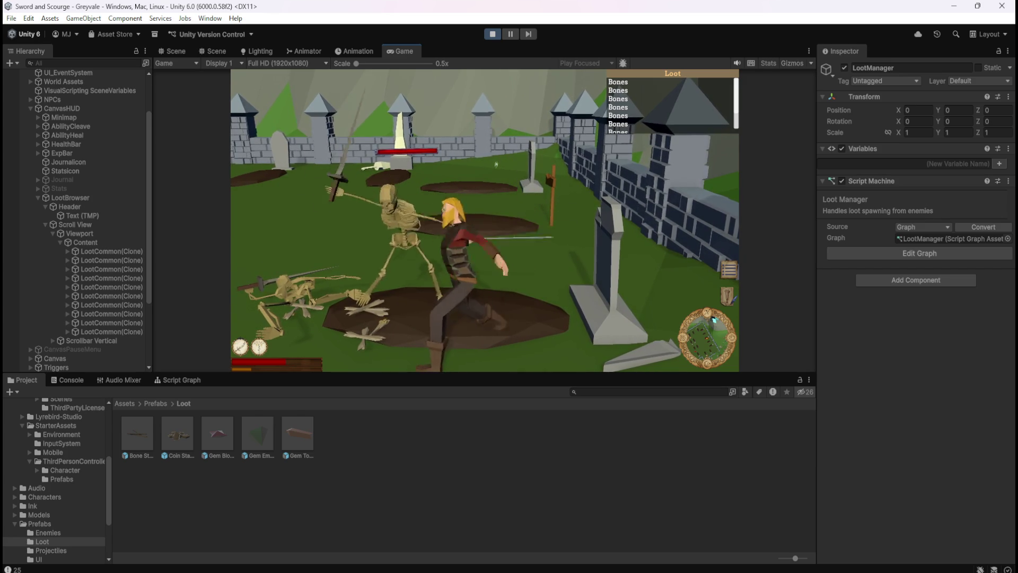
pyautogui.press('s')
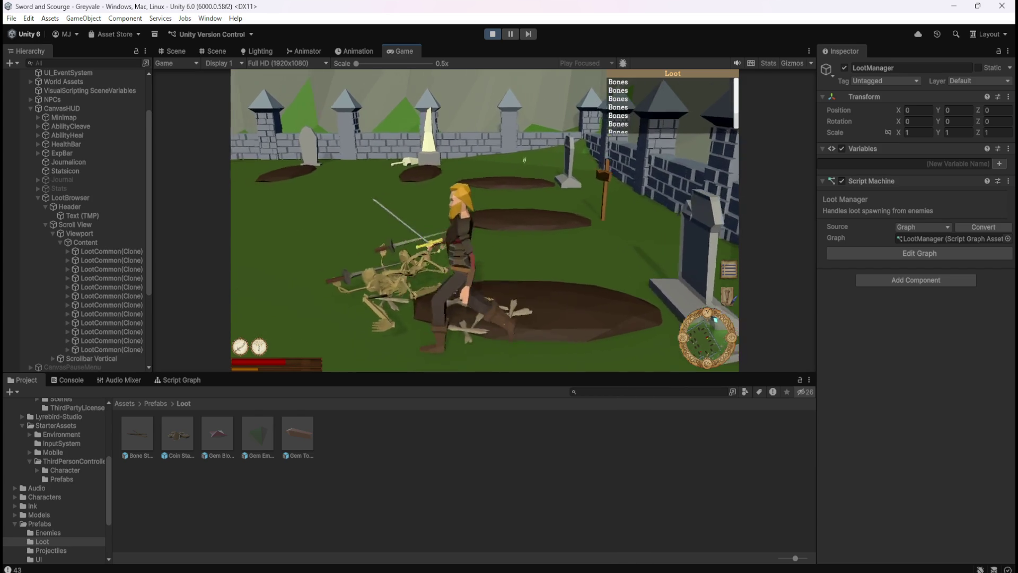